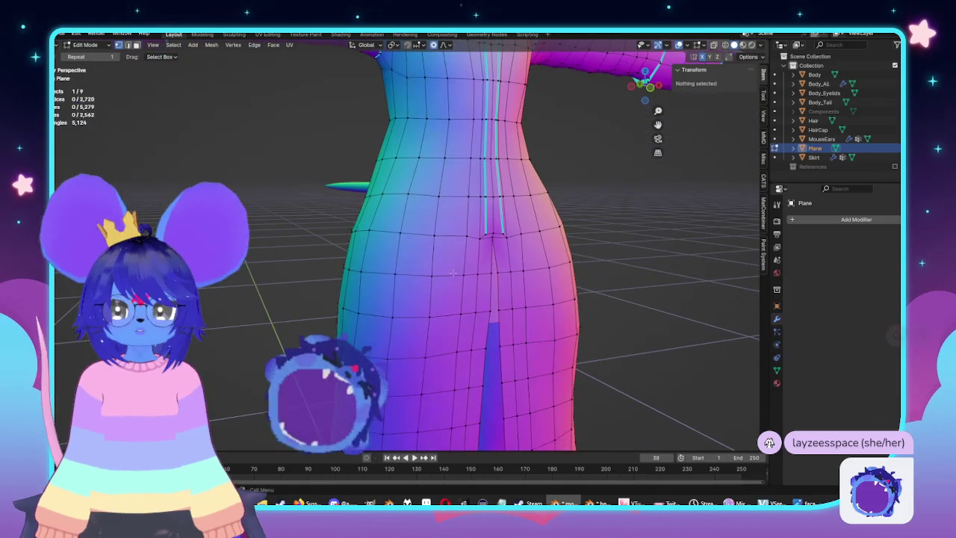
# Select a block of faces on the coat front as a possible pocket area
pyautogui.click(478, 245)
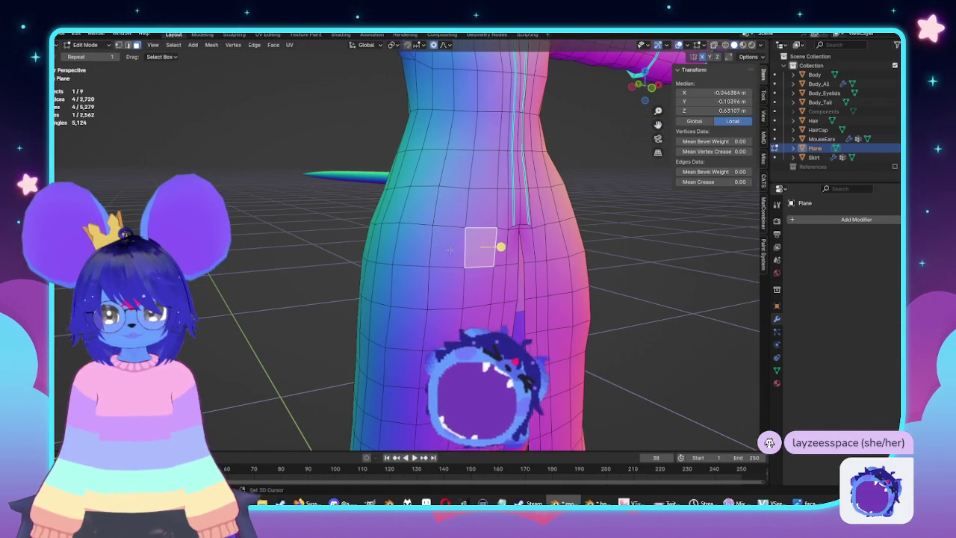
pyautogui.keyDown('shift'); pyautogui.click(447, 245); pyautogui.keyUp('shift')
pyautogui.keyDown('shift'); pyautogui.click(411, 245); pyautogui.keyUp('shift')
pyautogui.keyDown('shift'); pyautogui.click(411, 288); pyautogui.keyUp('shift')
pyautogui.keyDown('shift'); pyautogui.click(446, 287); pyautogui.keyUp('shift')
pyautogui.keyDown('shift'); pyautogui.click(478, 286); pyautogui.keyUp('shift')
pyautogui.keyDown('shift'); pyautogui.click(473, 321); pyautogui.keyUp('shift')
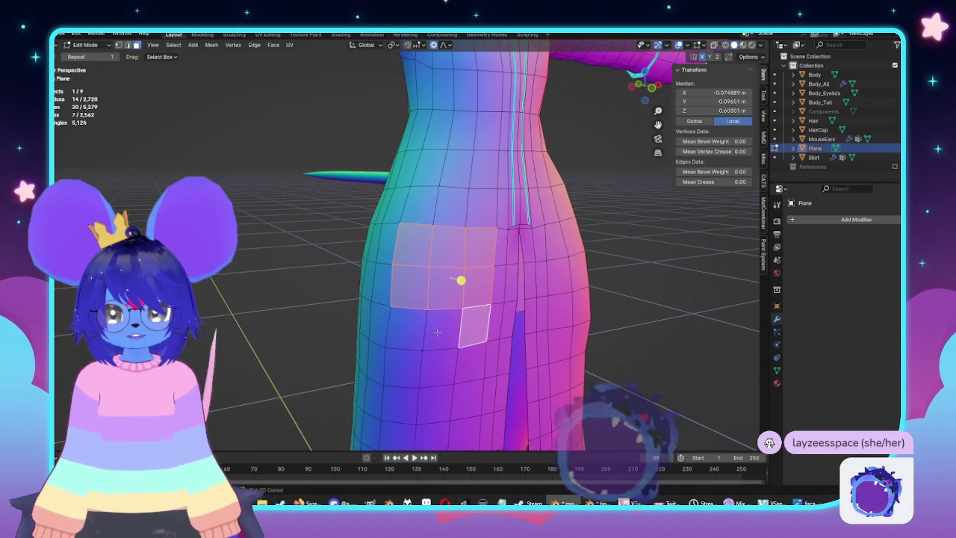
pyautogui.keyDown('shift'); pyautogui.click(442, 329); pyautogui.keyUp('shift')
pyautogui.keyDown('shift'); pyautogui.click(472, 365); pyautogui.keyUp('shift')
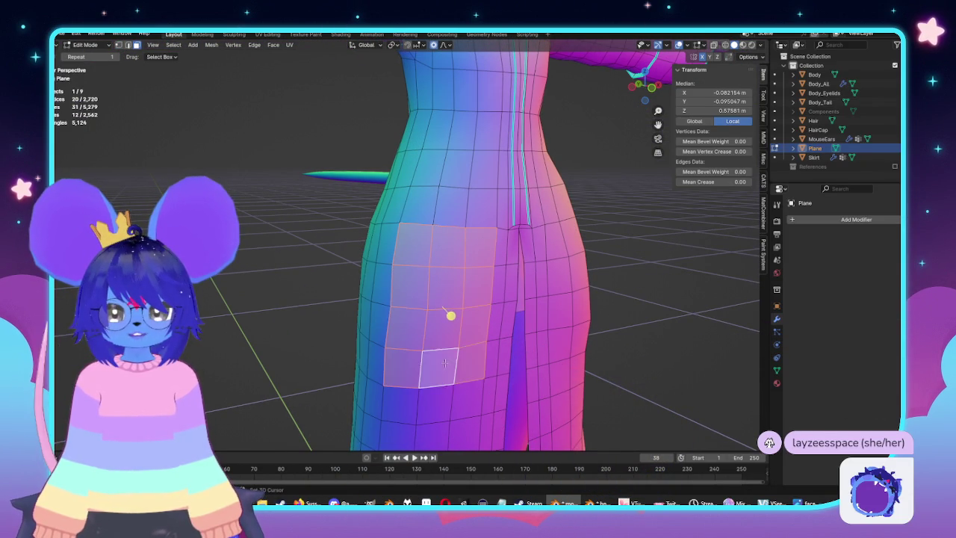
pyautogui.scroll(-5, 467, 336)
pyautogui.scroll(2, 464, 313)
pyautogui.scroll(2, 460, 301)
pyautogui.scroll(3, 460, 301)
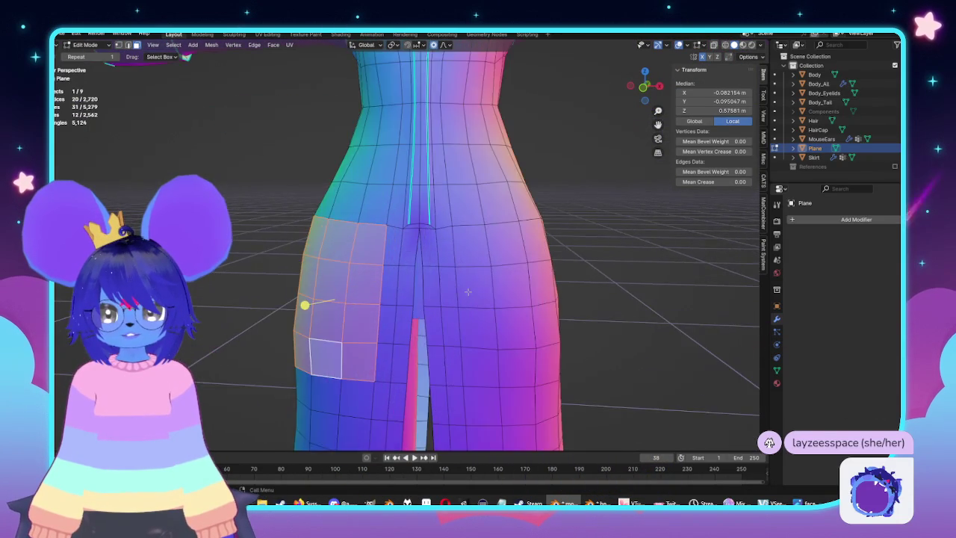
pyautogui.scroll(-1, 516, 217)
pyautogui.scroll(1, 523, 211)
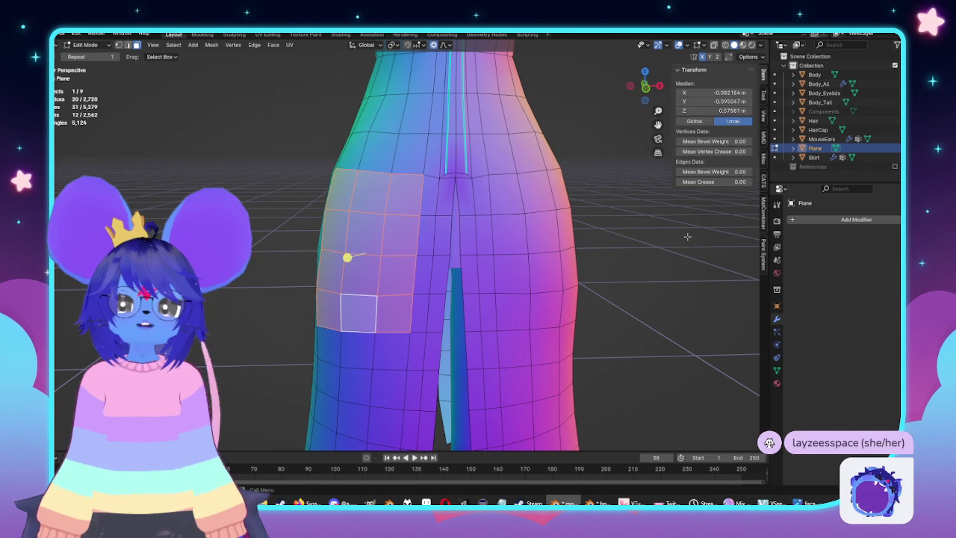
# Replace that selection with the column of faces lining the top of the front slit
pyautogui.hotkey('alt', 'a')
pyautogui.click(445, 196)
pyautogui.keyDown('shift'); pyautogui.click(464, 196); pyautogui.keyUp('shift')
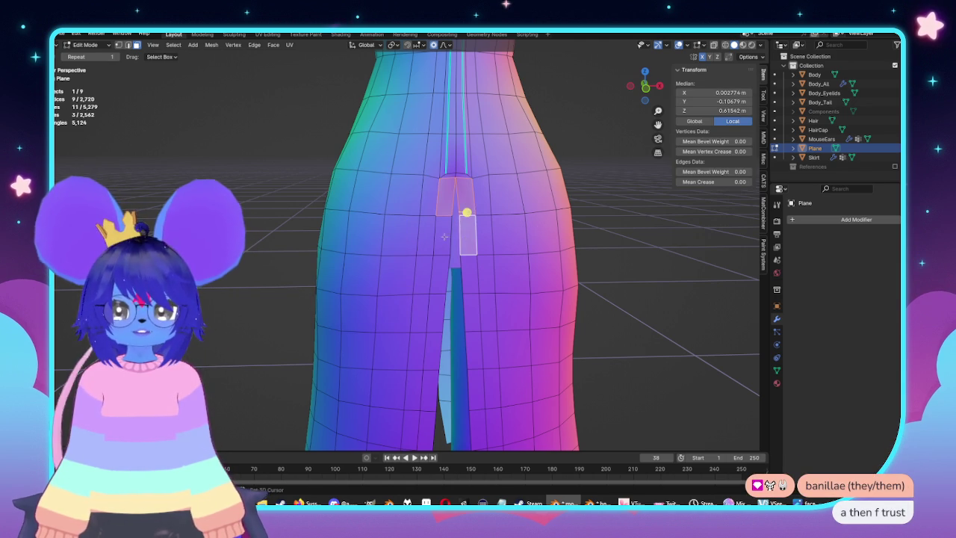
pyautogui.moveTo(445, 291)
pyautogui.mouseDown(button='middle')
pyautogui.moveTo(446, 263)
pyautogui.moveTo(451, 286)
pyautogui.mouseUp(button='middle')
pyautogui.keyDown('shift'); pyautogui.click(444, 277); pyautogui.keyUp('shift')
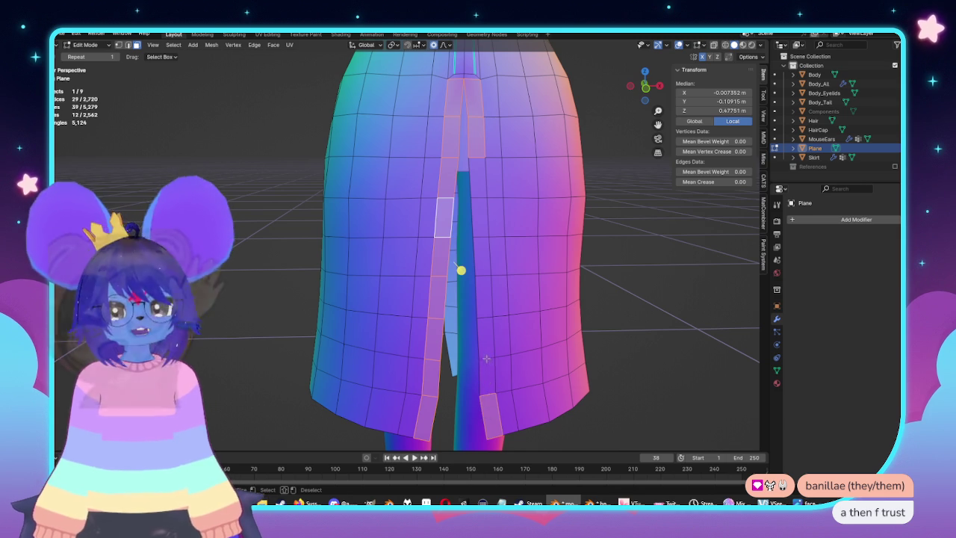
pyautogui.keyDown('ctrl'); pyautogui.click(482, 250); pyautogui.keyUp('ctrl')
pyautogui.moveTo(478, 192)
pyautogui.mouseDown(button='middle')
pyautogui.moveTo(452, 249)
pyautogui.moveTo(523, 243)
pyautogui.moveTo(531, 285)
pyautogui.mouseUp(button='middle')
pyautogui.scroll(-5, 471, 217)
pyautogui.press('KP_1')
pyautogui.scroll(3, 548, 242)
pyautogui.scroll(2, 549, 243)
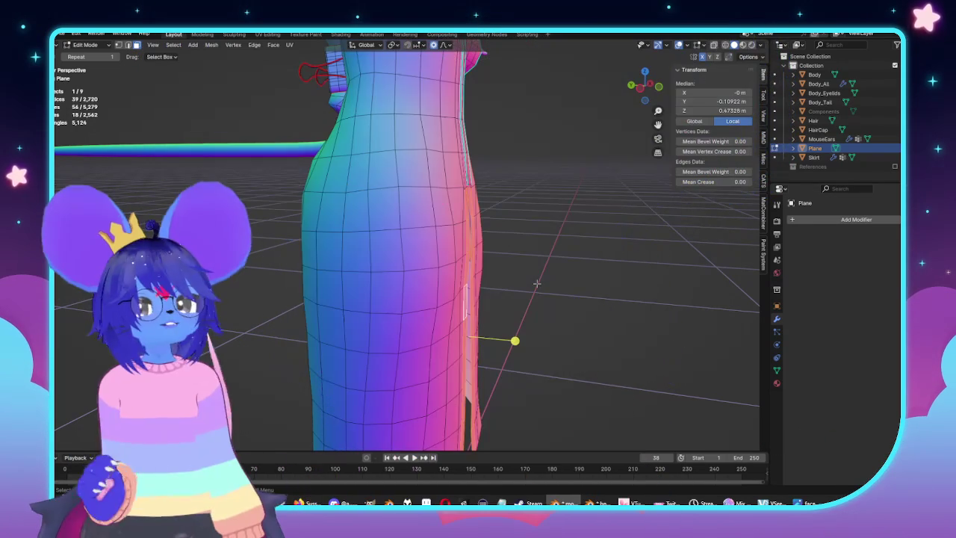
pyautogui.scroll(3, 575, 233)
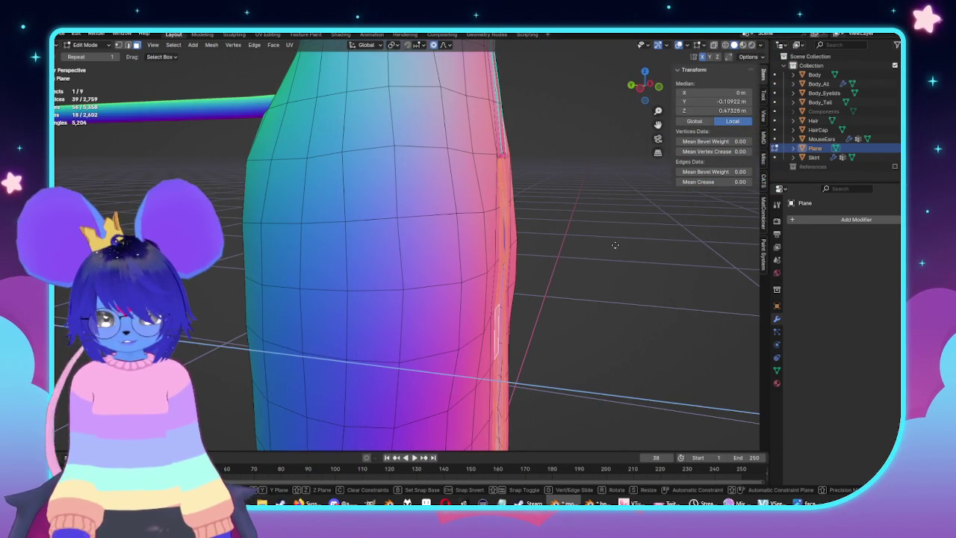
# Extrude the slit-edge faces along the Y axis
pyautogui.press('e')
pyautogui.press('y')
pyautogui.click(621, 247)
pyautogui.moveTo(621, 246)
pyautogui.mouseDown(button='middle')
pyautogui.moveTo(449, 224)
pyautogui.moveTo(506, 214)
pyautogui.mouseUp(button='middle')
pyautogui.scroll(2, 405, 203)
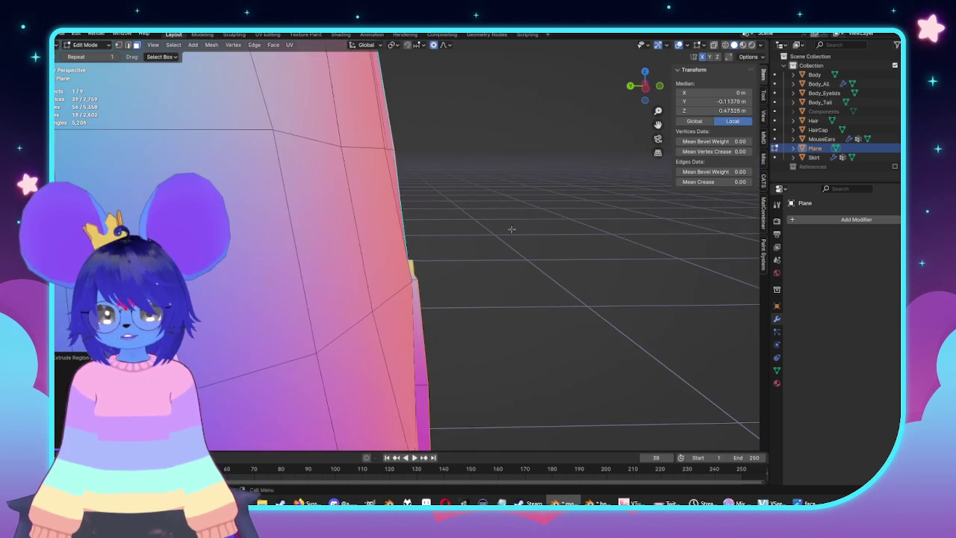
pyautogui.moveTo(478, 251); pyautogui.dragTo(497, 256, button='middle')
# Nudge the extruded flap slightly outward along Y
pyautogui.press('g')
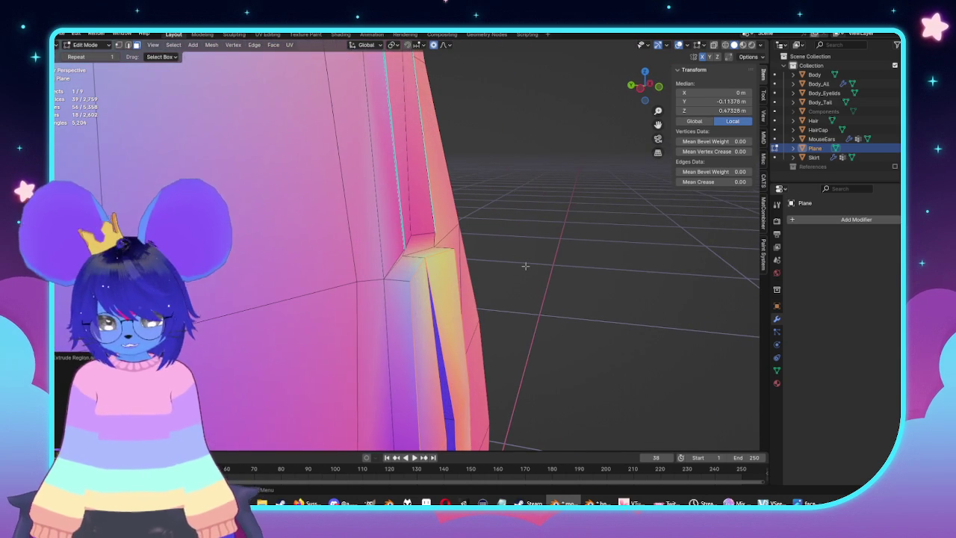
pyautogui.press('y')
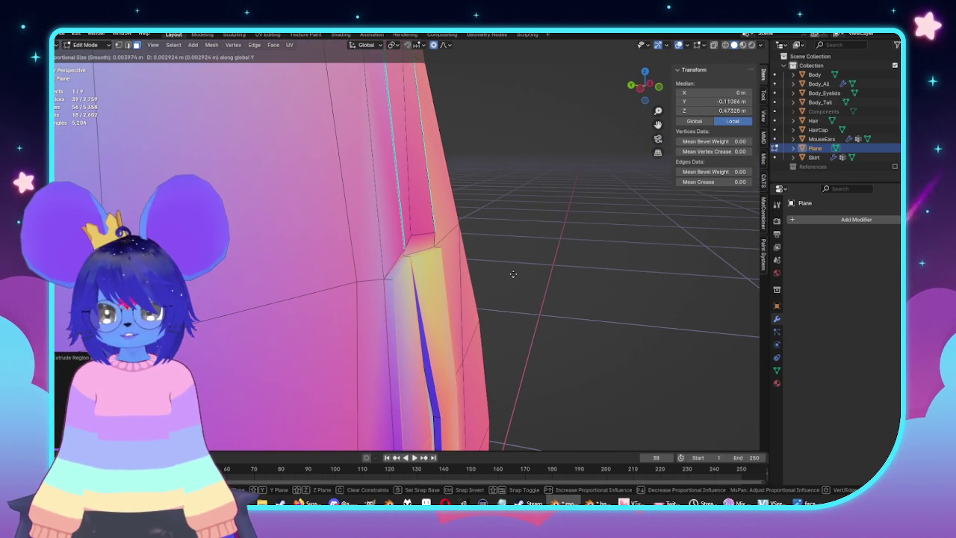
pyautogui.click(513, 274)
pyautogui.scroll(3, 493, 283)
pyautogui.scroll(2, 375, 247)
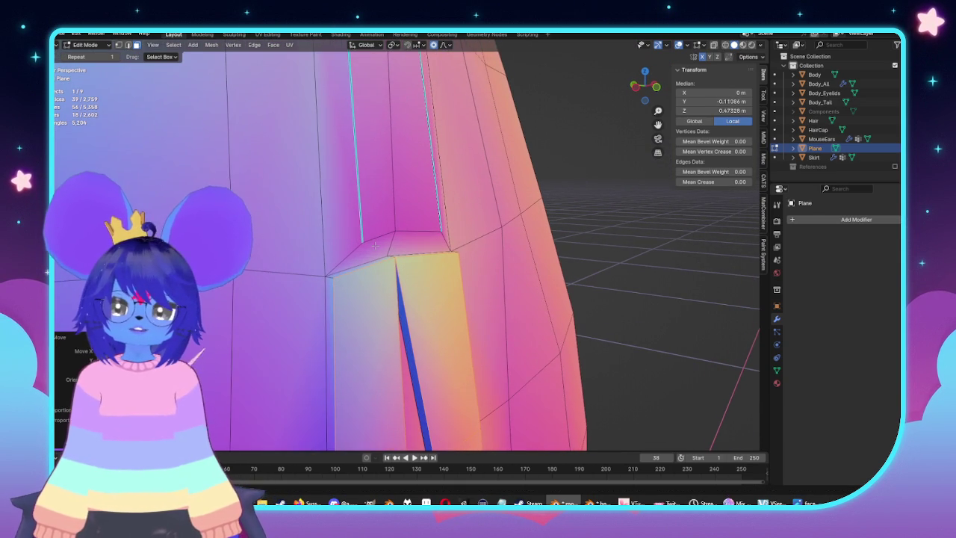
# Merge the doubled vertex at the slit's top corner
pyautogui.click(394, 254)
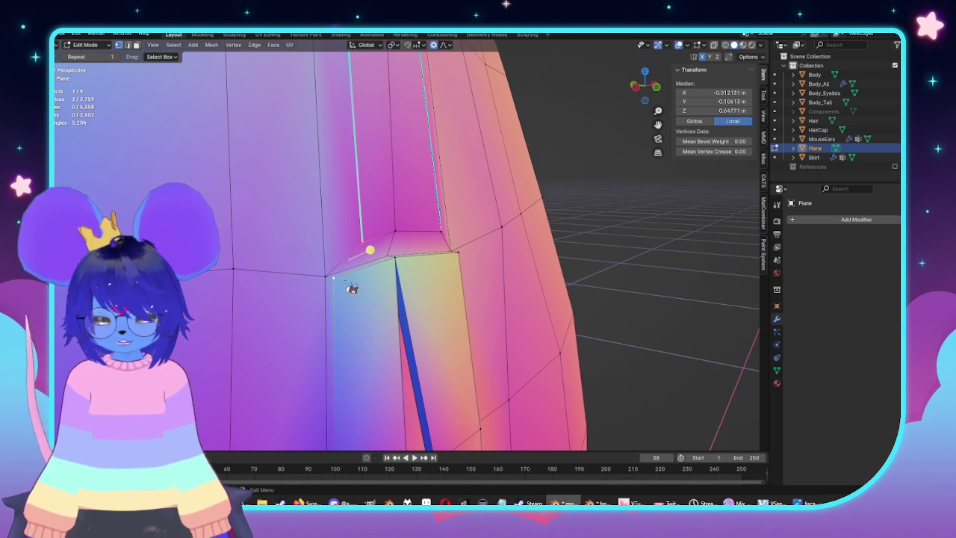
pyautogui.press('m')
pyautogui.click(326, 281)
pyautogui.moveTo(326, 281); pyautogui.dragTo(378, 241, button='middle')
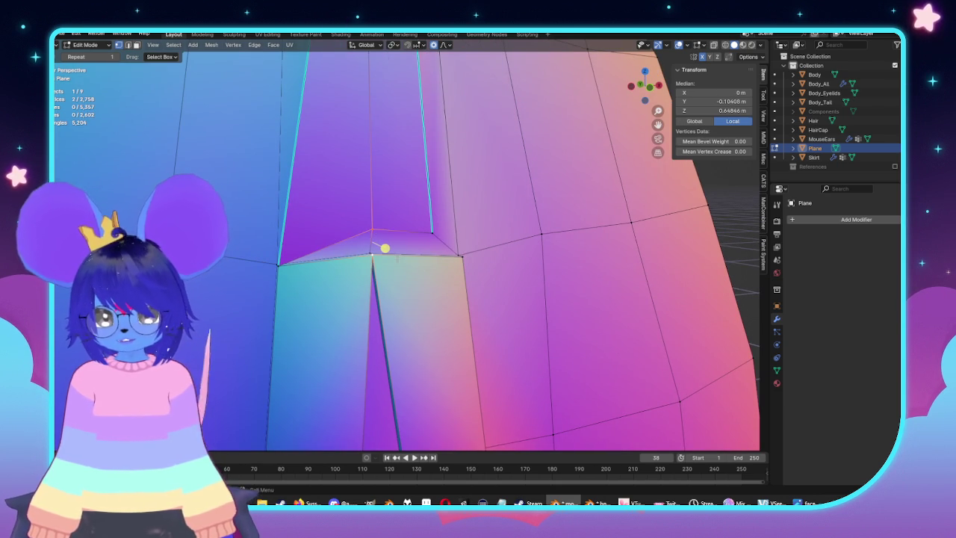
# Merge the two remaining pairs of corner vertices at the flap top
pyautogui.press('m')
pyautogui.click(402, 262)
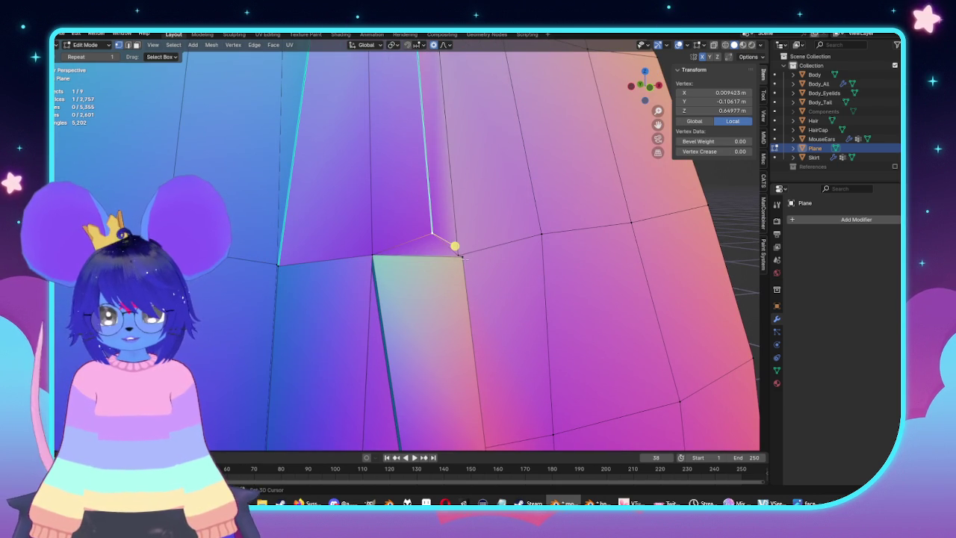
pyautogui.press('m')
pyautogui.click(464, 254)
pyautogui.moveTo(463, 254)
pyautogui.mouseDown(button='middle')
pyautogui.moveTo(465, 244)
pyautogui.moveTo(484, 247)
pyautogui.mouseUp(button='middle')
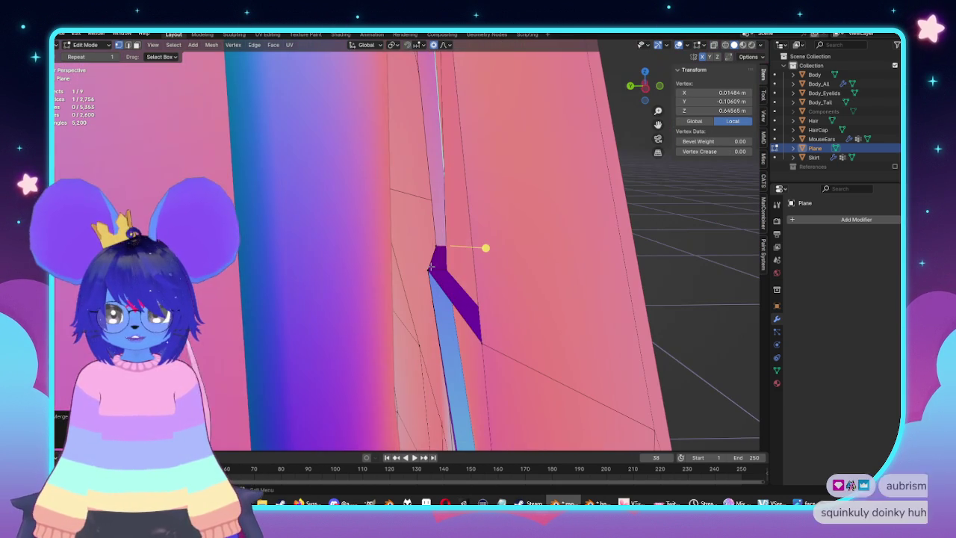
# Delete the leftover face at the slit's top corner
pyautogui.hotkey('alt', 'a')
pyautogui.click(437, 263)
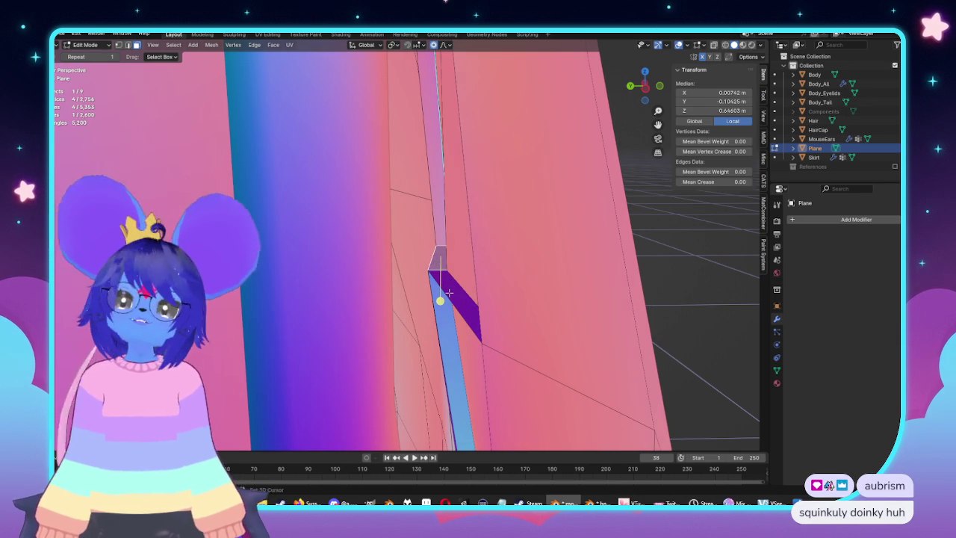
pyautogui.press('x')
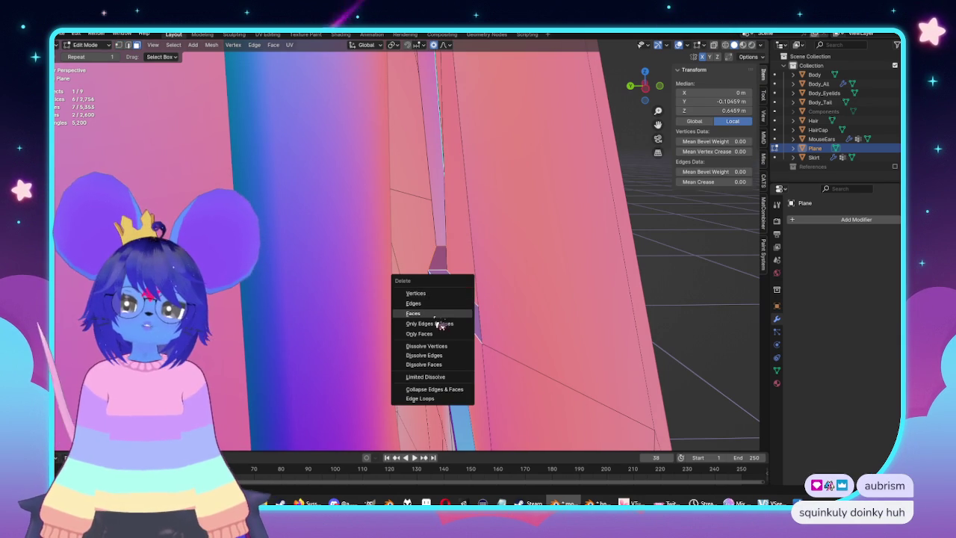
pyautogui.click(435, 313)
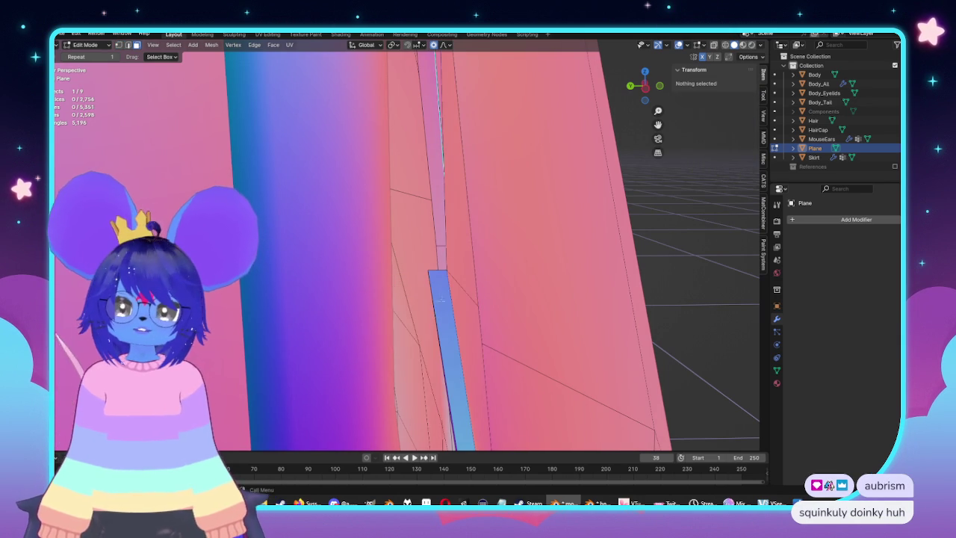
pyautogui.moveTo(435, 314)
pyautogui.mouseDown(button='middle')
pyautogui.moveTo(452, 287)
pyautogui.moveTo(418, 239)
pyautogui.mouseUp(button='middle')
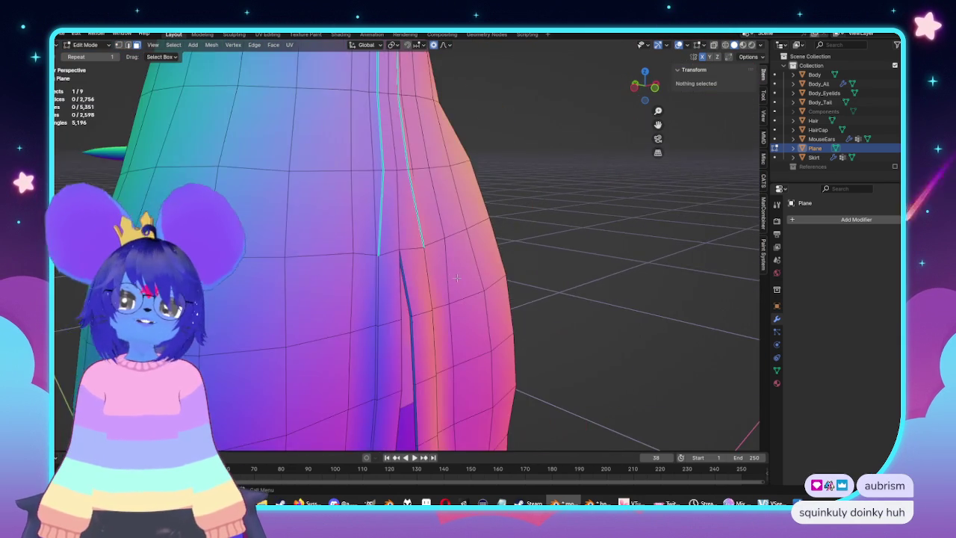
# Select both seam edge loops beside the slit using X-ray, trimming stray vertices
pyautogui.scroll(-5, 408, 223)
pyautogui.scroll(4, 408, 223)
pyautogui.scroll(2, 408, 223)
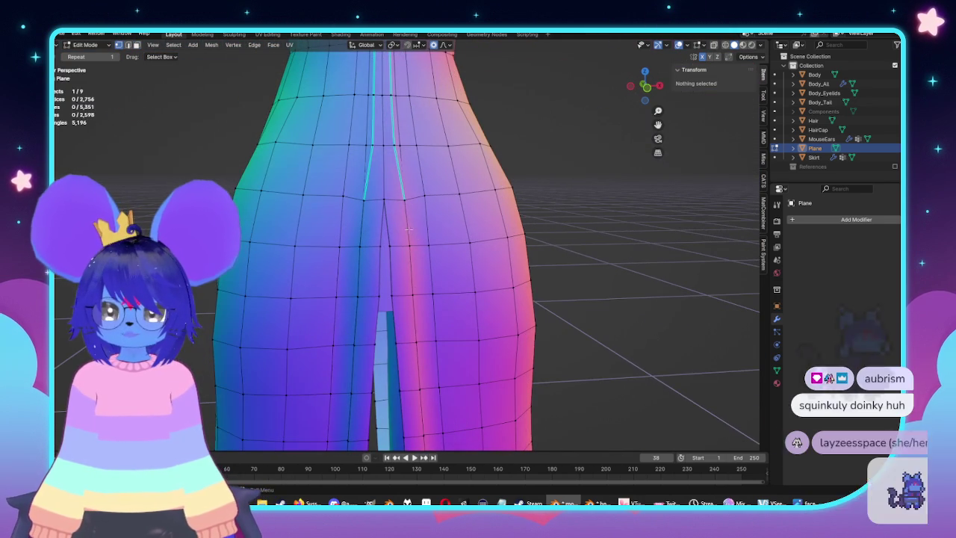
pyautogui.keyDown('alt'); pyautogui.click(408, 223); pyautogui.keyUp('alt')
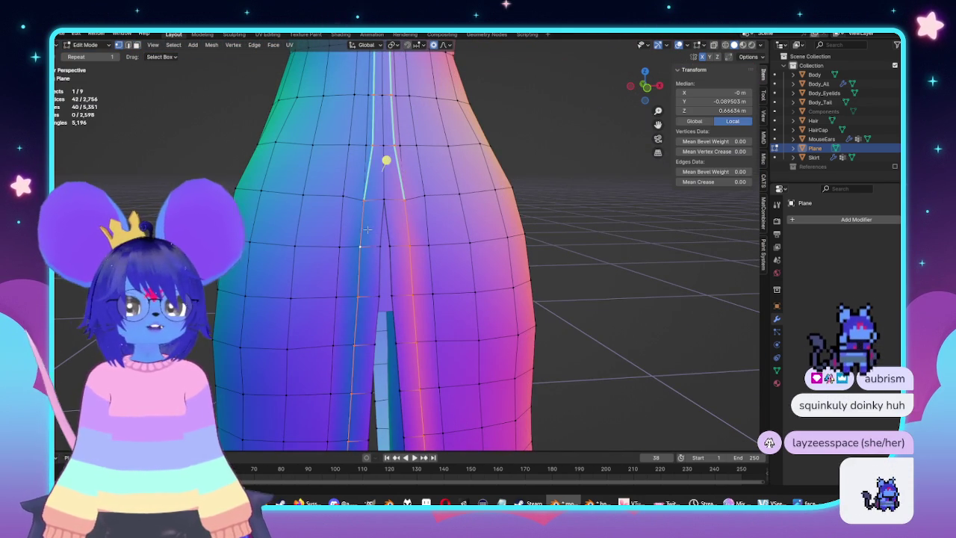
pyautogui.scroll(-4, 367, 230)
pyautogui.hotkey('alt', 'z')
pyautogui.keyDown('alt'); pyautogui.keyDown('shift'); pyautogui.click(385, 289); pyautogui.keyUp('shift'); pyautogui.keyUp('alt')
pyautogui.scroll(-1, 386, 289)
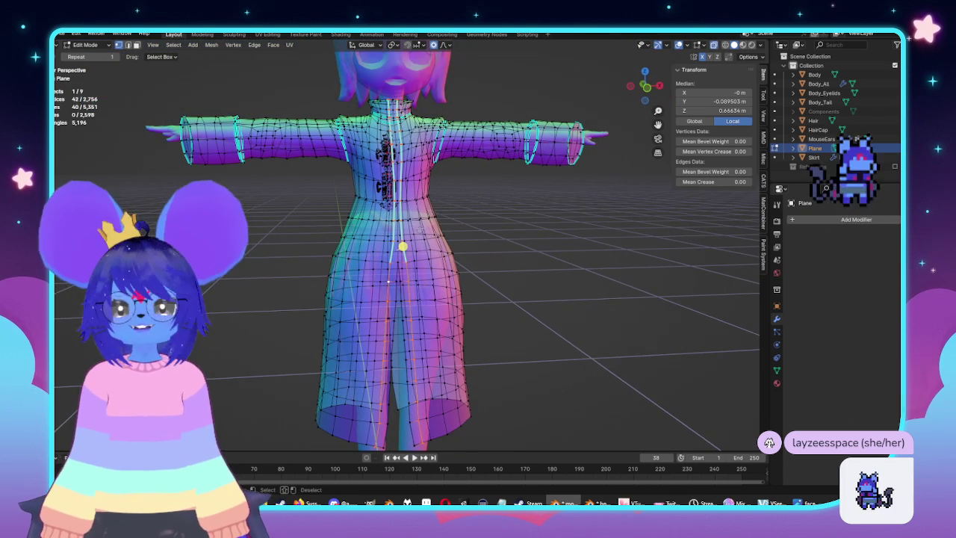
pyautogui.keyDown('alt'); pyautogui.keyDown('shift'); pyautogui.click(403, 207); pyautogui.keyUp('shift'); pyautogui.keyUp('alt')
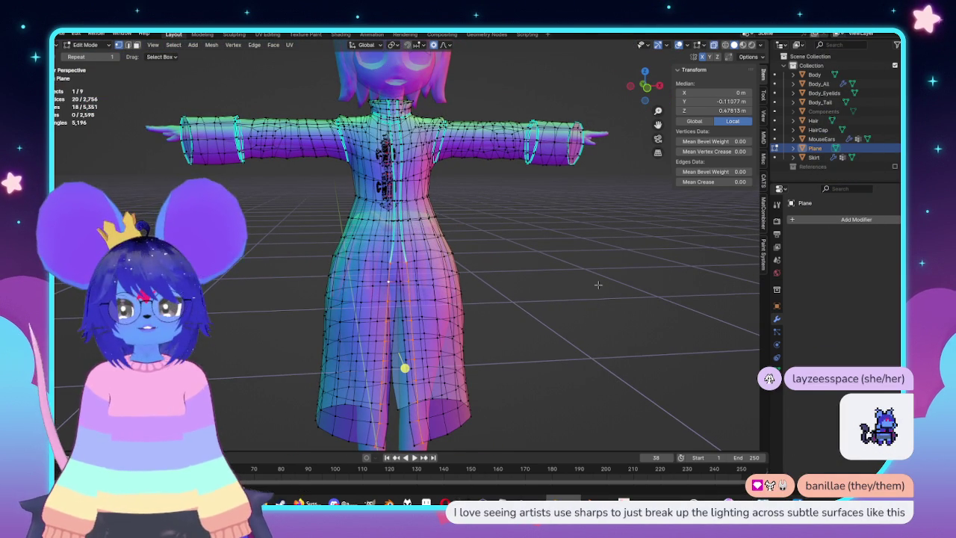
# Frame the seam in front ortho view and slide it sideways
pyautogui.press('KP_1')
pyautogui.scroll(4, 598, 285)
pyautogui.scroll(-2, 490, 255)
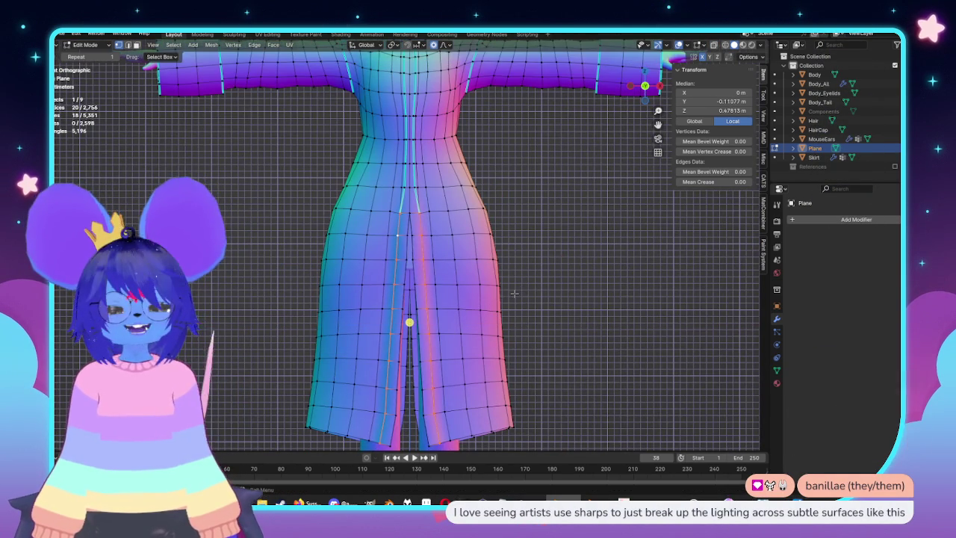
pyautogui.press('KP_Decimal')
pyautogui.hotkey('alt', 'z')
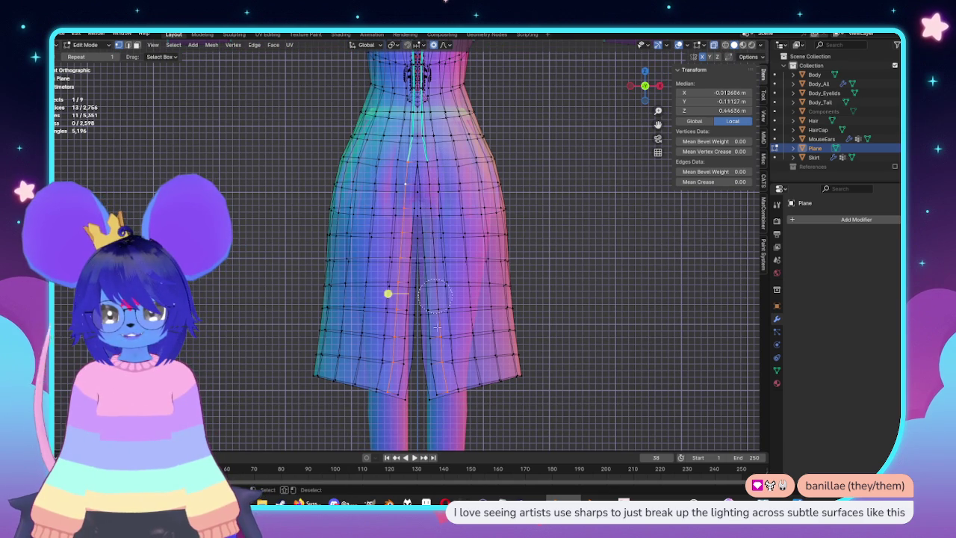
pyautogui.hotkey('alt', 'z')
pyautogui.moveTo(472, 403); pyautogui.dragTo(494, 352, button='middle')
pyautogui.press('KP_1')
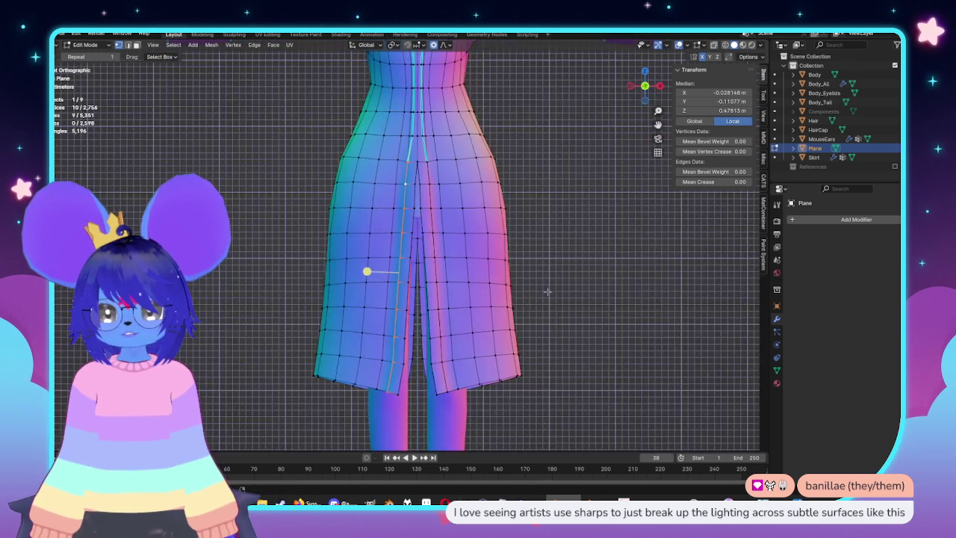
pyautogui.scroll(4, 518, 294)
pyautogui.press('g')
pyautogui.press('g')
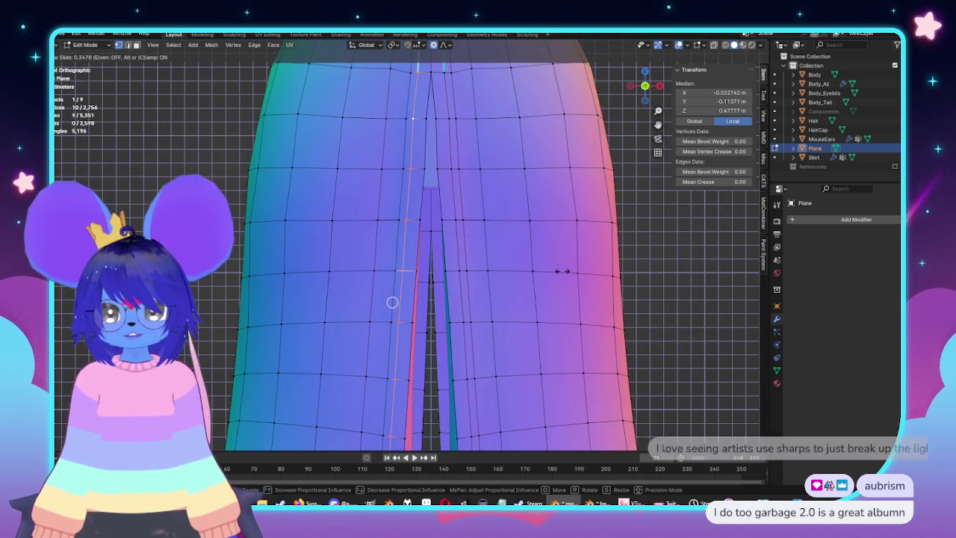
pyautogui.click(530, 269)
# Inspect the repositioned seam from several angles and add one more vertex
pyautogui.scroll(-5, 525, 263)
pyautogui.moveTo(525, 263); pyautogui.dragTo(501, 246, button='middle')
pyautogui.scroll(4, 458, 193)
pyautogui.scroll(-2, 443, 165)
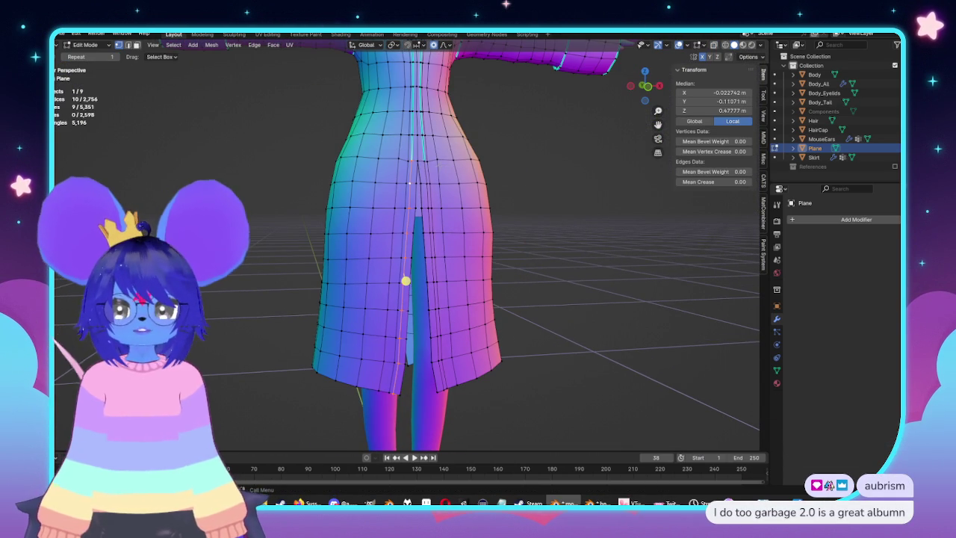
pyautogui.scroll(2, 404, 153)
pyautogui.scroll(2, 436, 134)
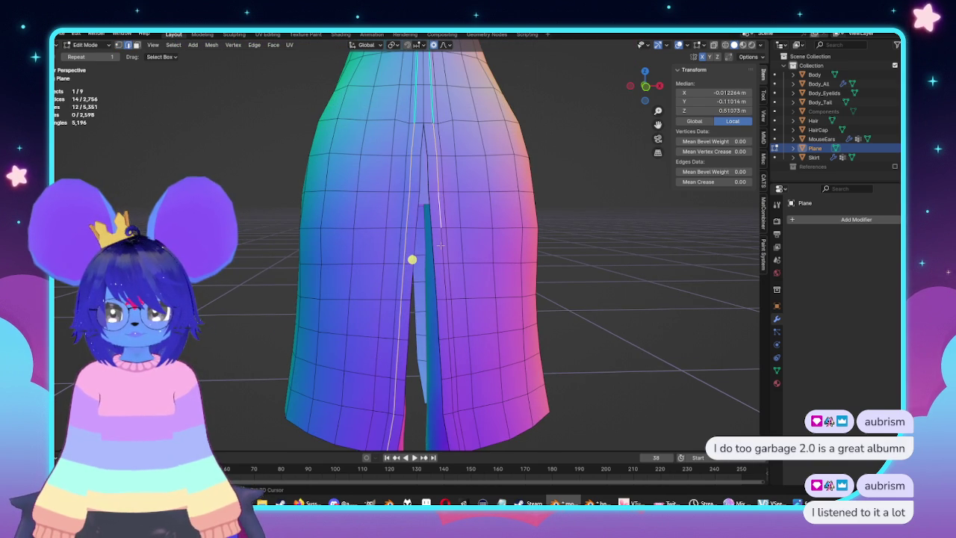
pyautogui.moveTo(448, 319); pyautogui.dragTo(452, 306, button='middle')
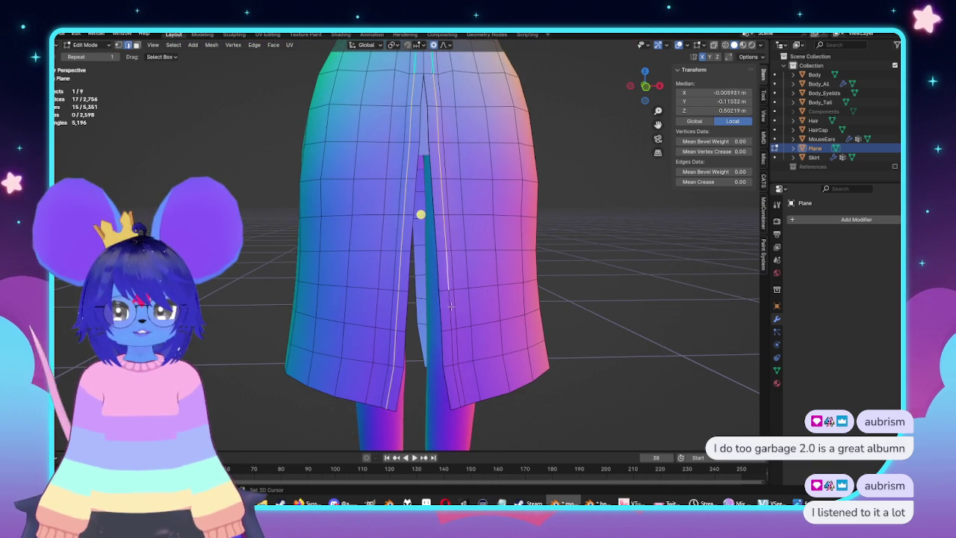
pyautogui.moveTo(455, 381); pyautogui.dragTo(487, 356, button='middle')
pyautogui.keyDown('shift'); pyautogui.click(478, 358); pyautogui.keyUp('shift')
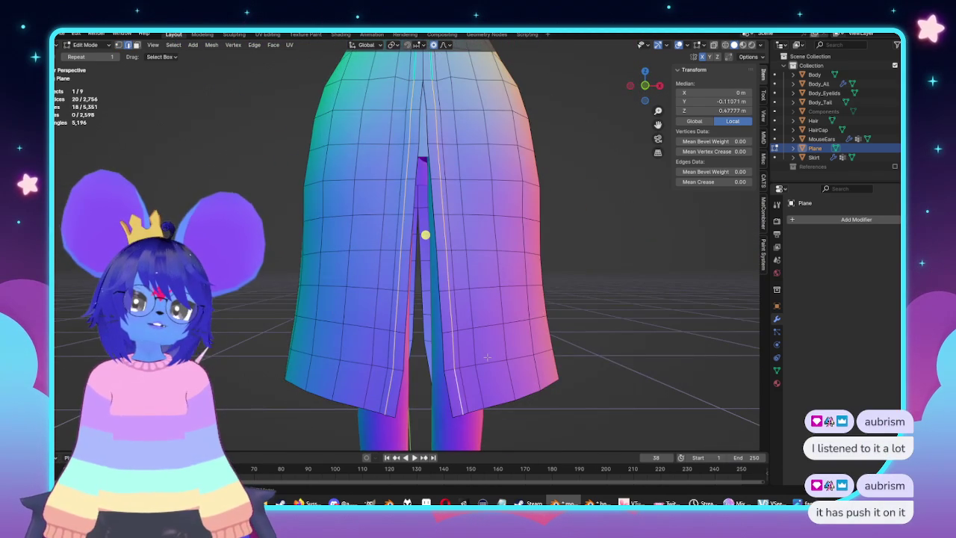
# Apply Edge > Mark Sharp to both front-opening loops and toggle Object Mode to preview
pyautogui.click(254, 45)
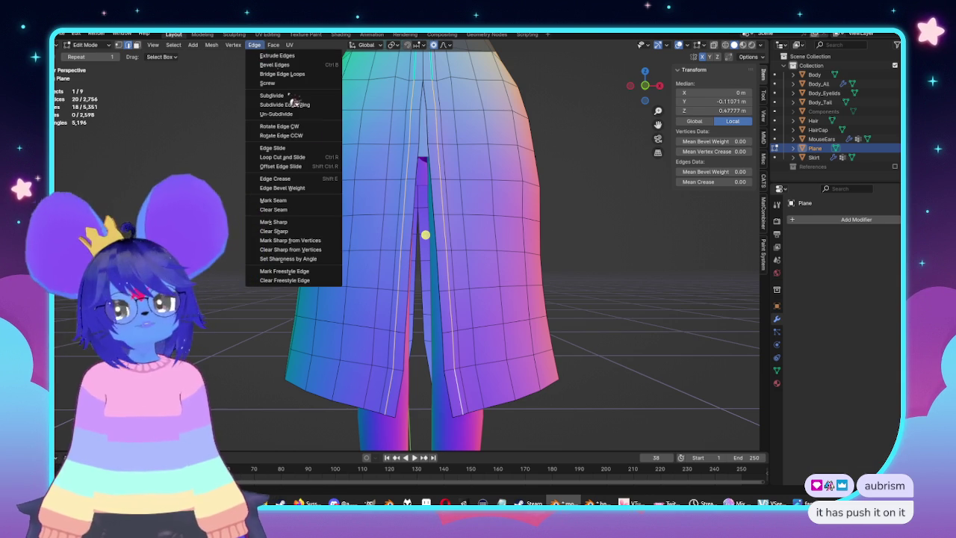
pyautogui.click(281, 222)
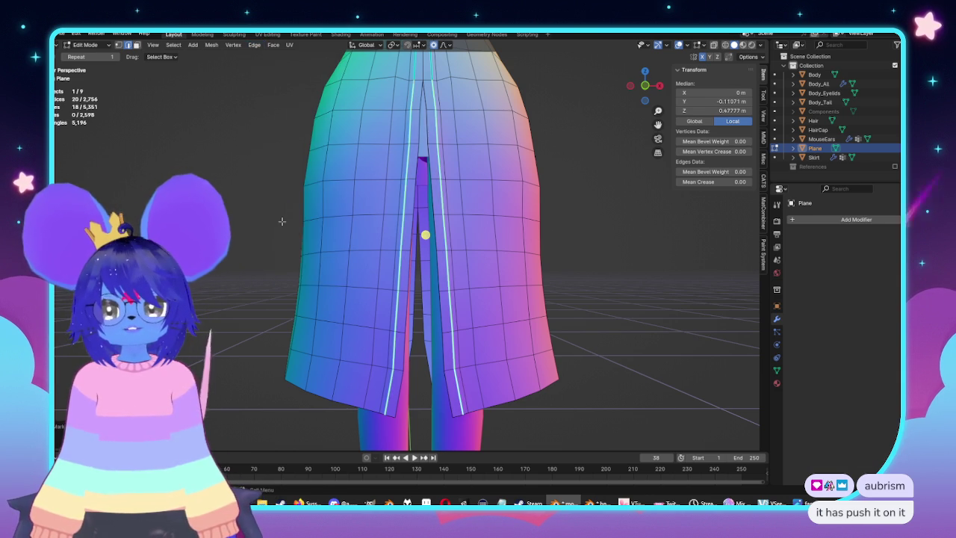
pyautogui.press('Tab')
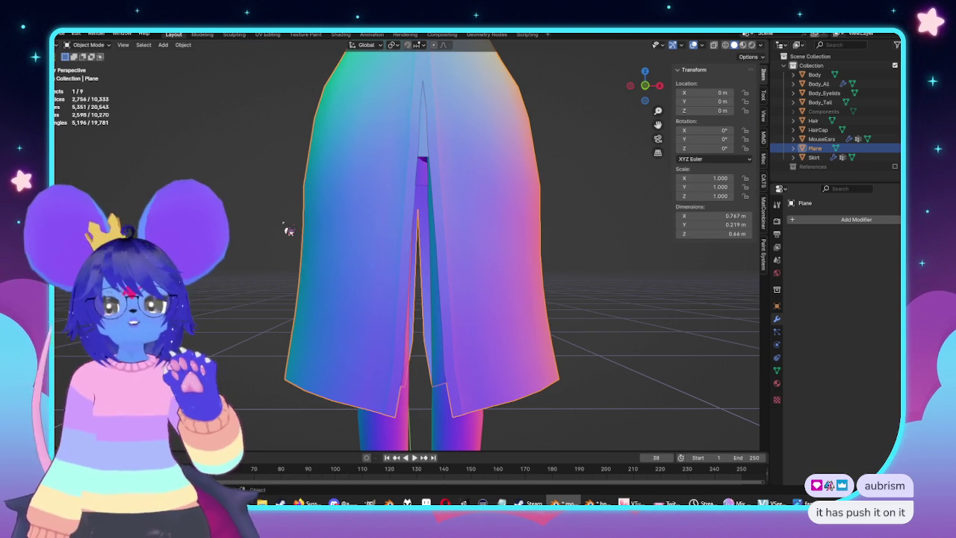
pyautogui.press('Tab')
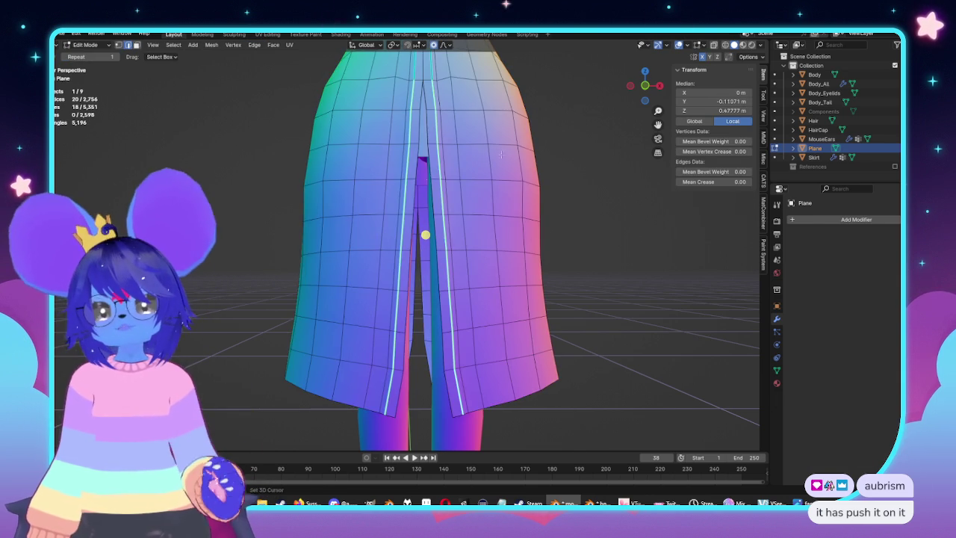
pyautogui.moveTo(501, 153); pyautogui.dragTo(437, 191, button='middle')
pyautogui.scroll(5, 416, 166)
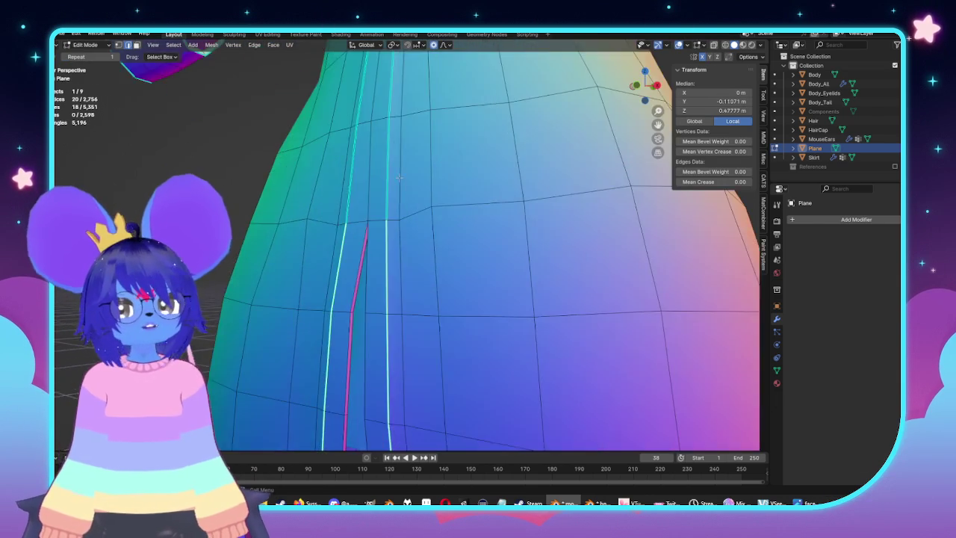
# Select the pocket-edge loop and move it along Y in side ortho view
pyautogui.moveTo(416, 166); pyautogui.dragTo(612, 265, button='middle')
pyautogui.hotkey('alt', 'a')
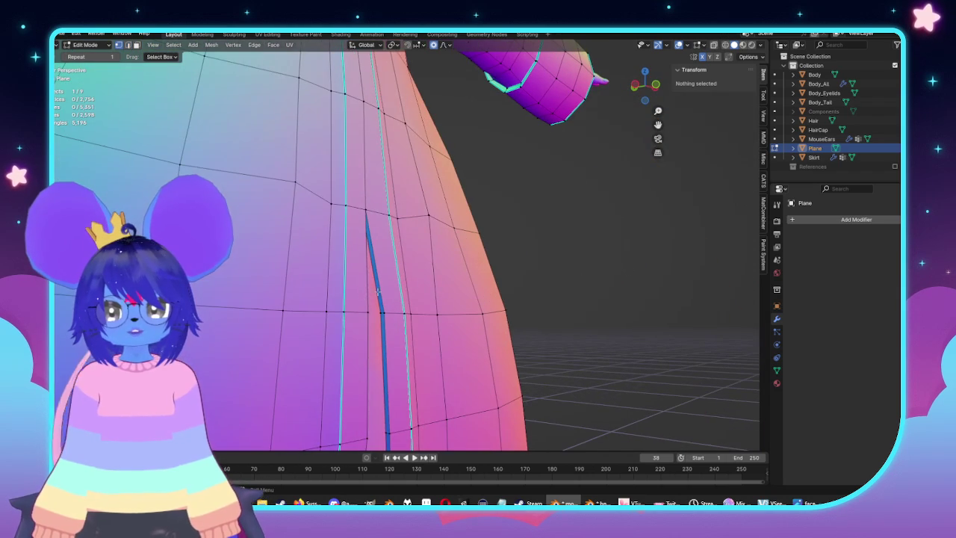
pyautogui.keyDown('alt'); pyautogui.click(379, 292); pyautogui.keyUp('alt')
pyautogui.scroll(-5, 378, 291)
pyautogui.moveTo(379, 292); pyautogui.dragTo(527, 288, button='middle')
pyautogui.press('KP_3')
pyautogui.scroll(4, 533, 283)
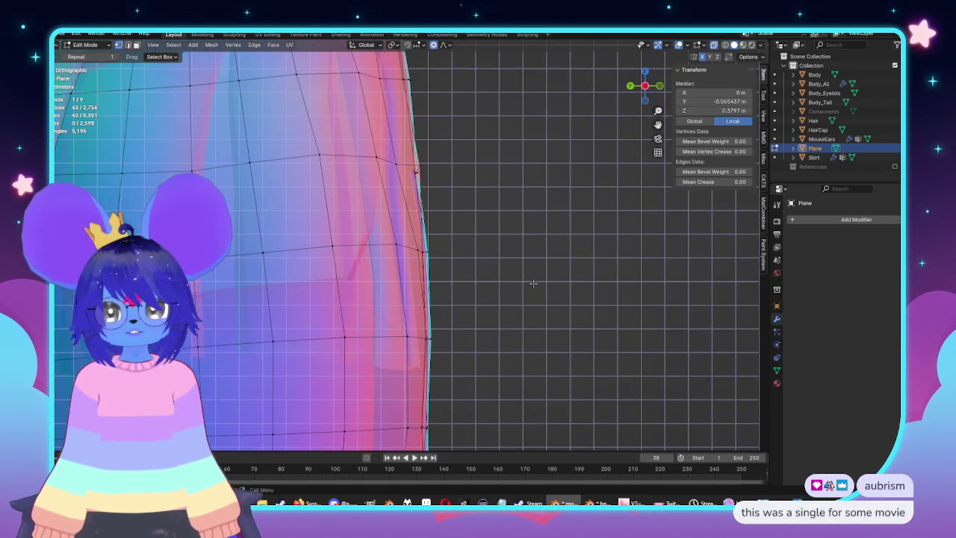
pyautogui.press('g')
pyautogui.press('y')
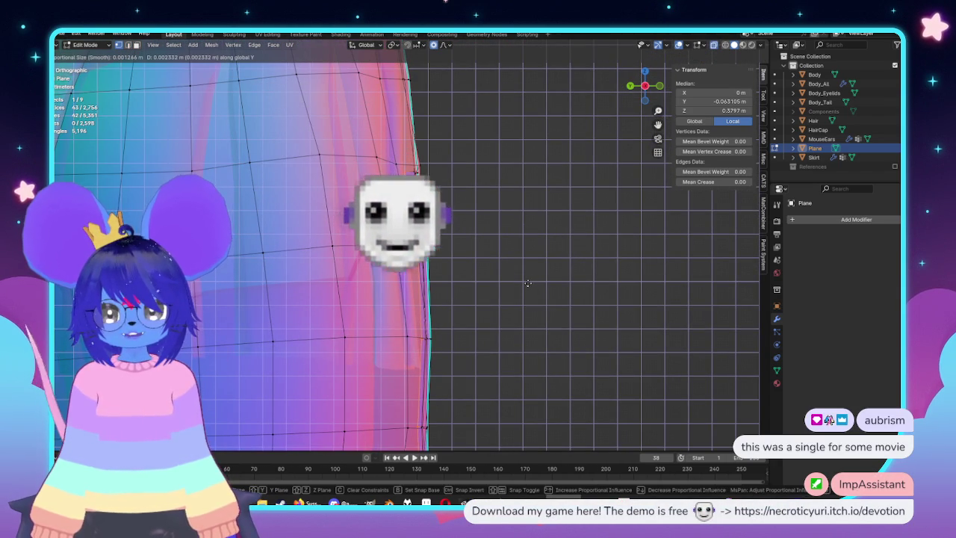
pyautogui.click(527, 284)
pyautogui.scroll(-3, 497, 190)
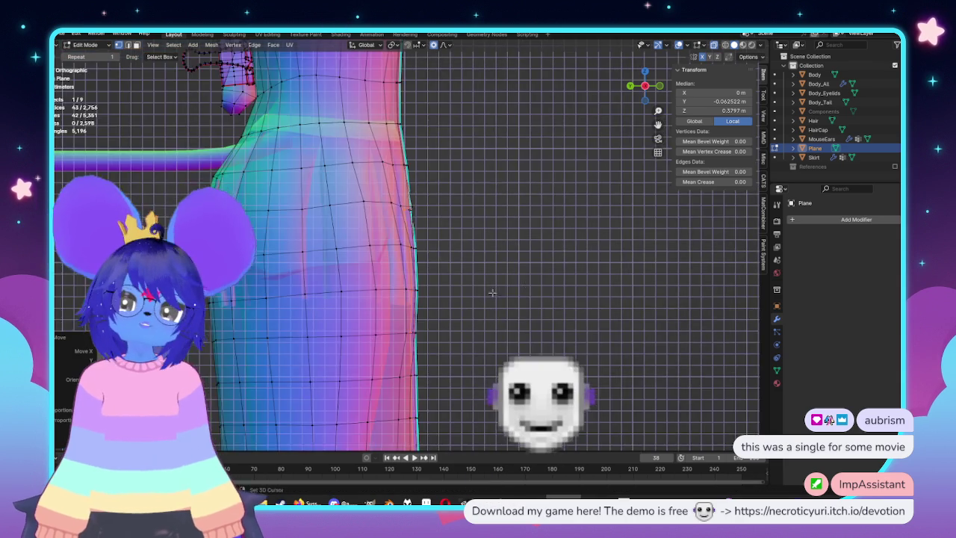
# Circle-deselect the hem vertices from the selected loop
pyautogui.moveTo(497, 190)
pyautogui.mouseDown(button='middle')
pyautogui.moveTo(452, 243)
pyautogui.moveTo(389, 198)
pyautogui.moveTo(487, 316)
pyautogui.mouseUp(button='middle')
pyautogui.press('c')
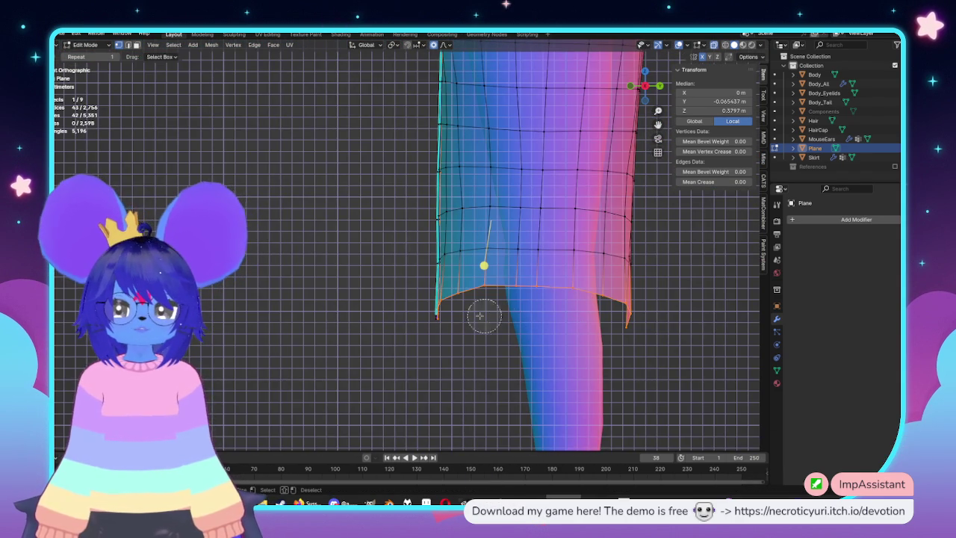
pyautogui.moveTo(520, 297); pyautogui.dragTo(592, 263, button='middle')
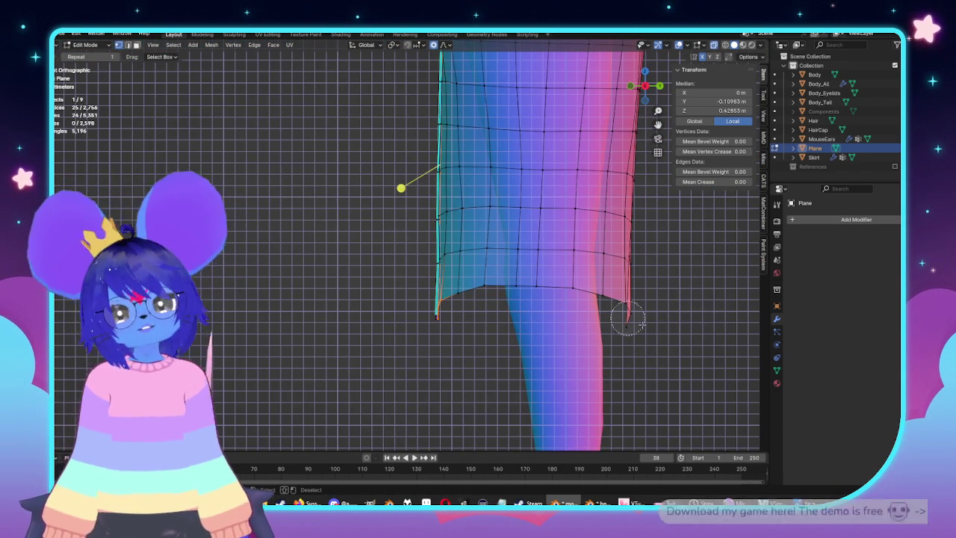
pyautogui.moveTo(598, 203); pyautogui.dragTo(549, 267, button='middle')
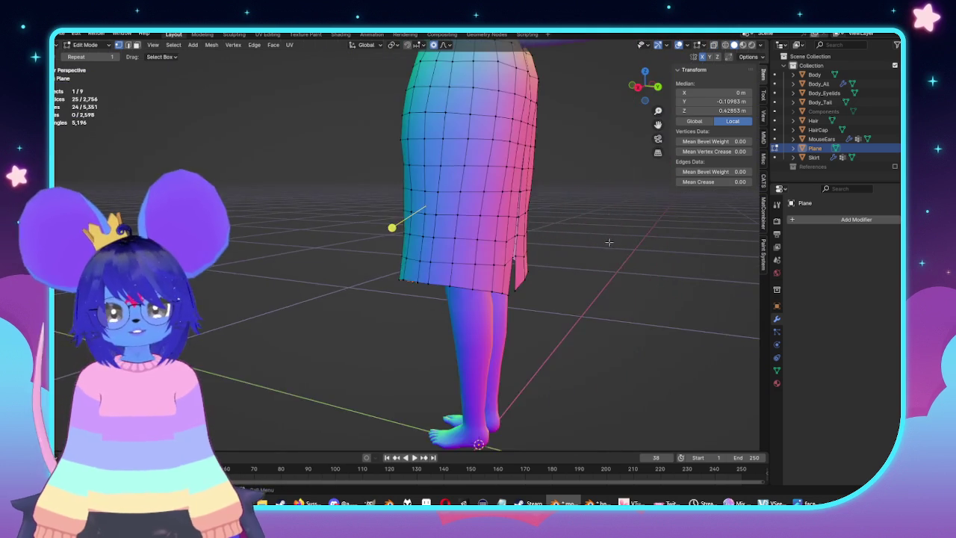
pyautogui.scroll(4, 549, 268)
pyautogui.moveTo(549, 267)
pyautogui.keyDown('alt'); pyautogui.mouseDown(button='middle')
pyautogui.moveTo(489, 319)
pyautogui.moveTo(545, 295)
pyautogui.mouseUp(button='middle'); pyautogui.keyUp('alt')
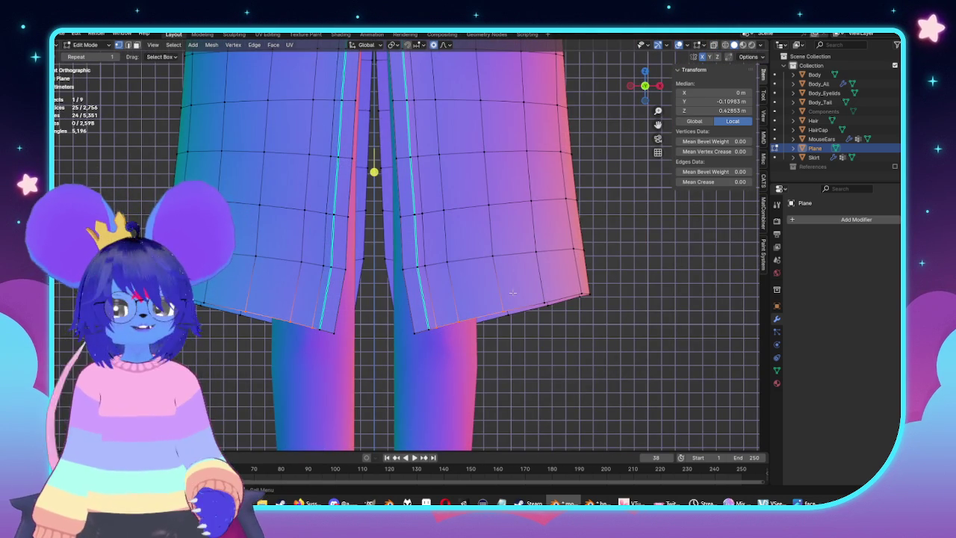
# In X-ray, move the 19 slit-edge vertices 0.003358 m along Y with proportional editing
pyautogui.hotkey('alt', 'z')
pyautogui.scroll(1, 545, 295)
pyautogui.keyDown('shift'); pyautogui.moveTo(546, 295); pyautogui.dragTo(618, 274, button='middle'); pyautogui.keyUp('shift')
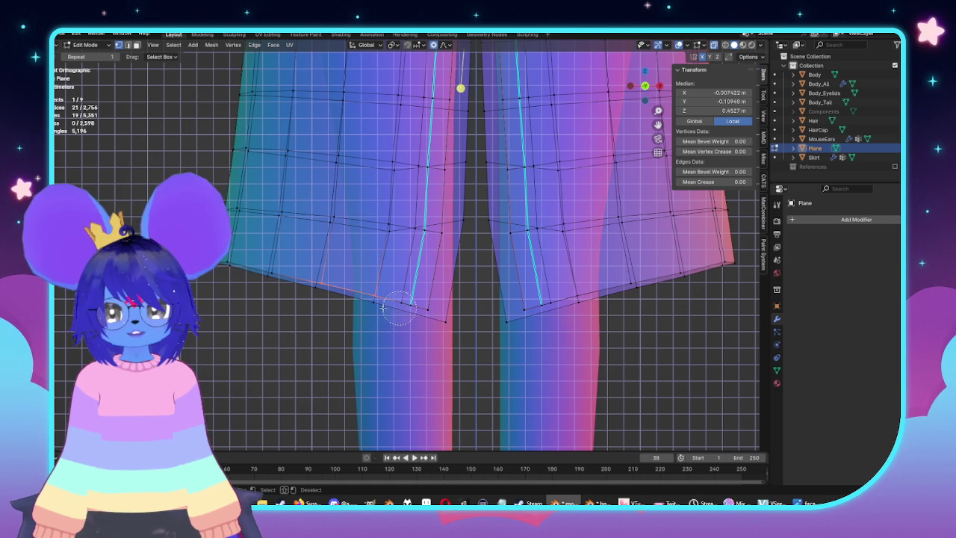
pyautogui.scroll(-3, 378, 299)
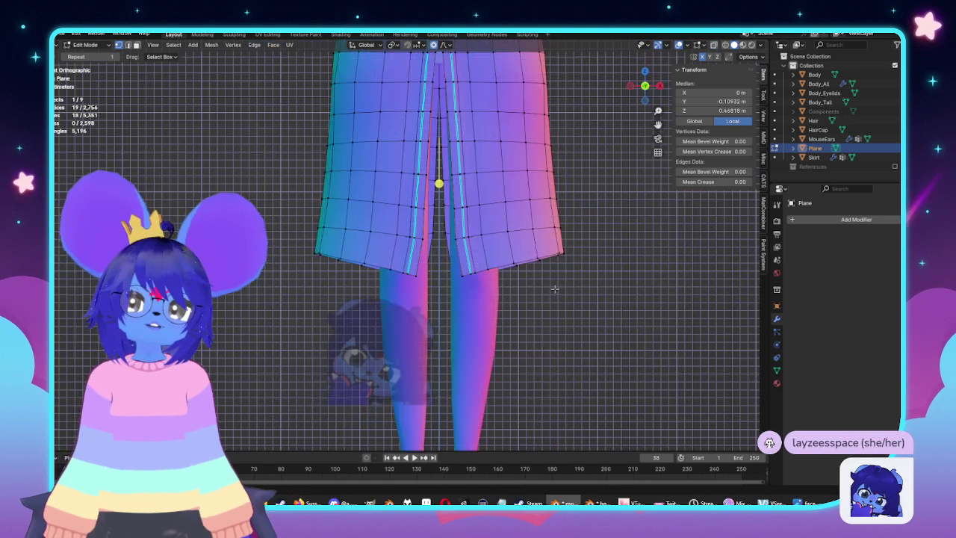
pyautogui.keyDown('alt'); pyautogui.moveTo(377, 299); pyautogui.dragTo(449, 284, button='middle'); pyautogui.keyUp('alt')
pyautogui.scroll(2, 449, 284)
pyautogui.scroll(1, 485, 269)
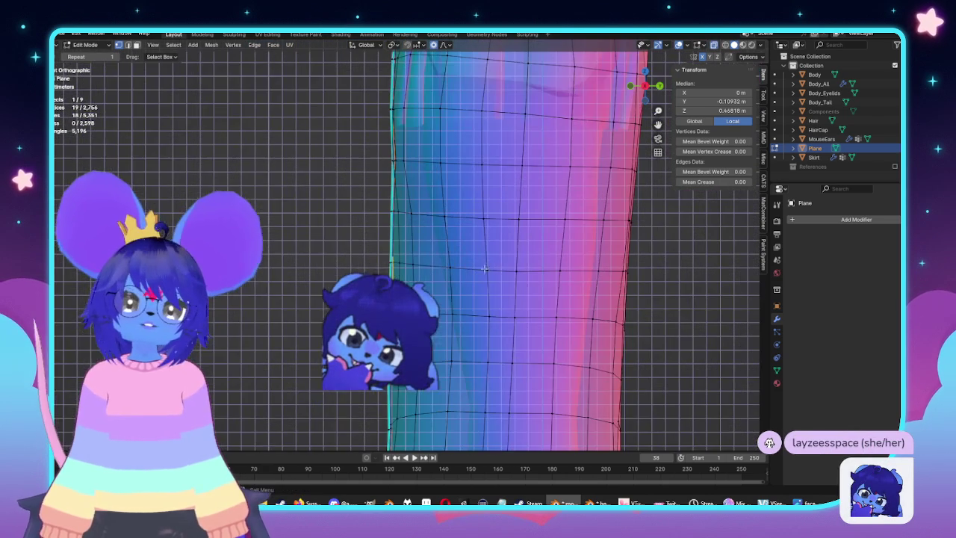
pyautogui.press('g')
pyautogui.press('y')
pyautogui.click(529, 253)
pyautogui.moveTo(530, 252)
pyautogui.mouseDown(button='middle')
pyautogui.moveTo(474, 187)
pyautogui.moveTo(526, 256)
pyautogui.mouseUp(button='middle')
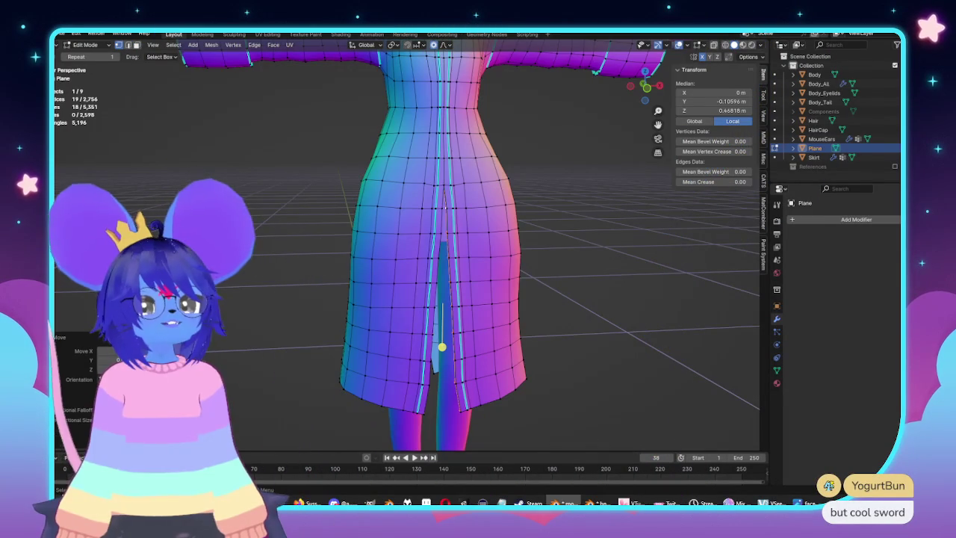
pyautogui.moveTo(553, 255)
pyautogui.mouseDown(button='middle')
pyautogui.moveTo(534, 228)
pyautogui.moveTo(467, 306)
pyautogui.mouseUp(button='middle')
# Review the whole character, leave the coat in Object Mode, and move the sword image viewer up
pyautogui.press('Tab')
pyautogui.scroll(-3, 466, 306)
pyautogui.scroll(-4, 441, 313)
pyautogui.moveTo(487, 265)
pyautogui.mouseDown(button='middle')
pyautogui.moveTo(530, 308)
pyautogui.moveTo(508, 306)
pyautogui.mouseUp(button='middle')
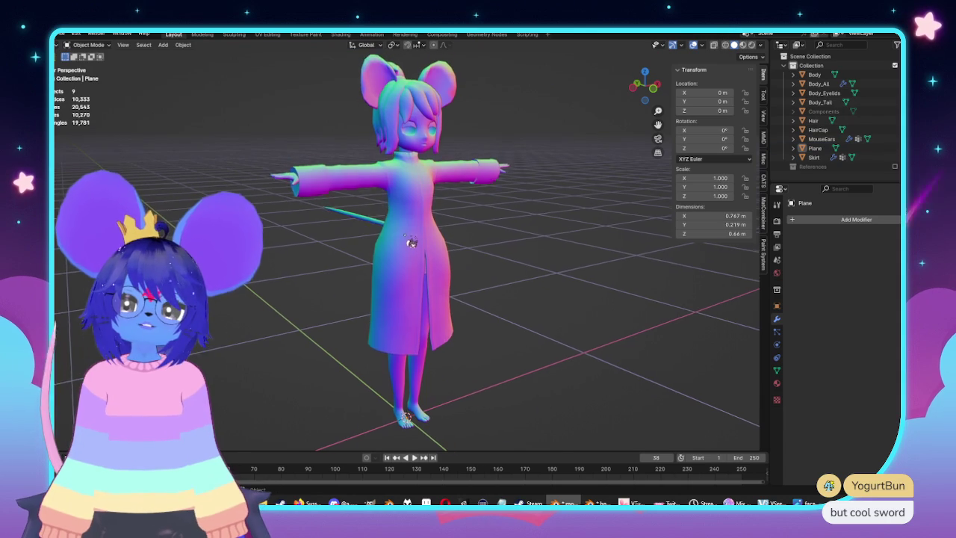
pyautogui.scroll(6, 500, 299)
pyautogui.press('Tab')
pyautogui.press('KP_1')
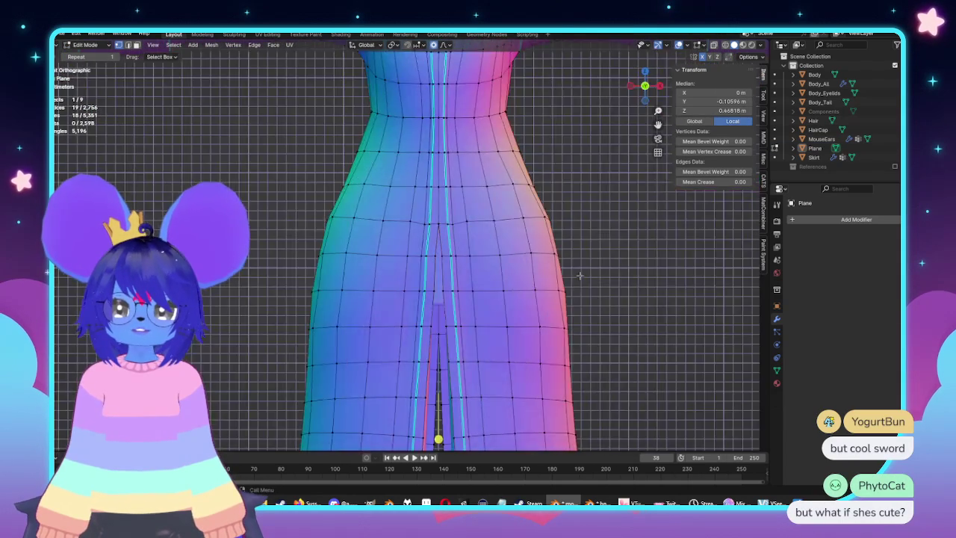
pyautogui.scroll(4, 500, 267)
pyautogui.scroll(-3, 500, 267)
pyautogui.press('Tab')
pyautogui.moveTo(500, 266)
pyautogui.mouseDown(button='middle')
pyautogui.moveTo(495, 258)
pyautogui.moveTo(513, 258)
pyautogui.mouseUp(button='middle')
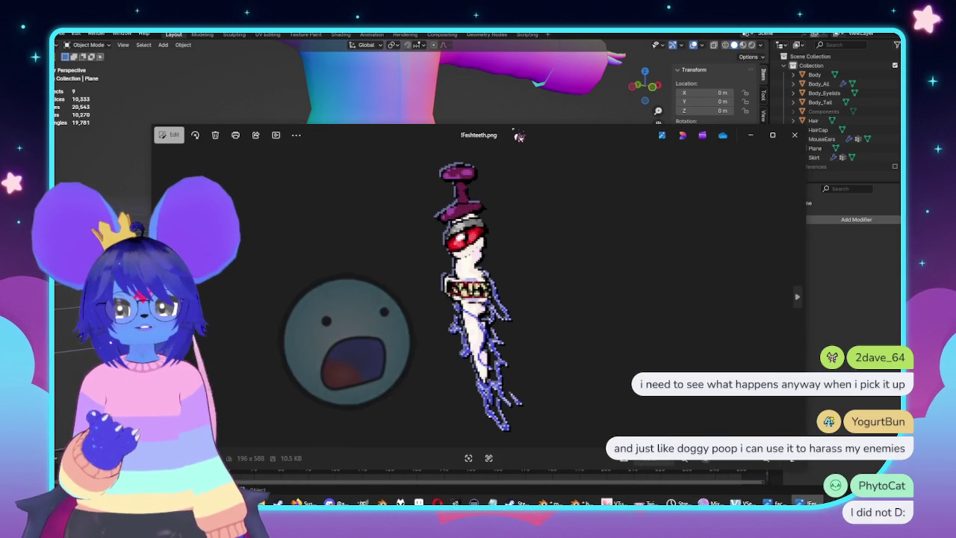
pyautogui.moveTo(518, 134); pyautogui.dragTo(507, 81)
# Reposition and zoom the Photos window to 133%, then close the sword image
pyautogui.moveTo(523, 115)
pyautogui.mouseDown()
pyautogui.moveTo(576, 43)
pyautogui.moveTo(591, 63)
pyautogui.mouseUp()
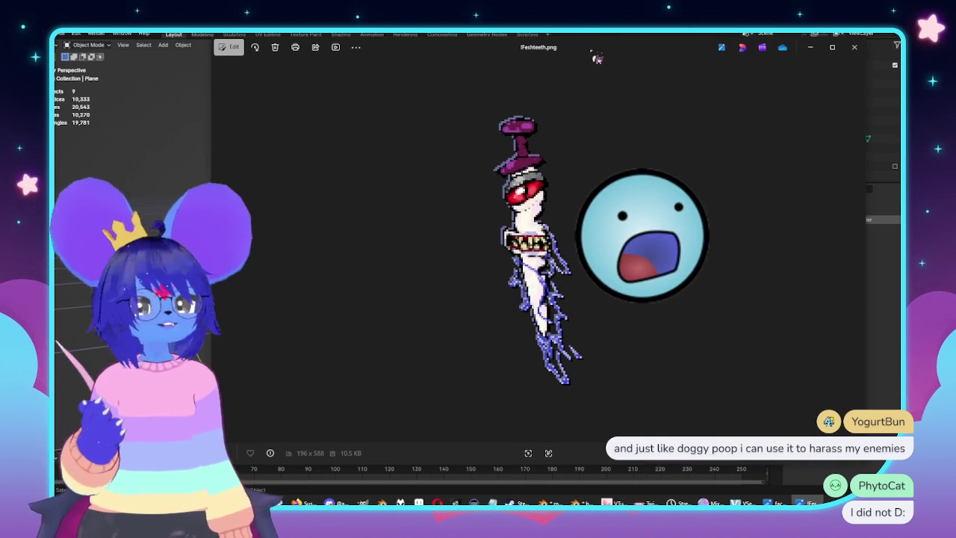
pyautogui.scroll(2, 643, 299)
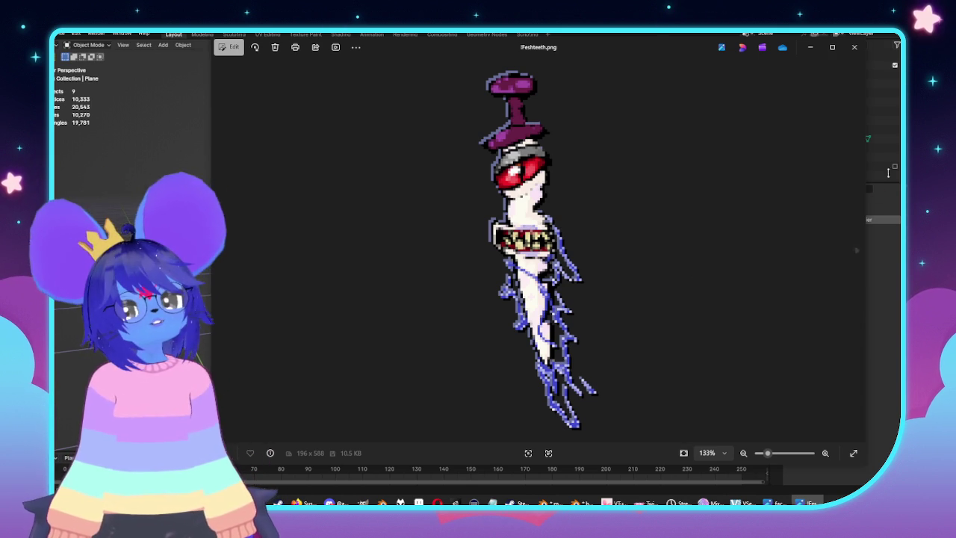
pyautogui.click(863, 50)
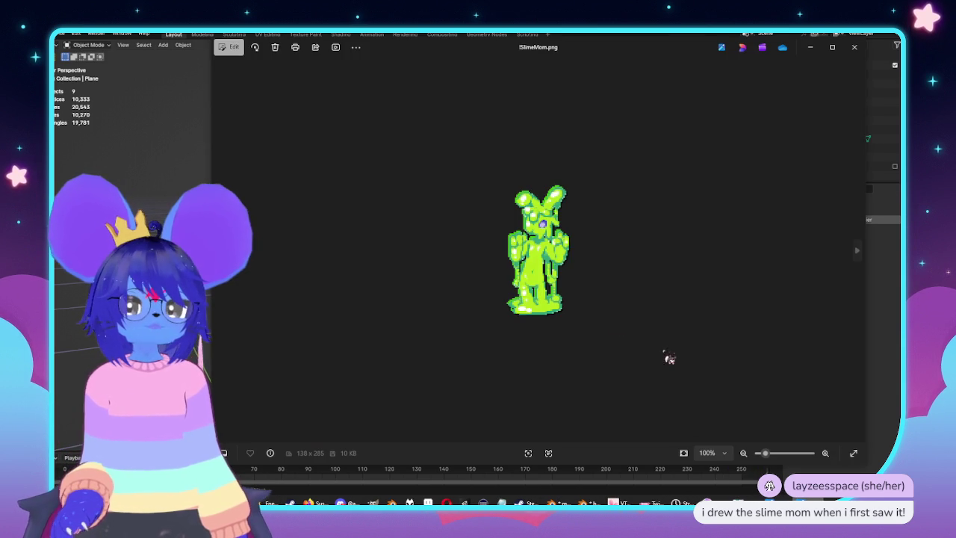
# Zoom in, shrink the slime sprite window and move it to the right
pyautogui.scroll(2, 610, 317)
pyautogui.scroll(2, 610, 317)
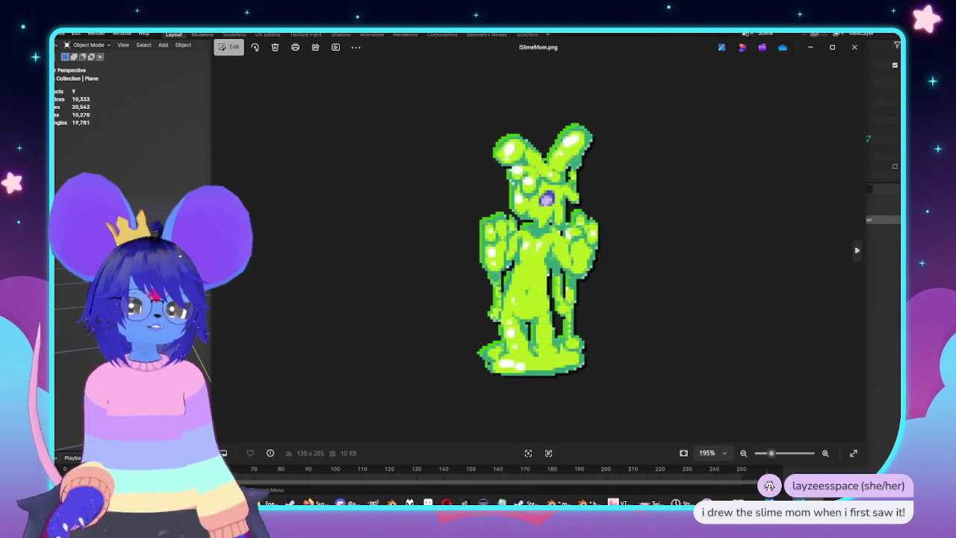
pyautogui.moveTo(865, 463); pyautogui.dragTo(626, 416)
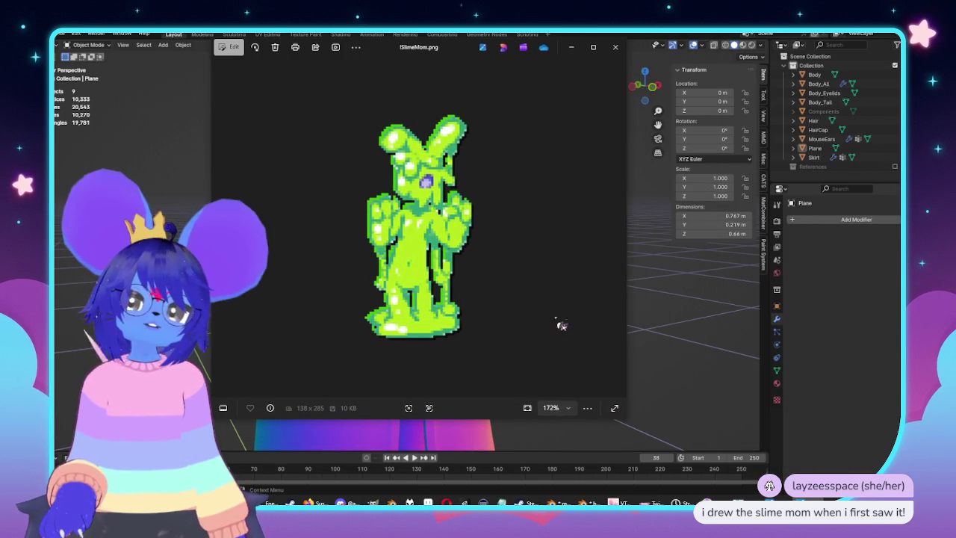
pyautogui.moveTo(424, 65); pyautogui.dragTo(601, 70)
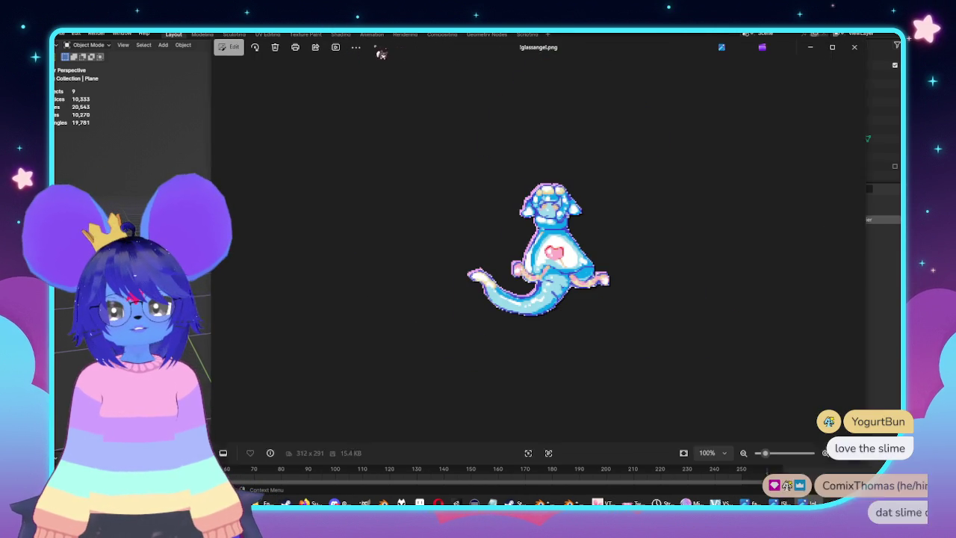
# Arrange the glass angel and slime windows side by side, with the narrowed slime window on the right
pyautogui.scroll(3, 547, 192)
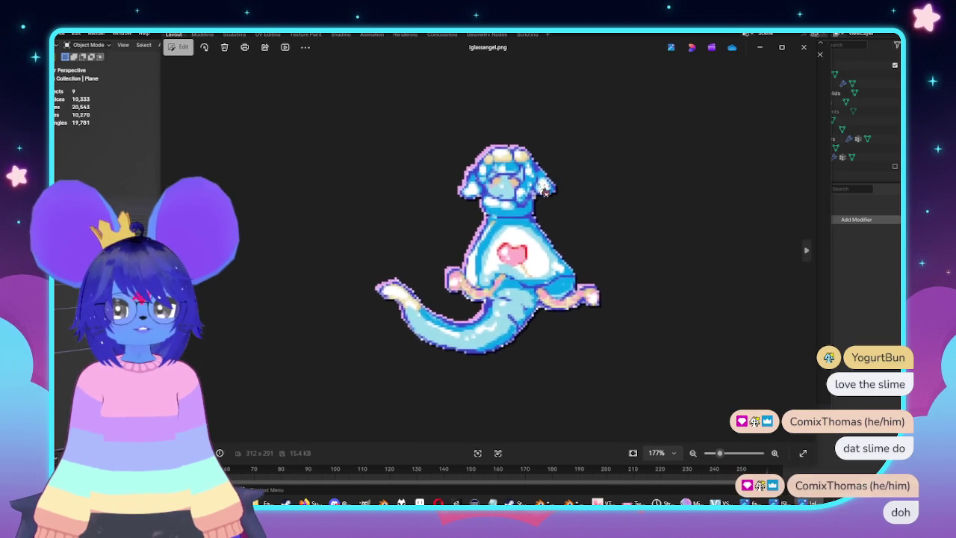
pyautogui.moveTo(600, 56); pyautogui.dragTo(486, 61)
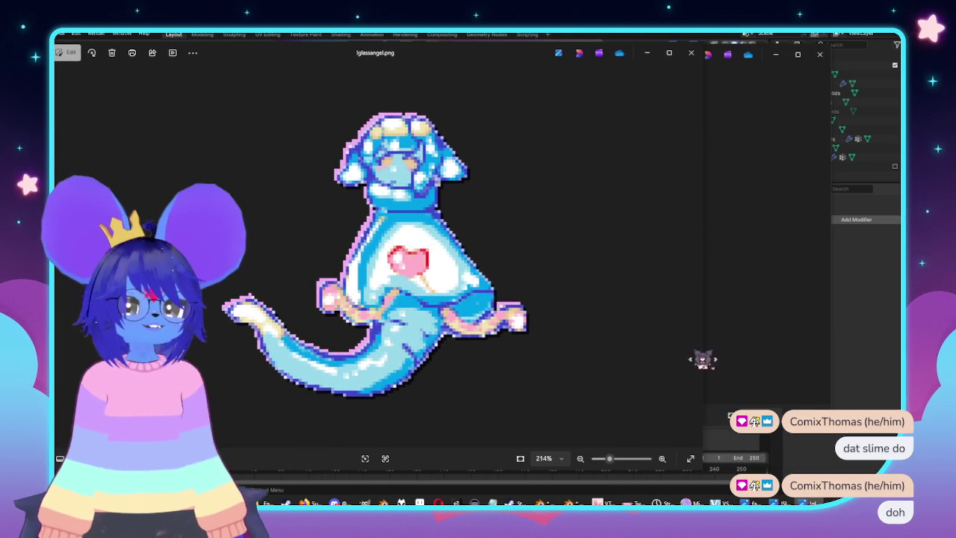
pyautogui.moveTo(702, 359); pyautogui.dragTo(487, 367)
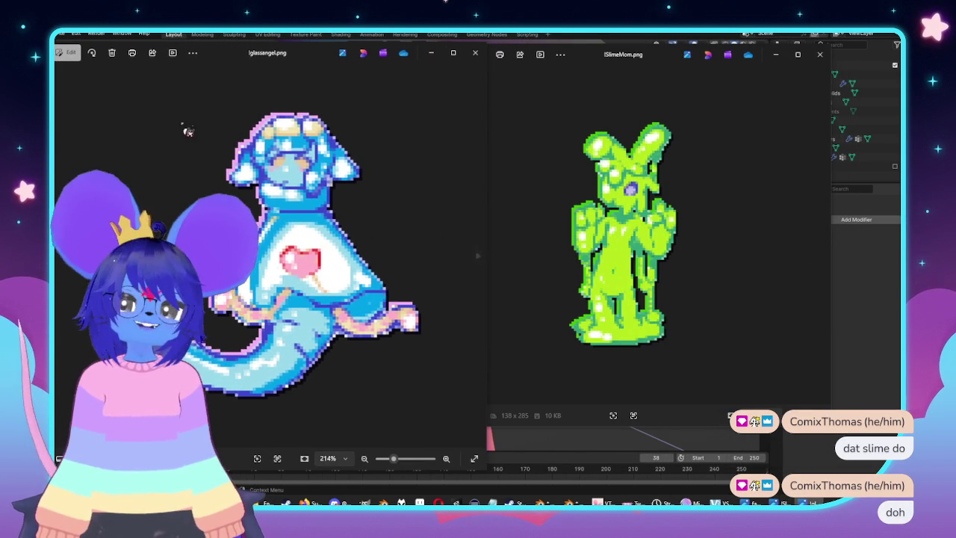
pyautogui.moveTo(269, 55)
pyautogui.mouseDown()
pyautogui.moveTo(383, 65)
pyautogui.moveTo(374, 70)
pyautogui.mouseUp()
pyautogui.moveTo(647, 69); pyautogui.dragTo(705, 75)
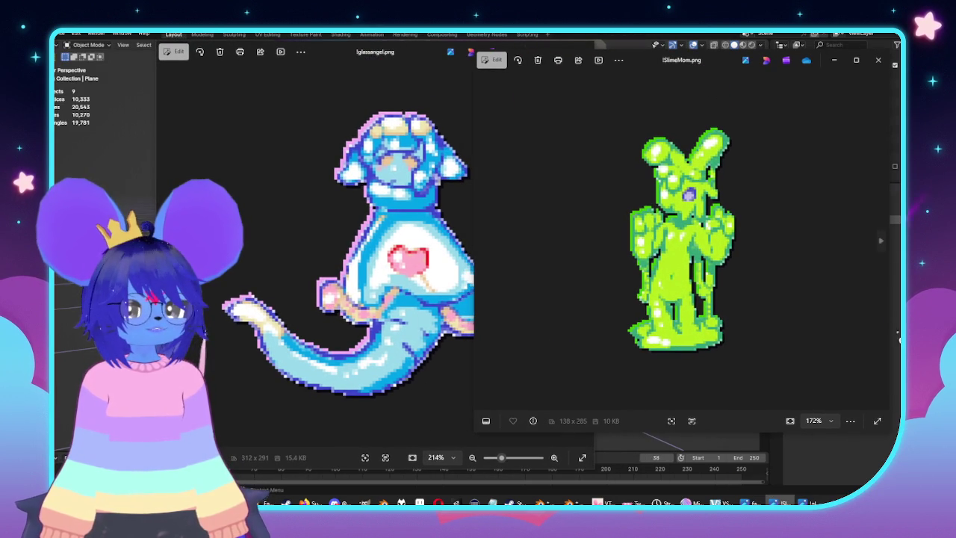
pyautogui.moveTo(890, 330); pyautogui.dragTo(701, 319)
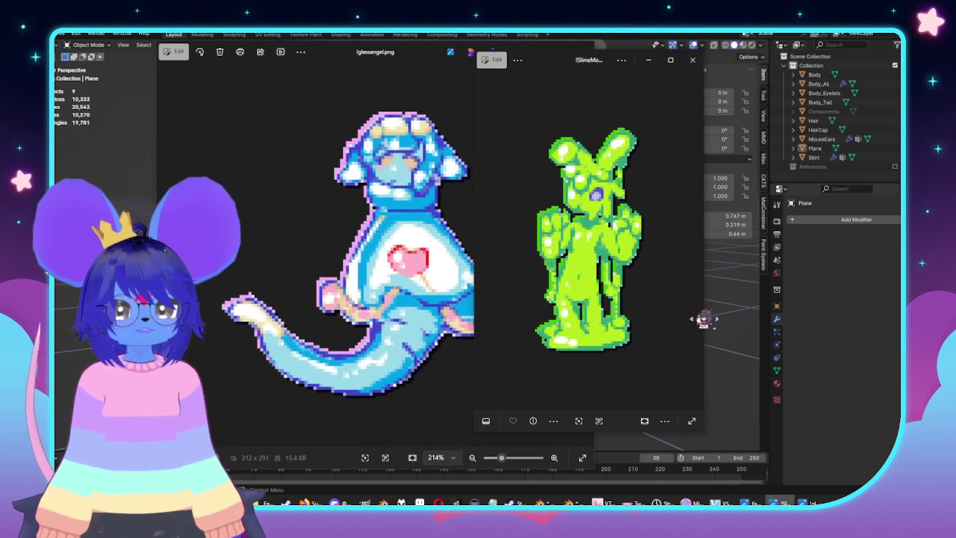
pyautogui.moveTo(550, 57); pyautogui.dragTo(633, 72)
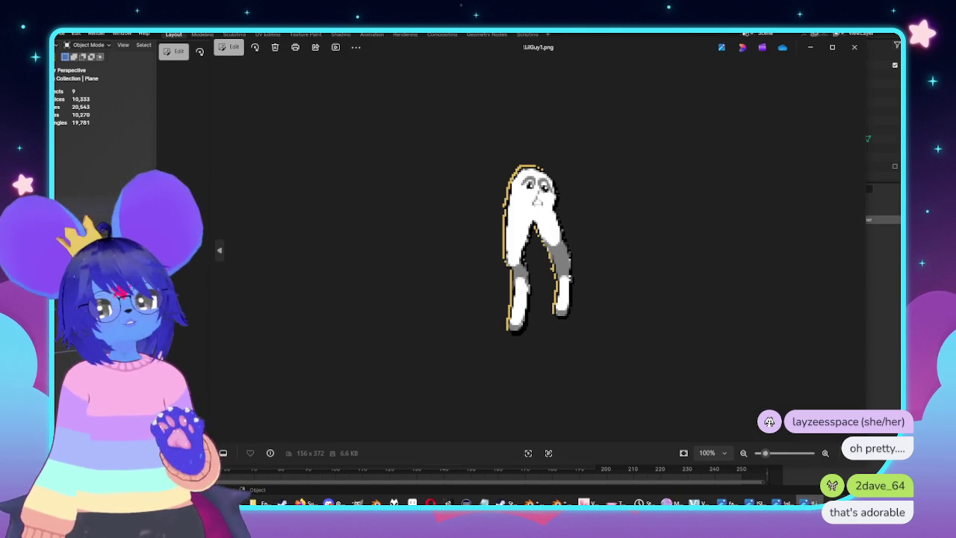
pyautogui.moveTo(672, 310)
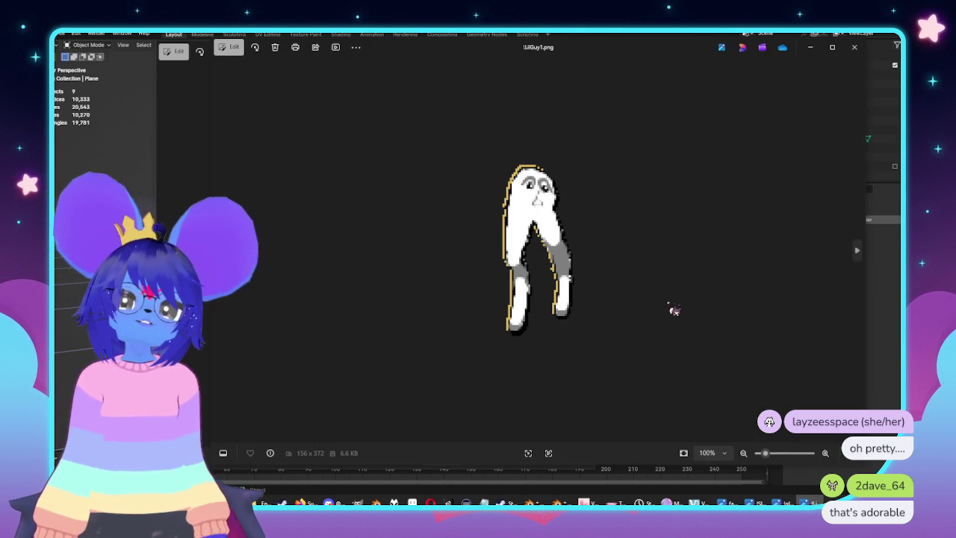
# Flip back and forth between the LilGuy1 and LilGuy2 drawings, then close that window
pyautogui.press('Right')
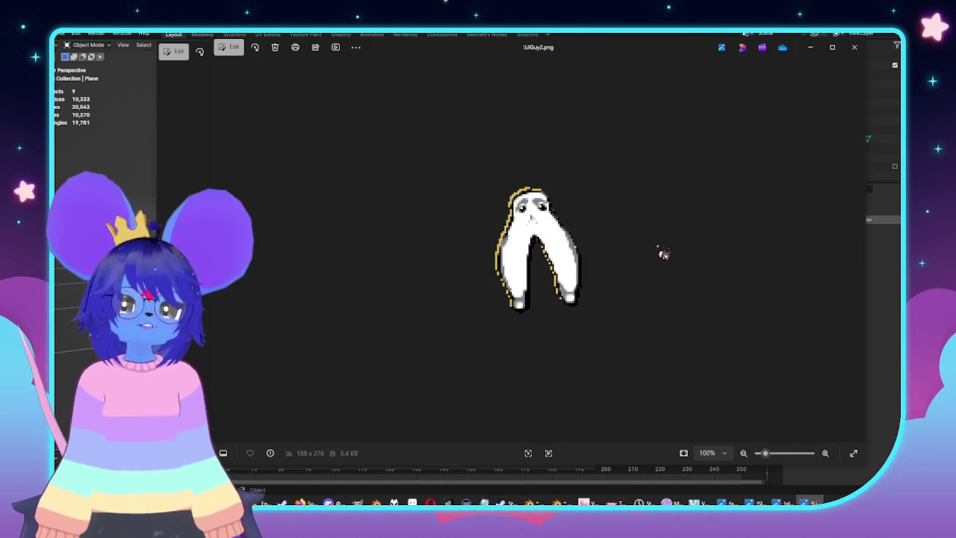
pyautogui.press('Left')
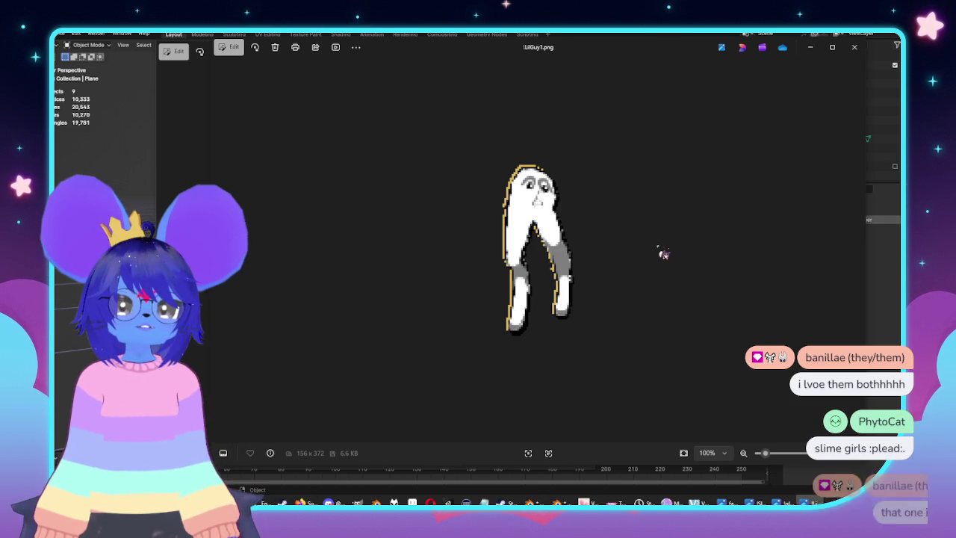
pyautogui.press('Right')
pyautogui.press('Left')
pyautogui.press('Right')
pyautogui.press('Left')
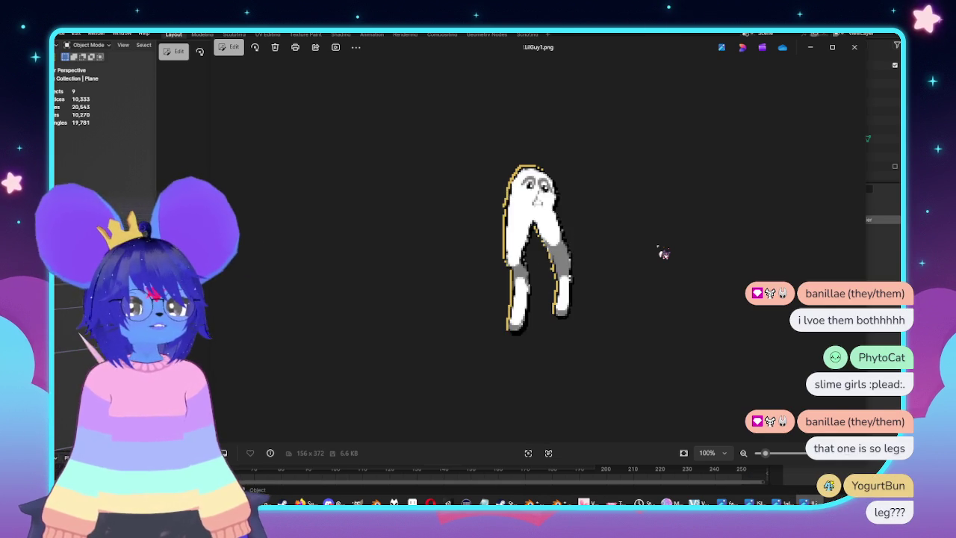
pyautogui.press('Right')
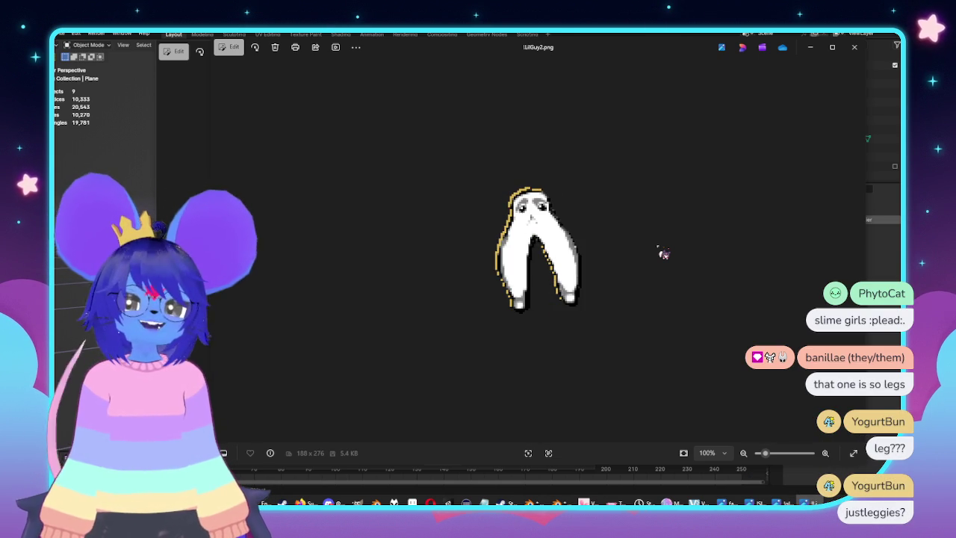
pyautogui.press('Right')
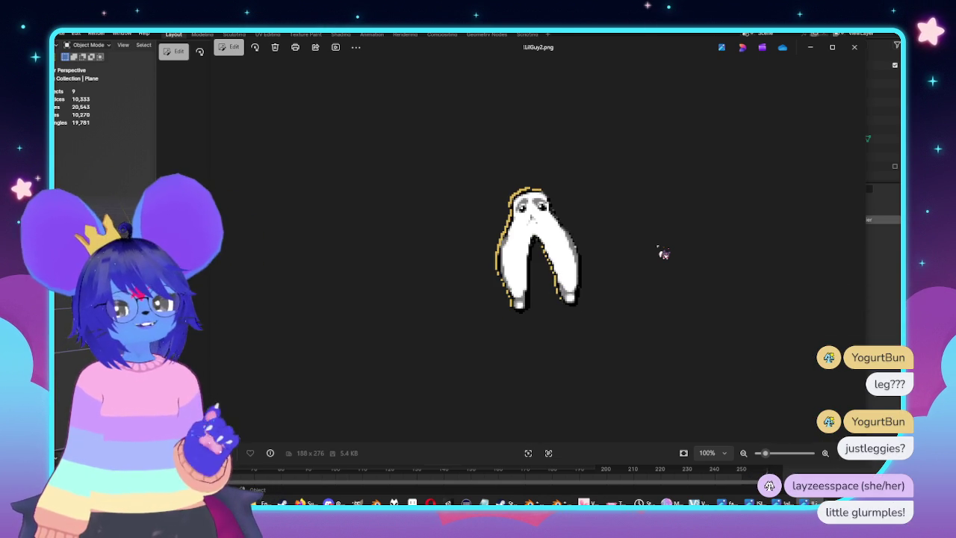
pyautogui.press('Left')
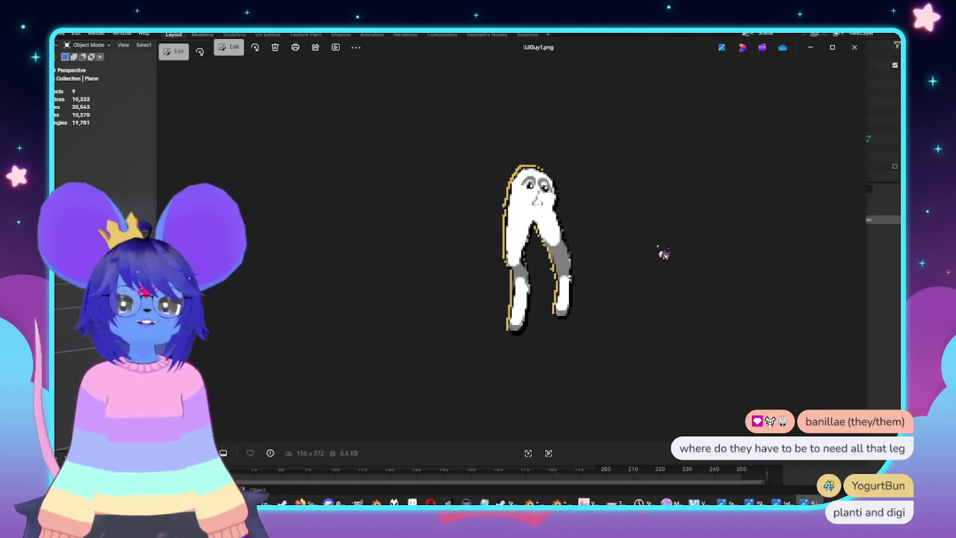
pyautogui.press('Right')
pyautogui.press('Left')
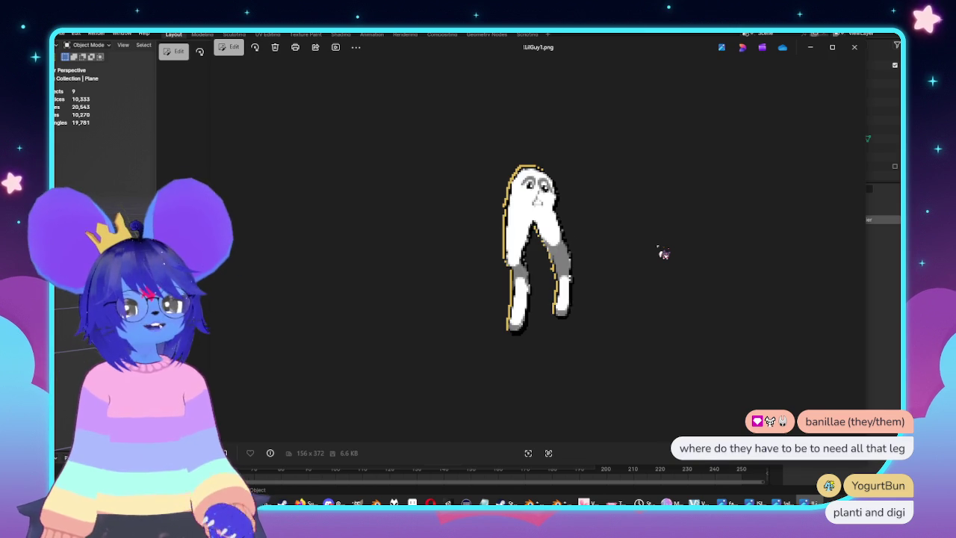
pyautogui.click(855, 47)
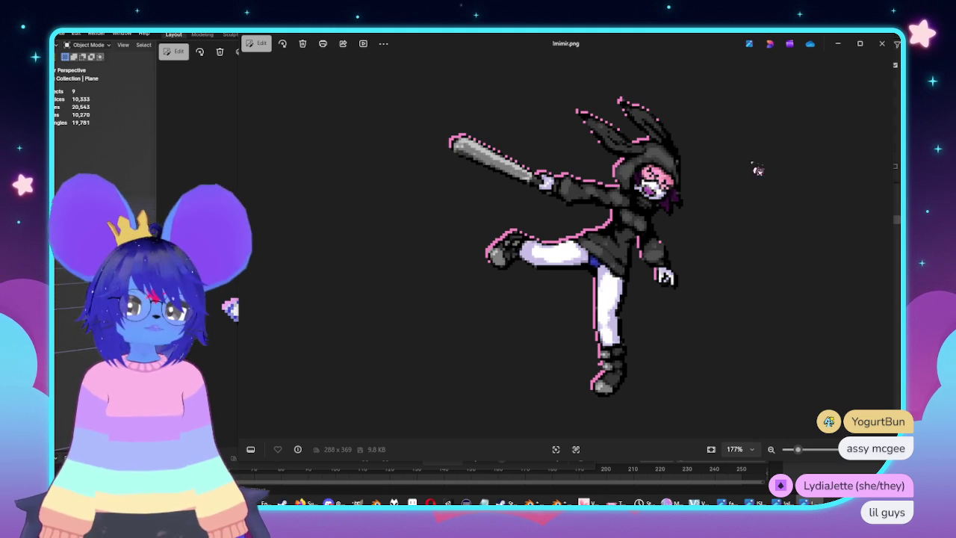
# Close the mimir, glassangel and SlimeMo drawings, then widen the group drawing's window
pyautogui.click(882, 47)
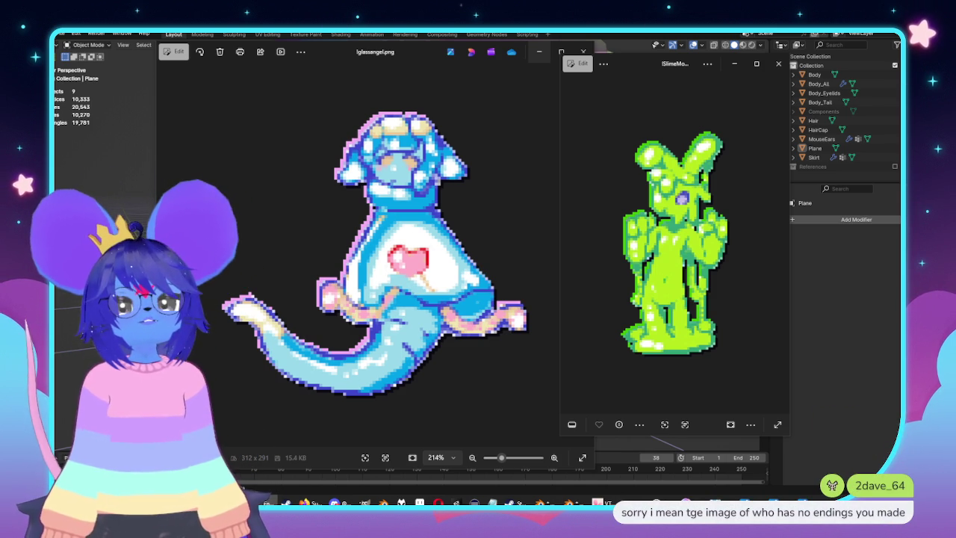
pyautogui.click(584, 52)
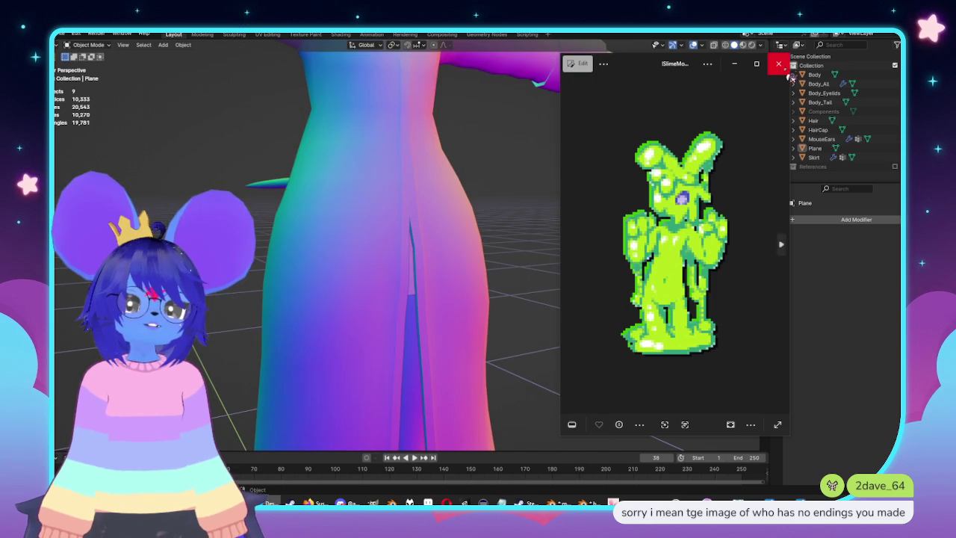
pyautogui.click(786, 72)
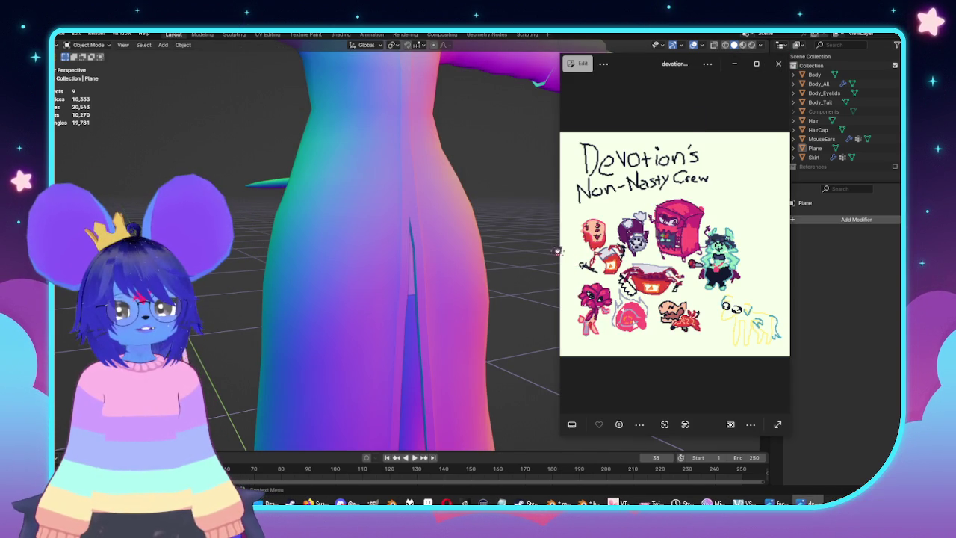
pyautogui.moveTo(556, 252); pyautogui.dragTo(252, 243)
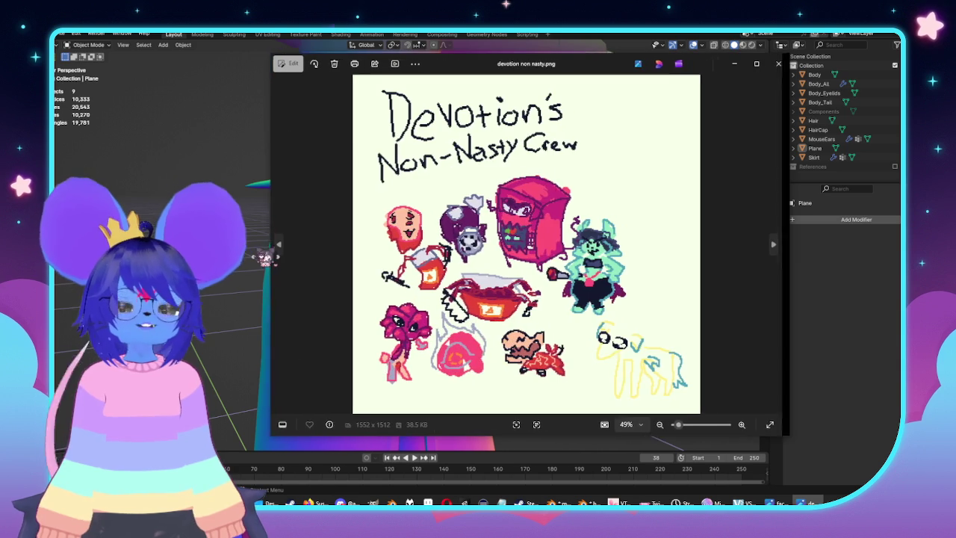
# Widen, raise and enlarge the Devotion's Non-Nasty Crew window so the drawing fills more
pyautogui.moveTo(247, 244); pyautogui.dragTo(174, 244)
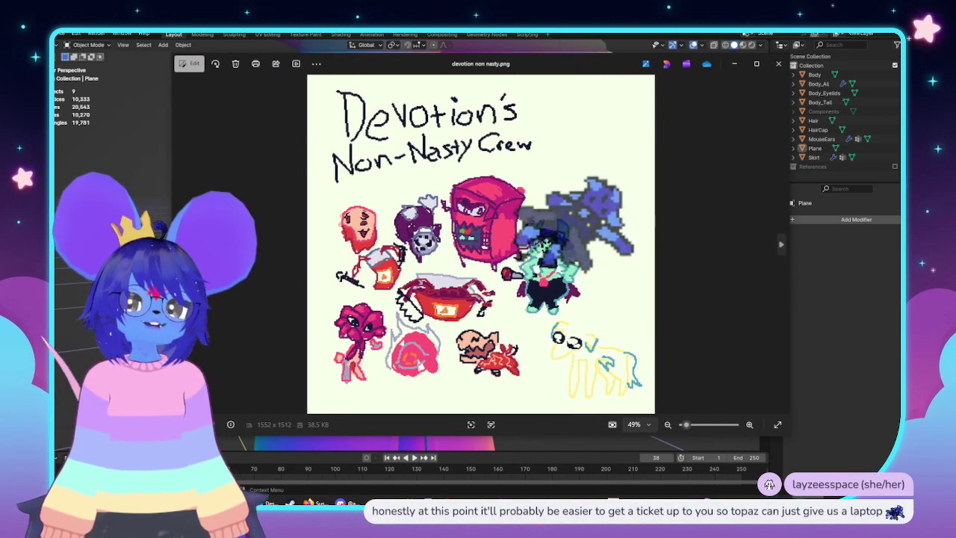
pyautogui.moveTo(785, 431); pyautogui.dragTo(900, 431)
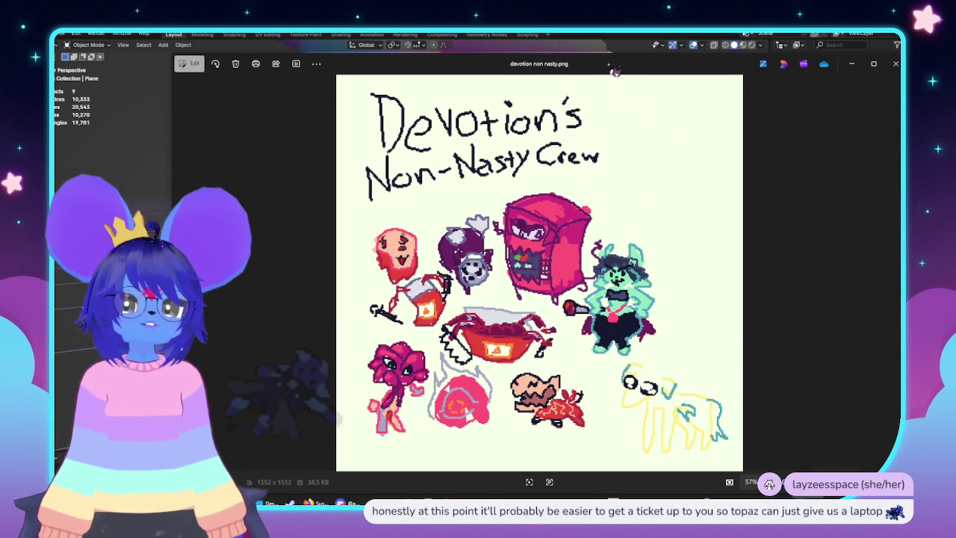
pyautogui.moveTo(610, 64); pyautogui.dragTo(587, 10)
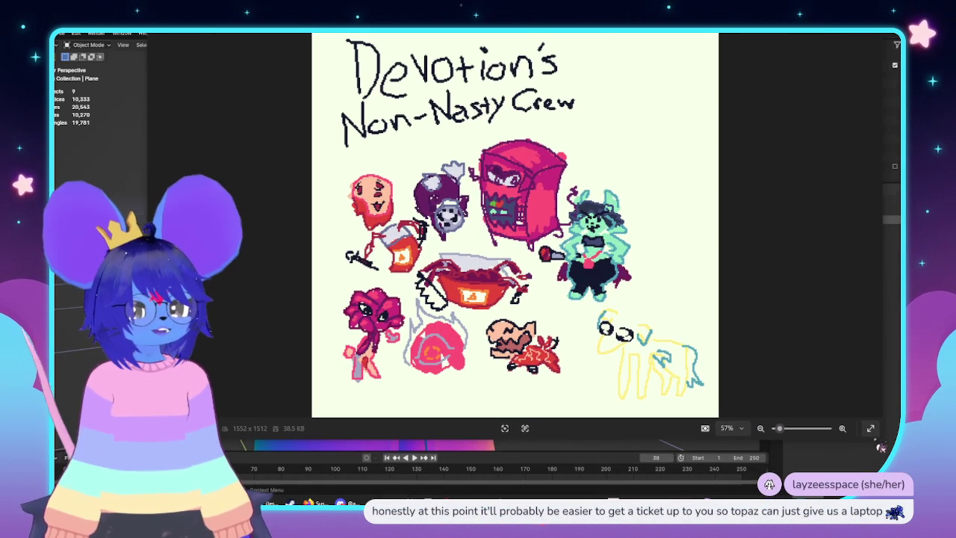
pyautogui.moveTo(884, 444); pyautogui.dragTo(894, 484)
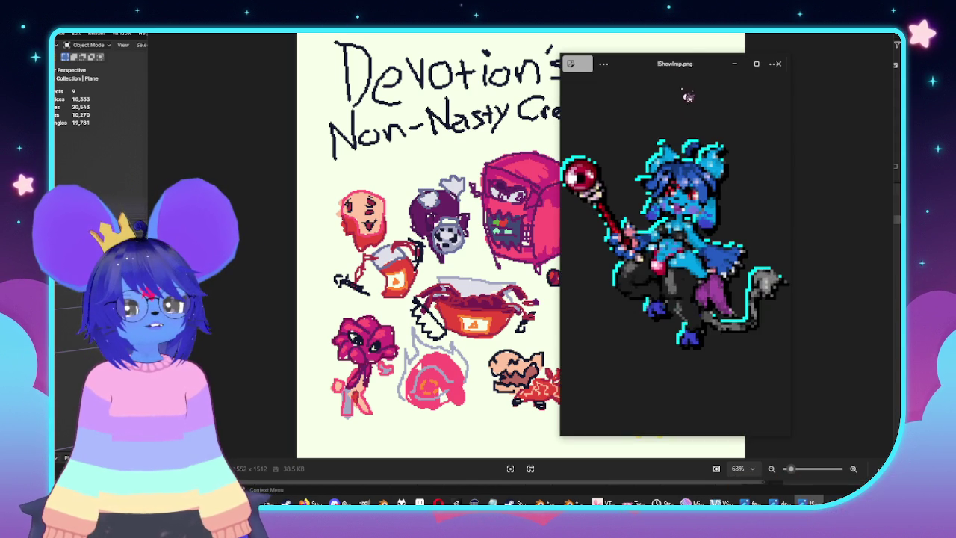
# Move the ShowImp window to the upper right, shrink it, then close it
pyautogui.moveTo(672, 66); pyautogui.dragTo(777, 49)
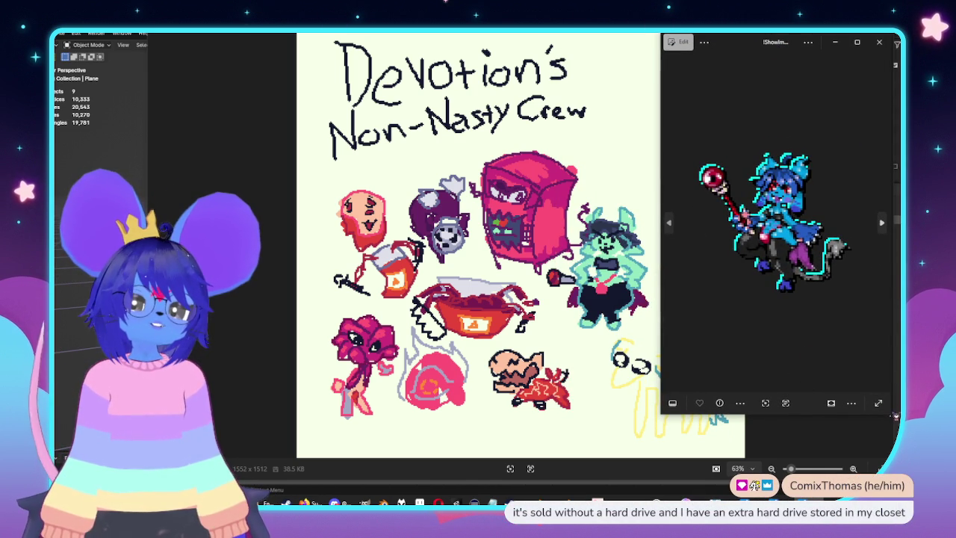
pyautogui.moveTo(888, 416)
pyautogui.mouseDown()
pyautogui.moveTo(893, 295)
pyautogui.moveTo(899, 302)
pyautogui.mouseUp()
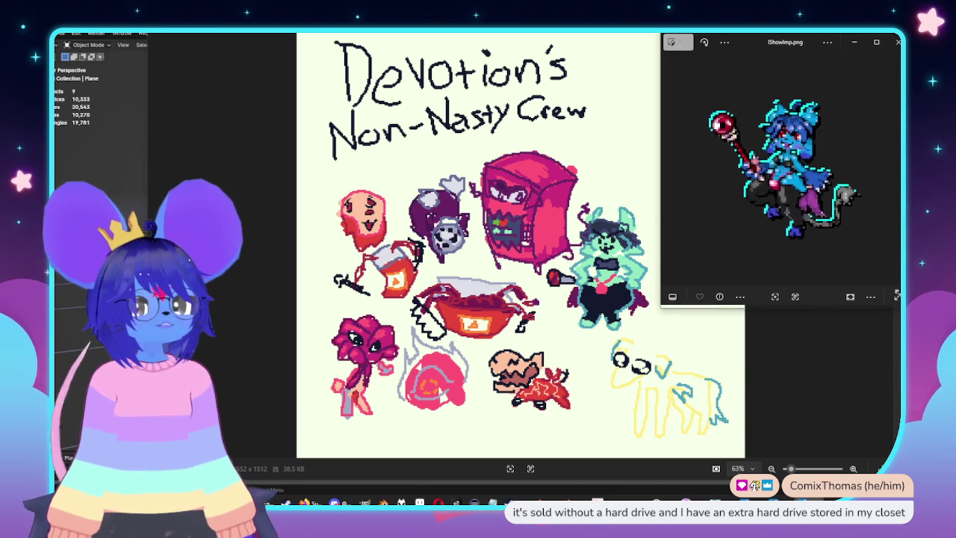
pyautogui.moveTo(766, 50); pyautogui.dragTo(776, 53)
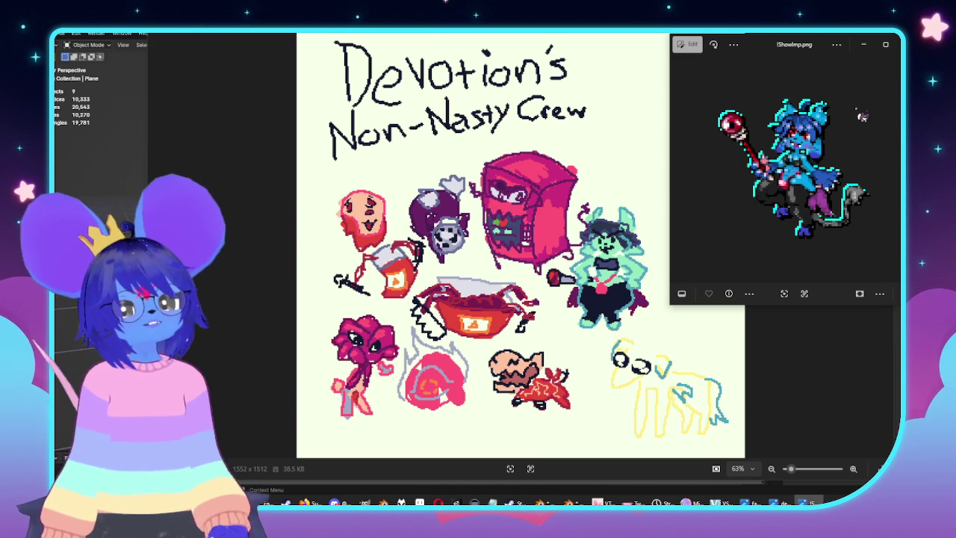
pyautogui.hotkey('alt', 'F4')
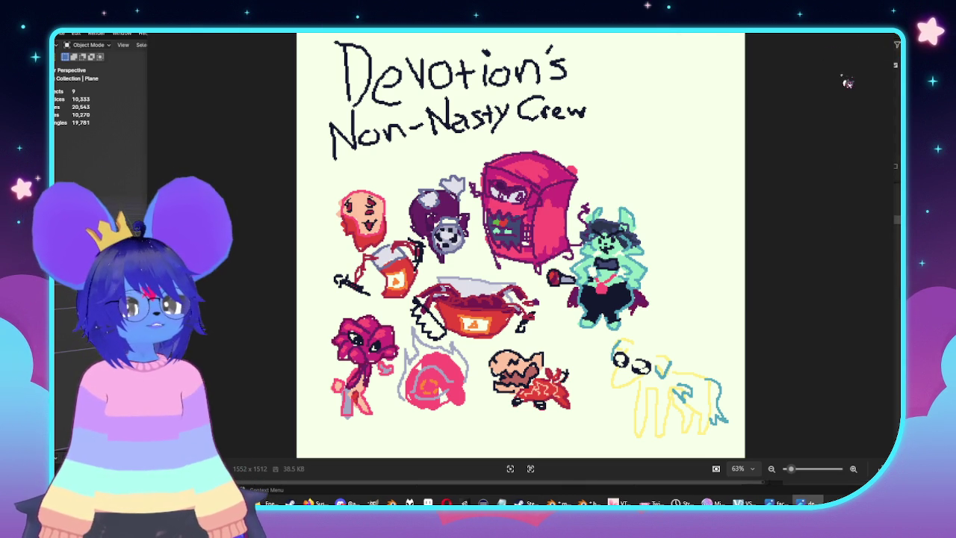
# Close the group drawing, zoom, shrink and move the glimmerling fairy window, then close it
pyautogui.hotkey('alt', 'F4')
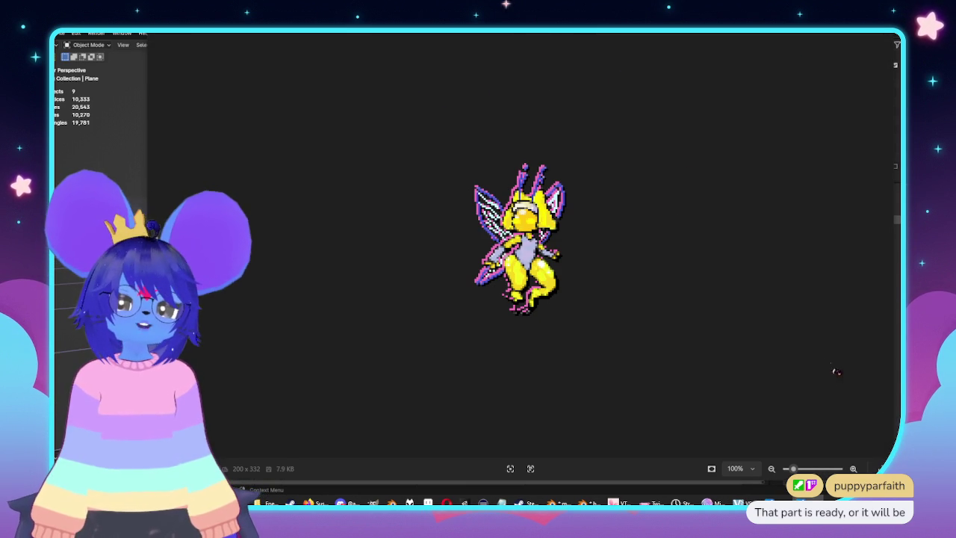
pyautogui.scroll(2, 598, 296)
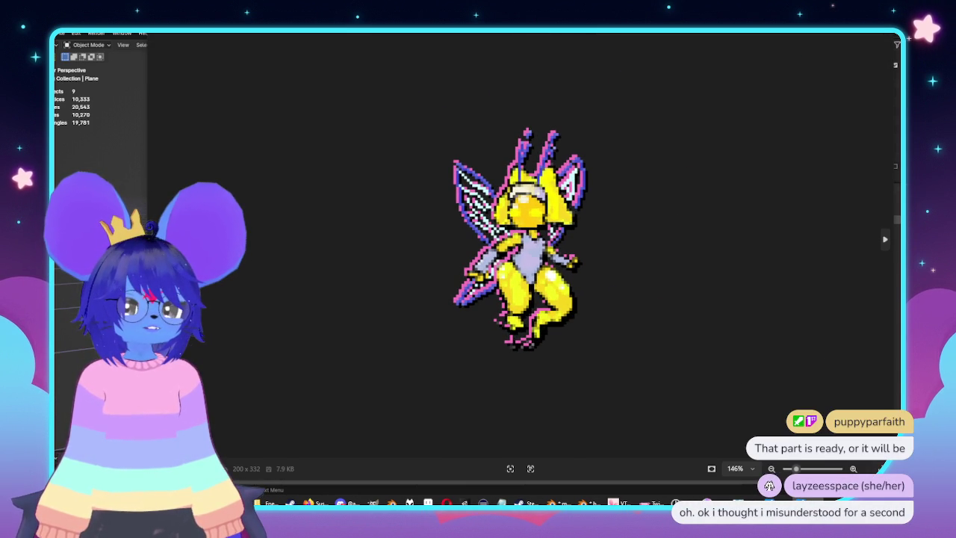
pyautogui.moveTo(899, 479)
pyautogui.mouseDown()
pyautogui.moveTo(673, 425)
pyautogui.moveTo(441, 307)
pyautogui.moveTo(445, 266)
pyautogui.moveTo(434, 258)
pyautogui.moveTo(551, 367)
pyautogui.moveTo(570, 373)
pyautogui.mouseUp()
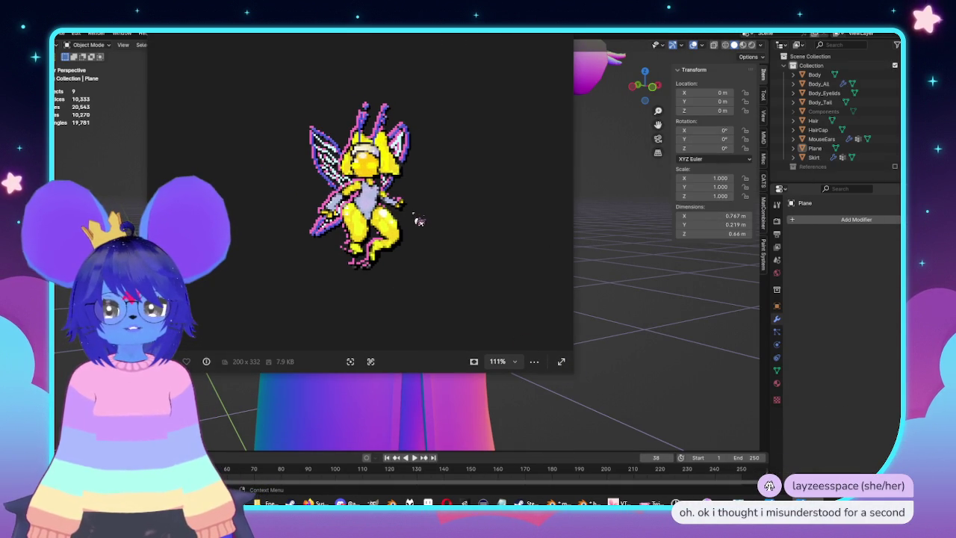
pyautogui.scroll(2, 419, 221)
pyautogui.moveTo(332, 22); pyautogui.dragTo(597, 86)
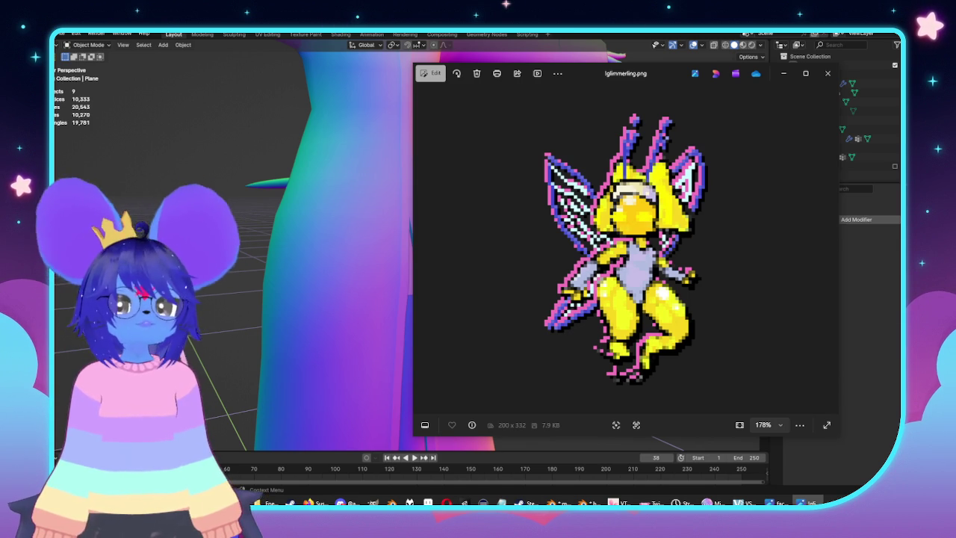
pyautogui.click(830, 78)
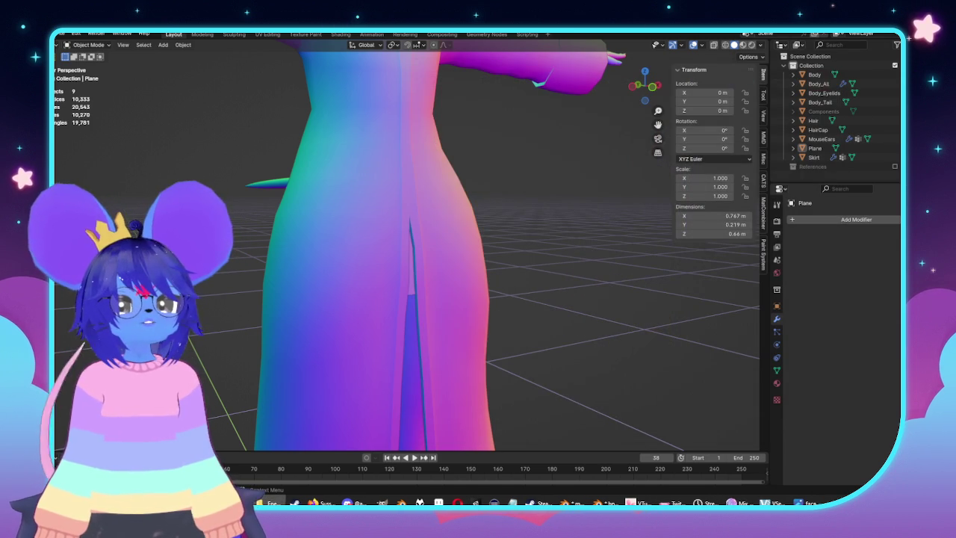
# Orbit around the model, then check it from the front and side views
pyautogui.scroll(-5, 536, 134)
pyautogui.moveTo(540, 171)
pyautogui.mouseDown(button='middle')
pyautogui.moveTo(502, 207)
pyautogui.moveTo(580, 209)
pyautogui.moveTo(632, 295)
pyautogui.mouseUp(button='middle')
pyautogui.scroll(2, 478, 222)
pyautogui.press('KP_1')
pyautogui.press('KP_1')
pyautogui.moveTo(266, 308)
pyautogui.mouseDown(button='middle')
pyautogui.moveTo(465, 256)
pyautogui.moveTo(342, 299)
pyautogui.mouseUp(button='middle')
pyautogui.press('KP_1')
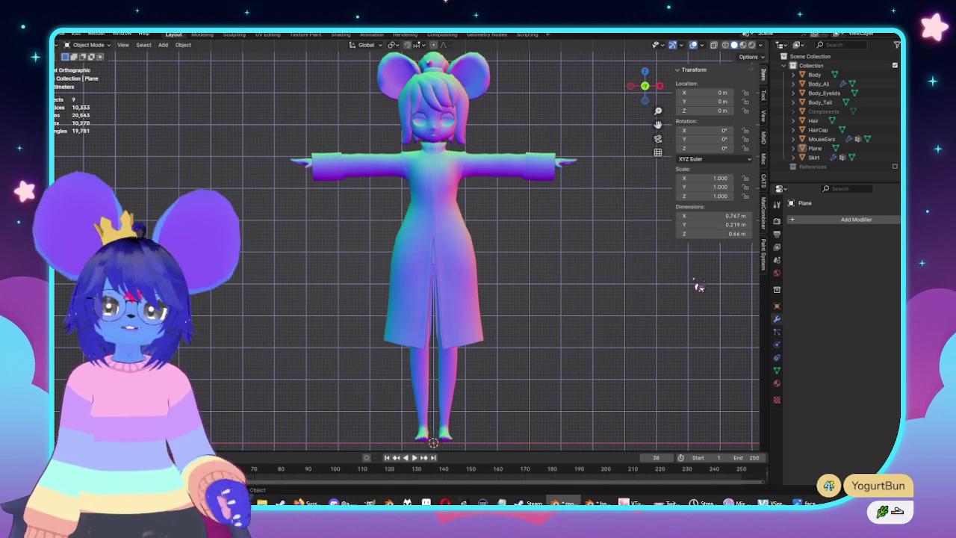
pyautogui.press('KP_3')
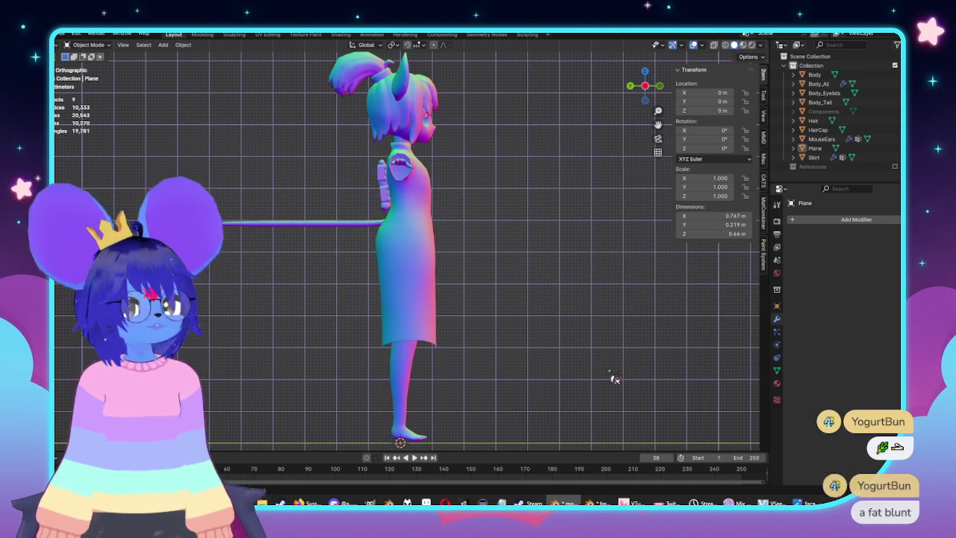
# Enter Edit Mode on the coat Plane and select vertices at its lower front centre
pyautogui.click(407, 338)
pyautogui.press('Tab')
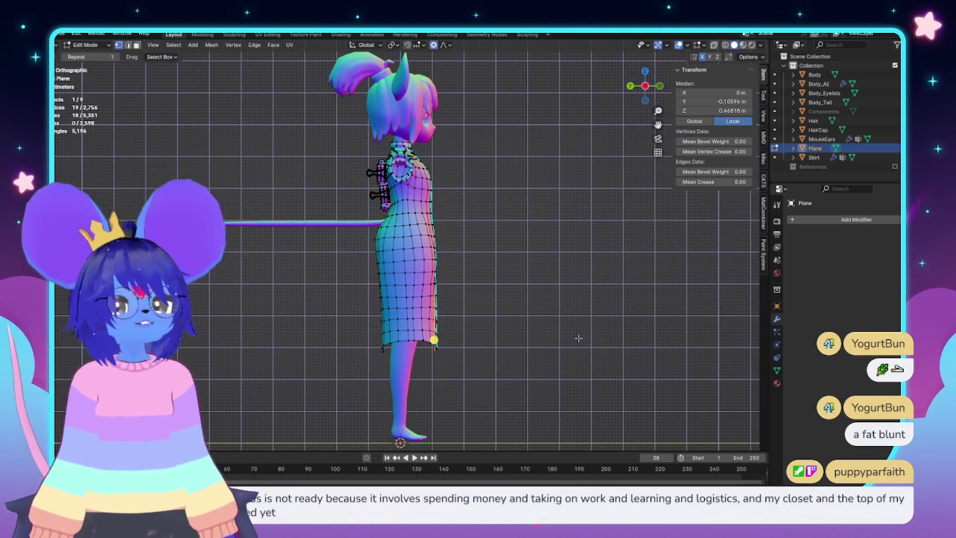
pyautogui.press('KP_1')
pyautogui.scroll(1, 498, 320)
pyautogui.scroll(1, 497, 320)
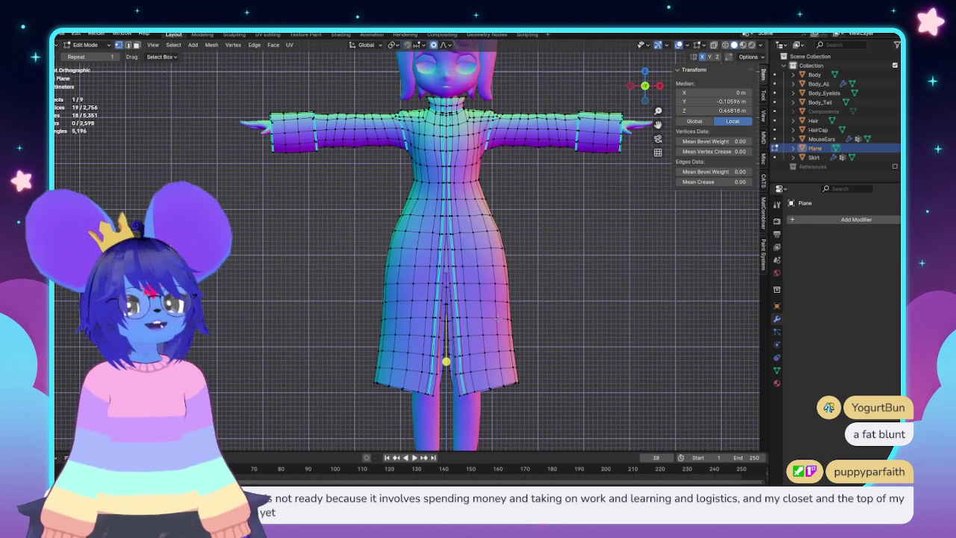
pyautogui.press('KP_3')
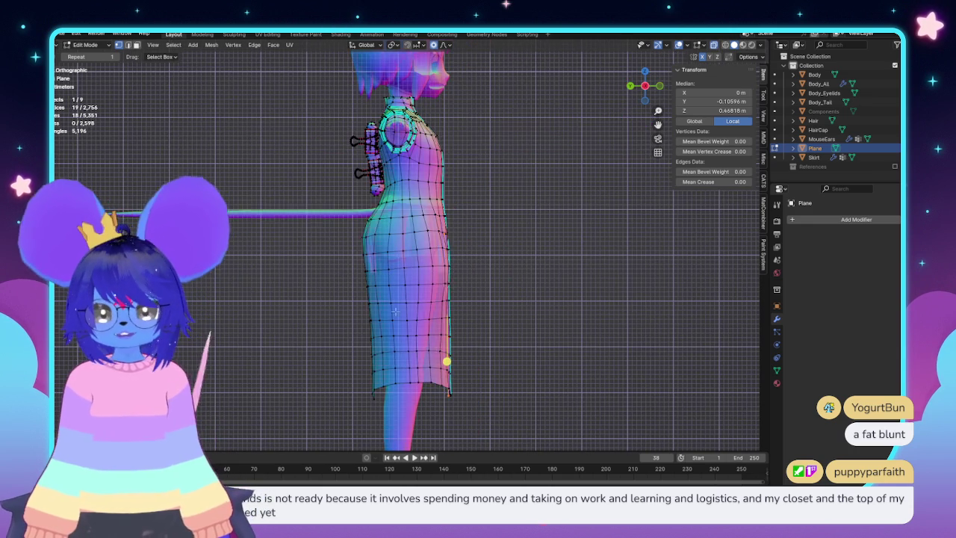
pyautogui.scroll(-1, 460, 278)
pyautogui.scroll(2, 459, 278)
pyautogui.moveTo(459, 278); pyautogui.dragTo(419, 267, button='middle')
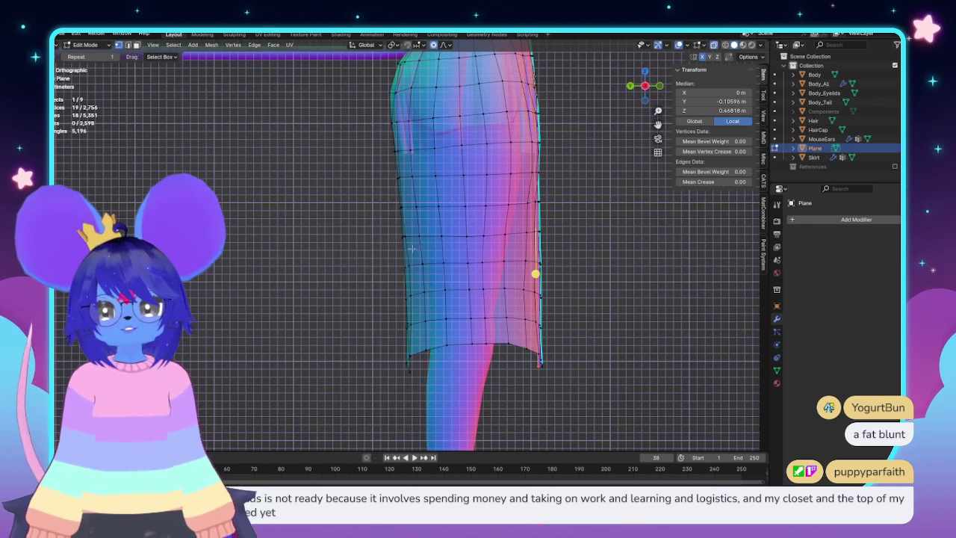
pyautogui.moveTo(388, 193); pyautogui.dragTo(408, 251)
pyautogui.moveTo(309, 268)
pyautogui.mouseDown(button='middle')
pyautogui.moveTo(309, 291)
pyautogui.moveTo(484, 281)
pyautogui.mouseUp(button='middle')
pyautogui.hotkey('ctrl', 'z')
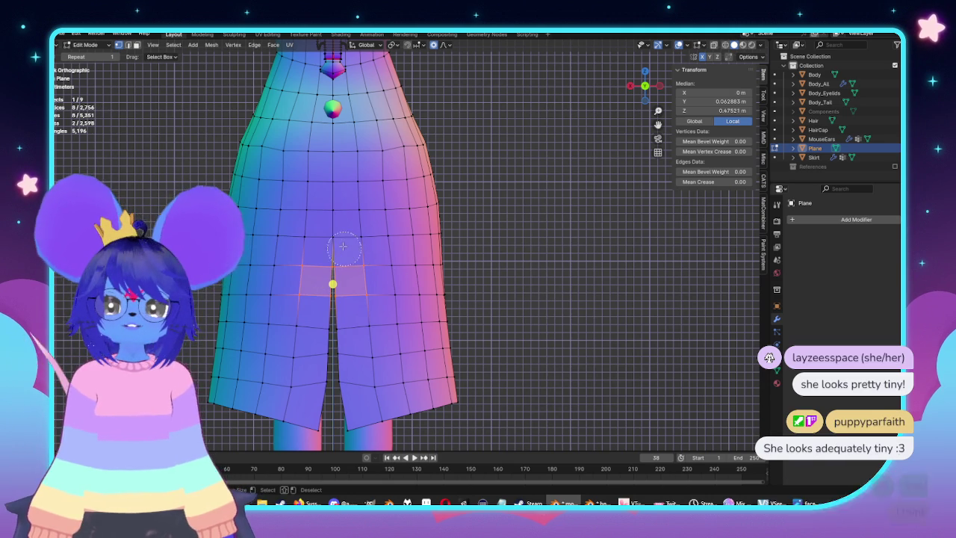
# Circle-select vertices up the front slit, keeping only the lower ones in side view
pyautogui.press('c')
pyautogui.moveTo(316, 219)
pyautogui.mouseDown()
pyautogui.moveTo(351, 234)
pyautogui.moveTo(350, 218)
pyautogui.mouseUp()
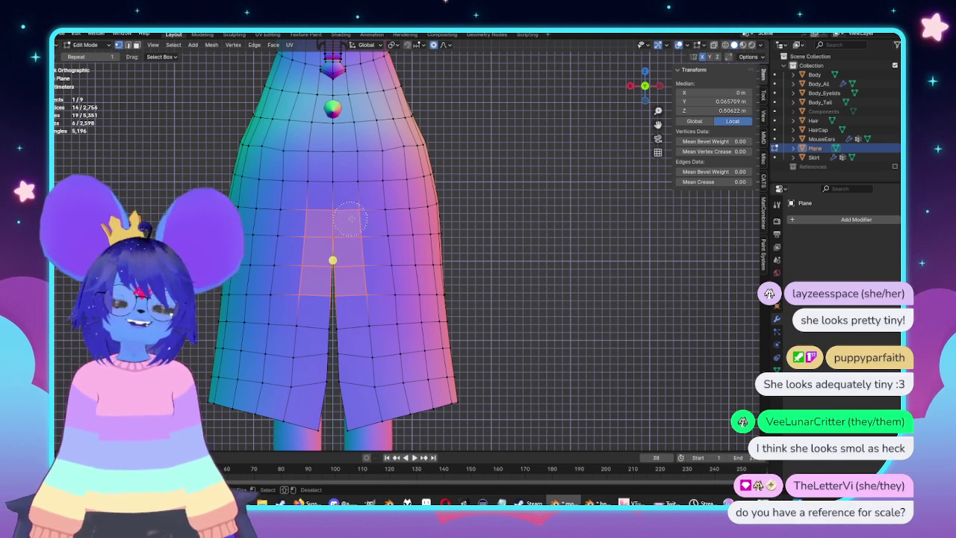
pyautogui.press('KP_3')
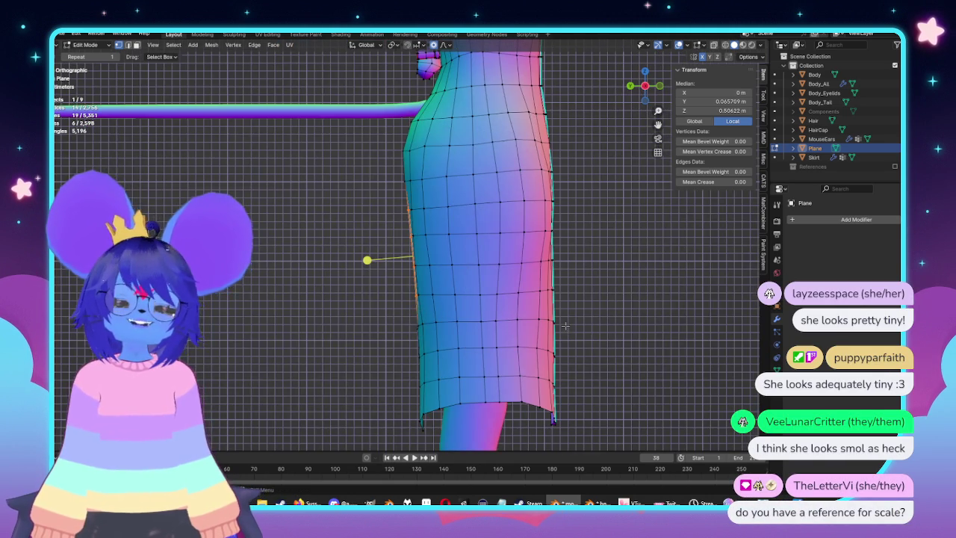
pyautogui.scroll(-4, 565, 326)
pyautogui.scroll(2, 567, 316)
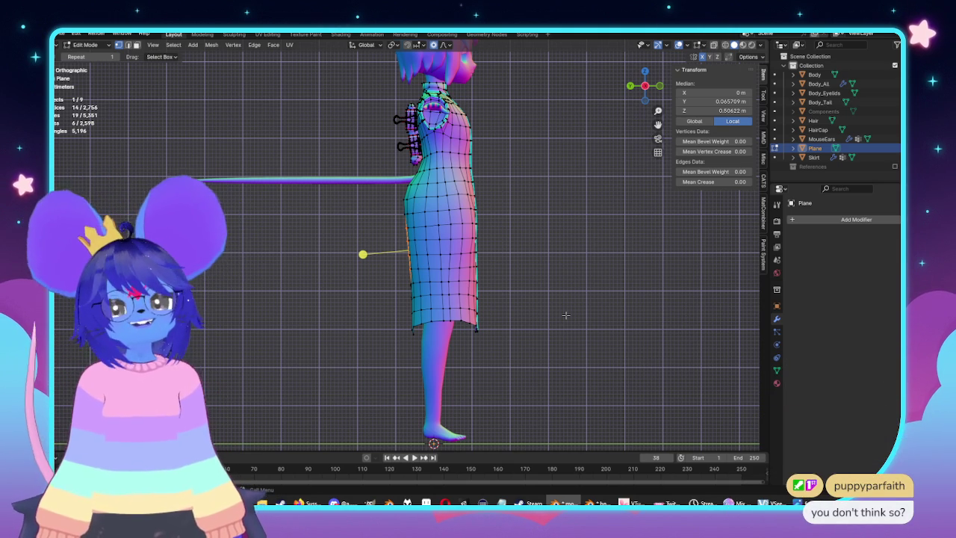
pyautogui.scroll(3, 572, 309)
pyautogui.scroll(1, 534, 269)
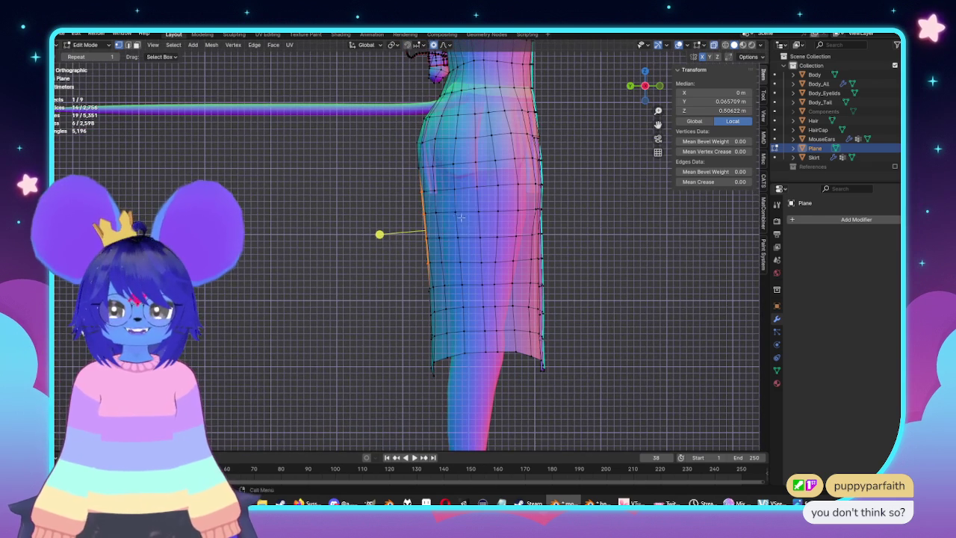
pyautogui.moveTo(407, 183); pyautogui.dragTo(427, 220, button='middle')
pyautogui.press('Escape')
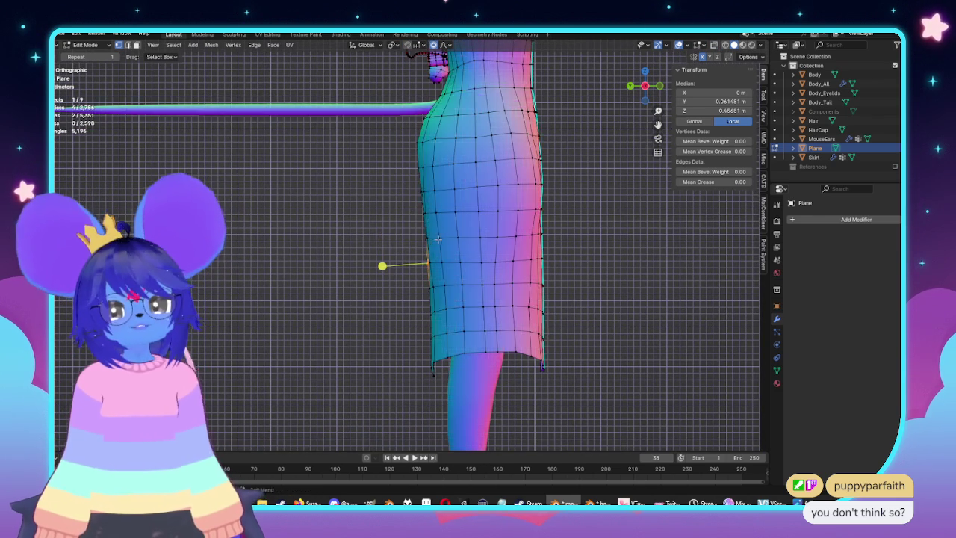
# Add two more vertices beside the slit edge to the selection from the front view
pyautogui.press('KP_1')
pyautogui.scroll(2, 337, 236)
pyautogui.scroll(2, 337, 236)
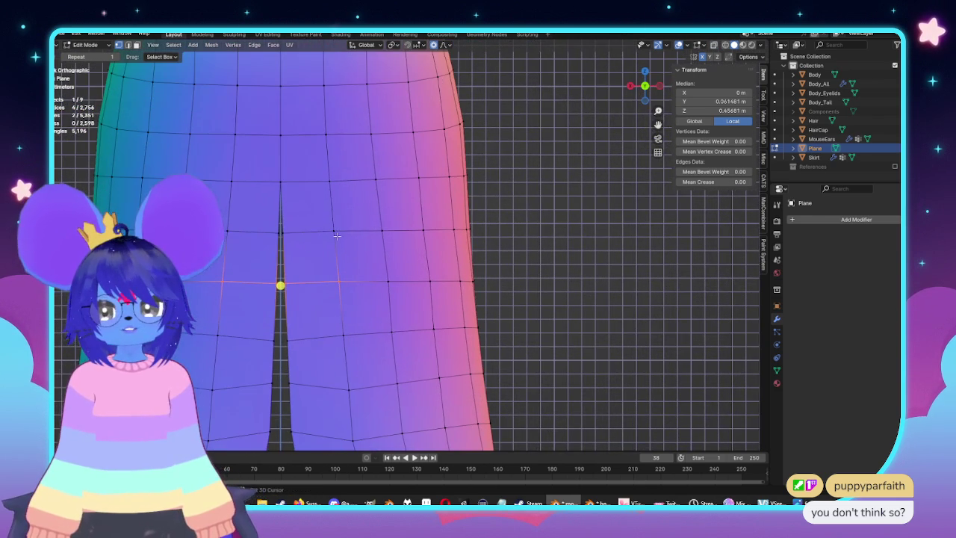
pyautogui.keyDown('shift'); pyautogui.click(282, 233); pyautogui.keyUp('shift')
pyautogui.keyDown('shift'); pyautogui.click(233, 232); pyautogui.keyUp('shift')
pyautogui.moveTo(233, 233); pyautogui.dragTo(491, 290, button='middle')
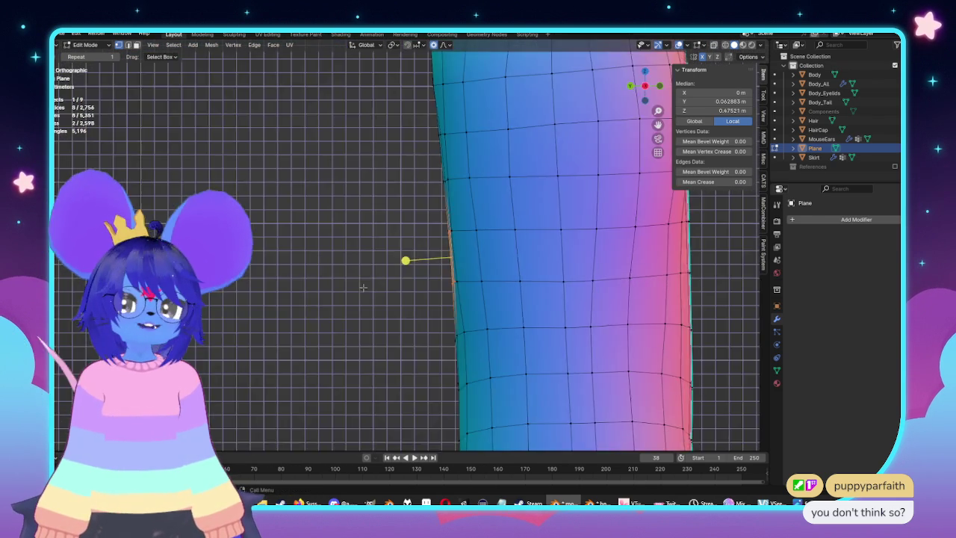
# Move the selected slit vertices forward with proportional editing, adjusting the falloff radius
pyautogui.press('g')
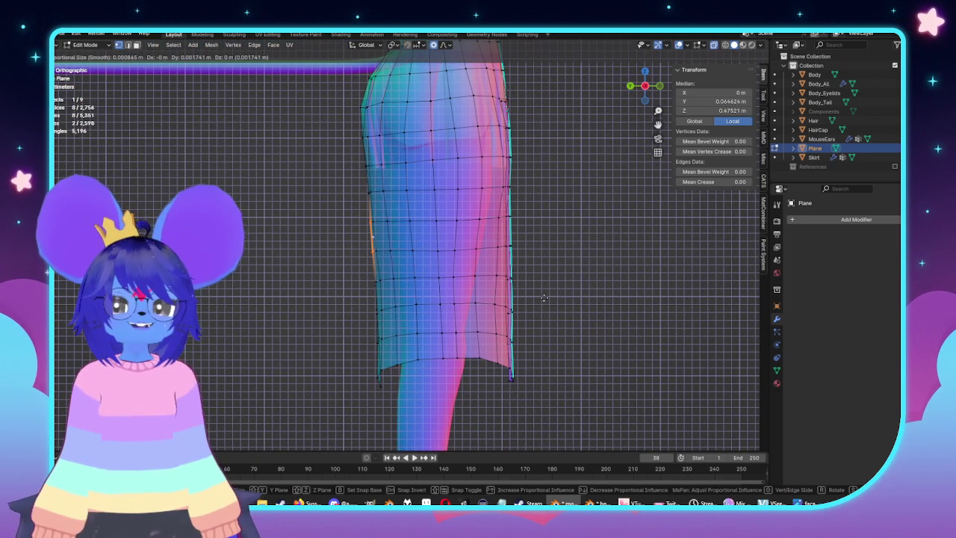
pyautogui.scroll(-15, 543, 299)
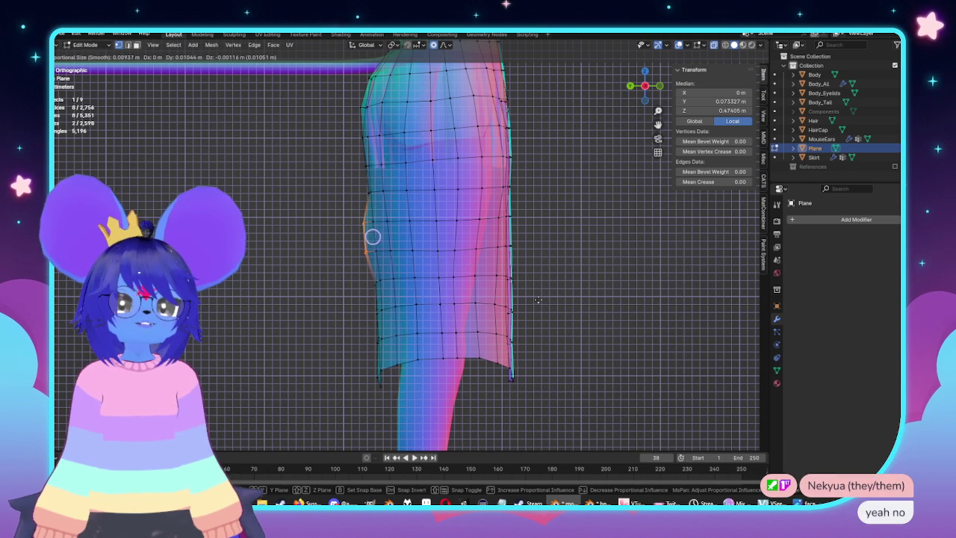
pyautogui.scroll(-4, 543, 299)
pyautogui.scroll(-6, 543, 300)
pyautogui.scroll(-10, 543, 300)
pyautogui.scroll(-3, 542, 300)
pyautogui.scroll(-4, 540, 301)
pyautogui.scroll(-2, 539, 300)
pyautogui.scroll(3, 493, 291)
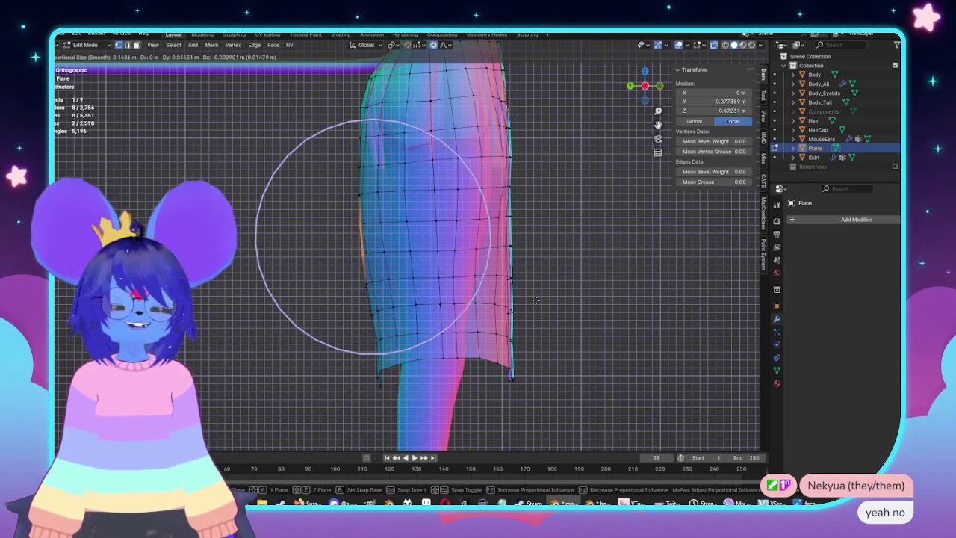
pyautogui.click(419, 277)
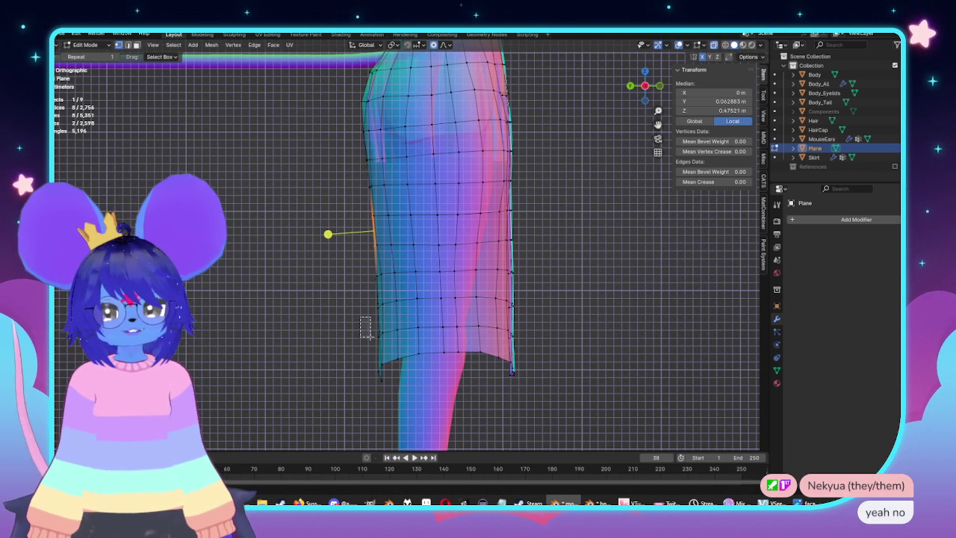
# Select the coat's lower front-edge vertices and move them forward with falloff
pyautogui.moveTo(365, 320); pyautogui.dragTo(390, 380)
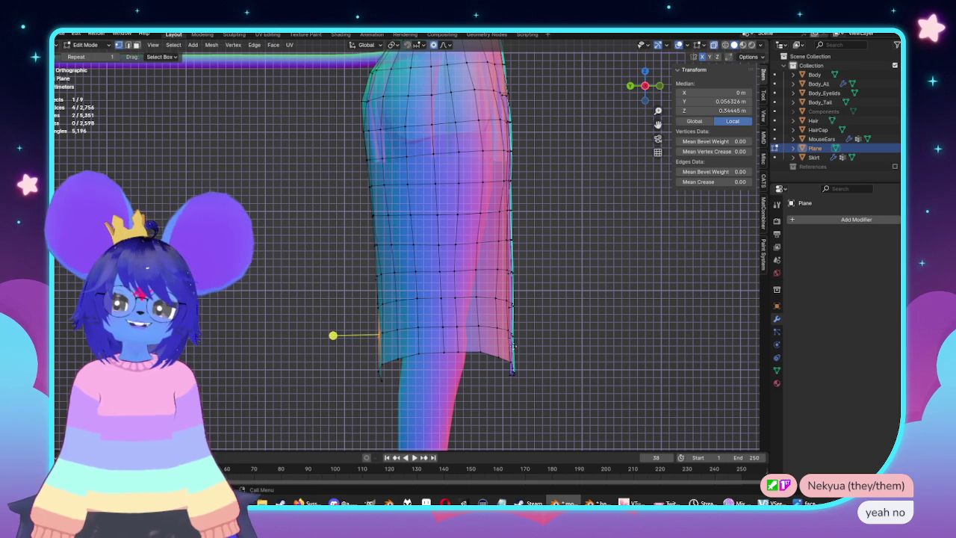
pyautogui.press('g')
pyautogui.scroll(-4, 495, 342)
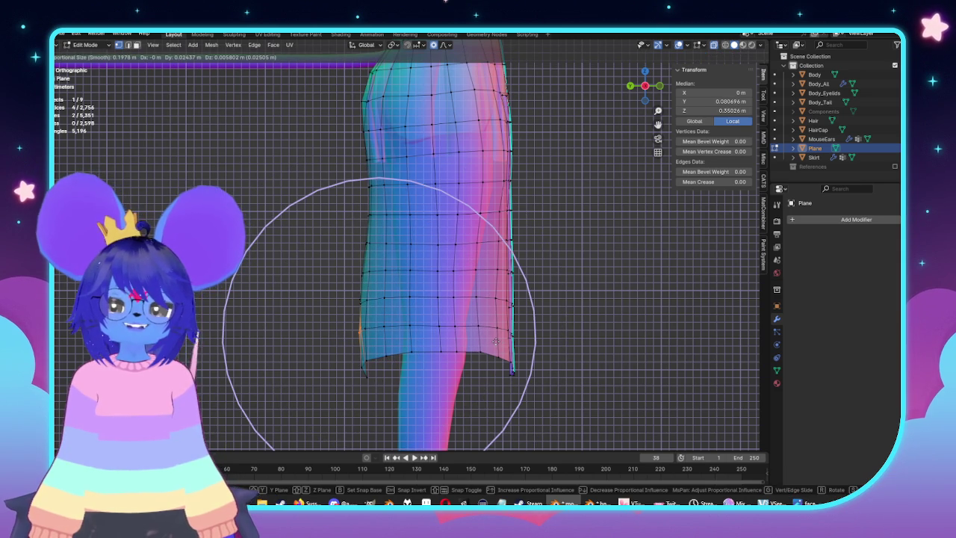
pyautogui.click(495, 341)
pyautogui.moveTo(495, 342)
pyautogui.keyDown('shift'); pyautogui.mouseDown(button='middle')
pyautogui.moveTo(331, 261)
pyautogui.moveTo(416, 292)
pyautogui.mouseUp(button='middle'); pyautogui.keyUp('shift')
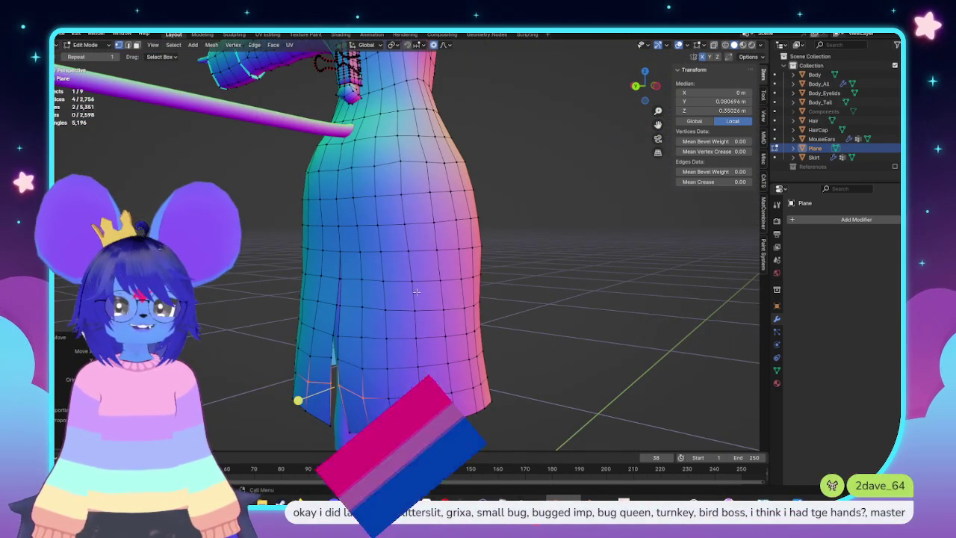
# Push a few more front-edge vertices forward from side view to median Y 0.071791 m
pyautogui.moveTo(360, 254); pyautogui.dragTo(377, 280)
pyautogui.press('KP_3')
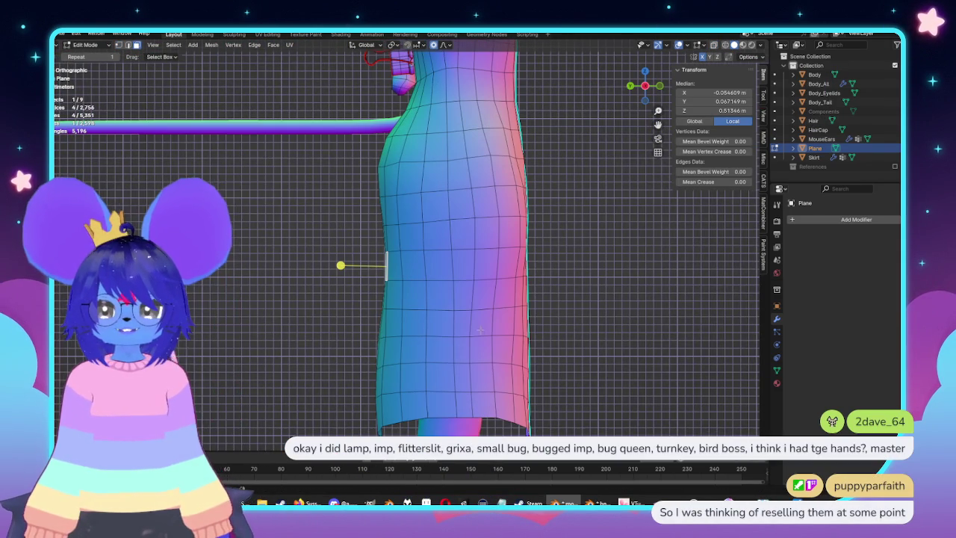
pyautogui.press('g')
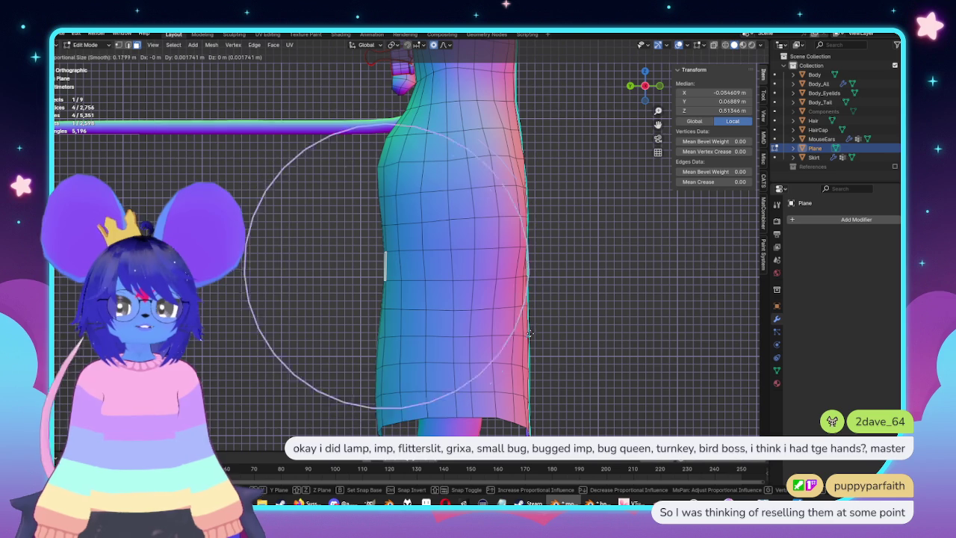
pyautogui.scroll(3, 534, 334)
pyautogui.click(529, 334)
pyautogui.moveTo(529, 334)
pyautogui.mouseDown(button='middle')
pyautogui.moveTo(491, 284)
pyautogui.moveTo(372, 284)
pyautogui.moveTo(341, 207)
pyautogui.mouseUp(button='middle')
pyautogui.scroll(4, 491, 285)
pyautogui.scroll(-2, 492, 285)
pyautogui.scroll(3, 372, 285)
pyautogui.scroll(-2, 373, 285)
pyautogui.scroll(3, 341, 207)
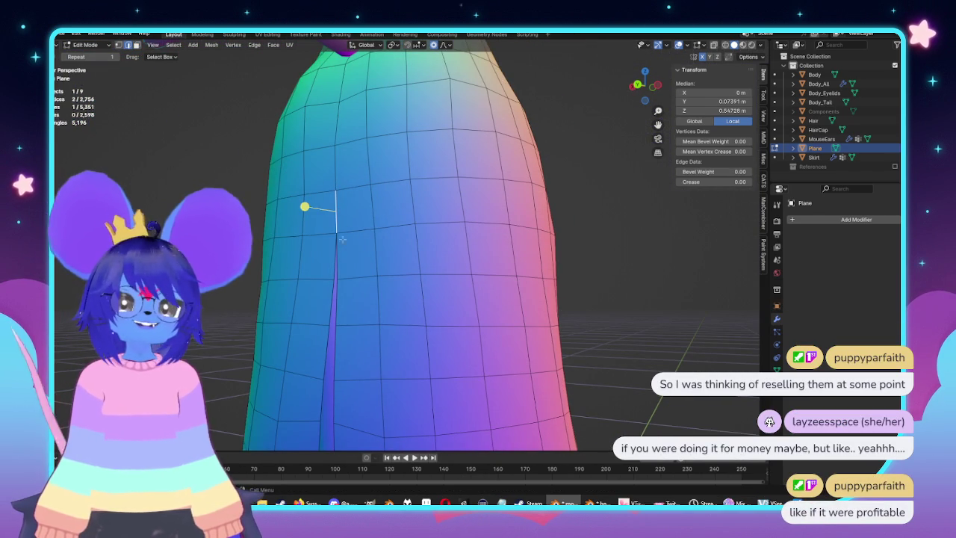
# Move the slit-top vertices forward along Y with falloff to median Y 0.051346 m
pyautogui.moveTo(349, 130); pyautogui.dragTo(489, 223, button='middle')
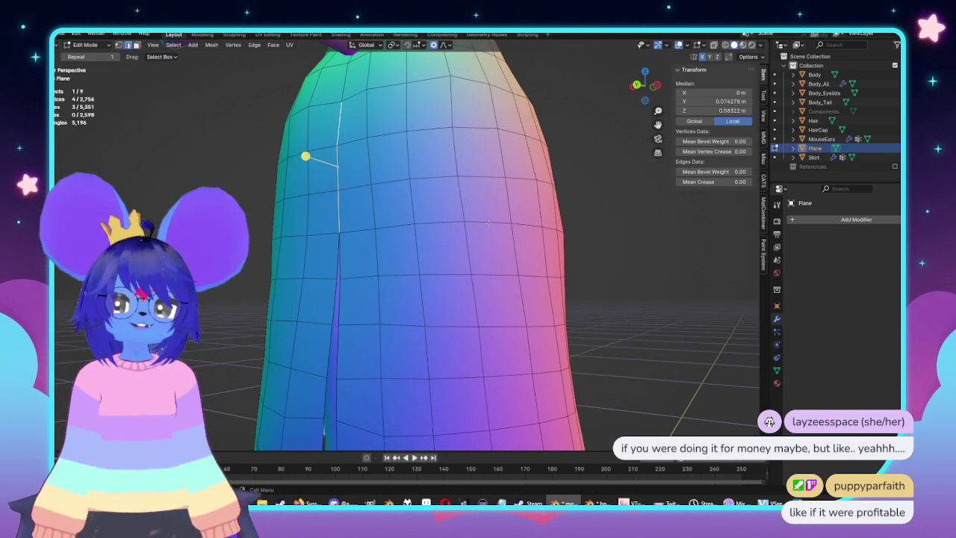
pyautogui.press('g')
pyautogui.press('y')
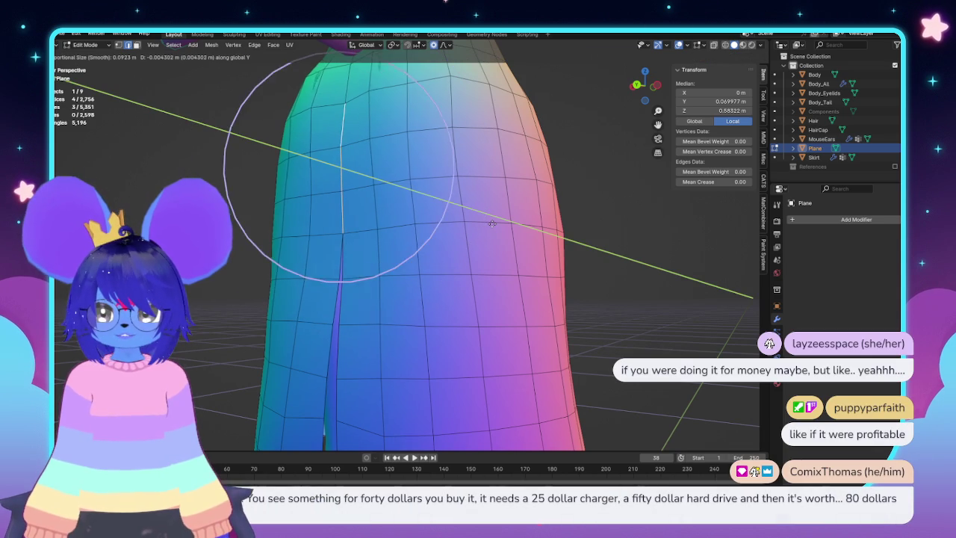
pyautogui.click(492, 223)
pyautogui.moveTo(493, 223)
pyautogui.mouseDown(button='middle')
pyautogui.moveTo(325, 192)
pyautogui.moveTo(341, 248)
pyautogui.mouseUp(button='middle')
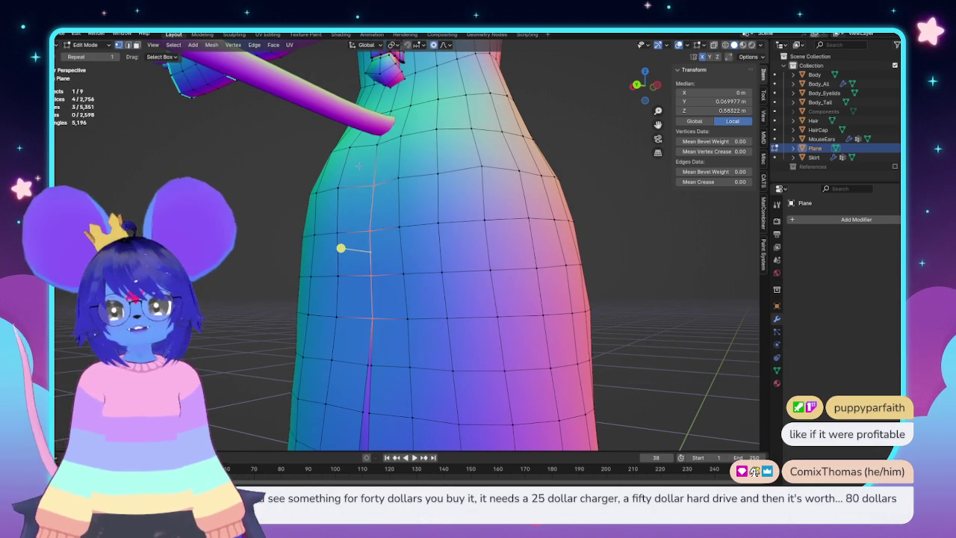
# Move the waist edge beside the arm forward along Y, then check the side profile
pyautogui.moveTo(367, 152); pyautogui.dragTo(418, 269, button='middle')
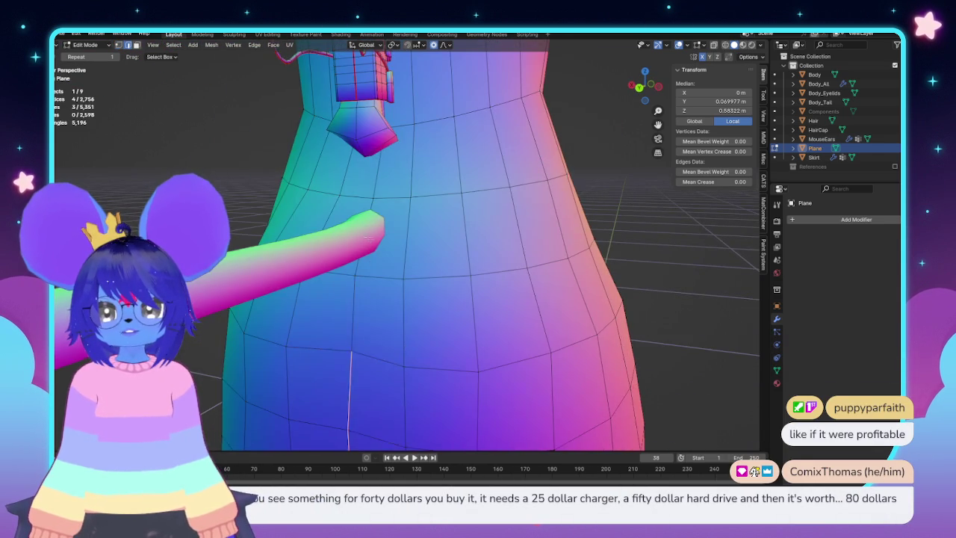
pyautogui.click(418, 269)
pyautogui.press('g')
pyautogui.press('y')
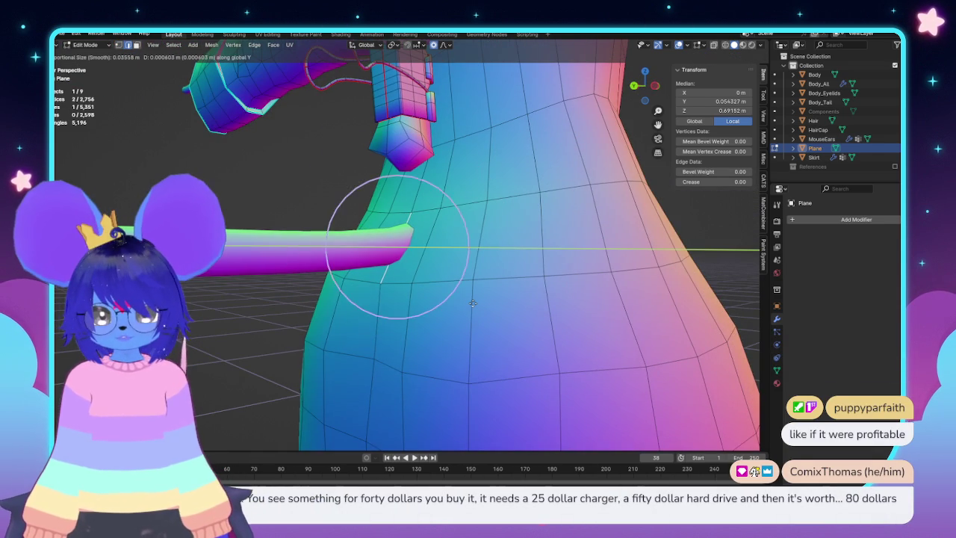
pyautogui.scroll(3, 481, 303)
pyautogui.click(478, 303)
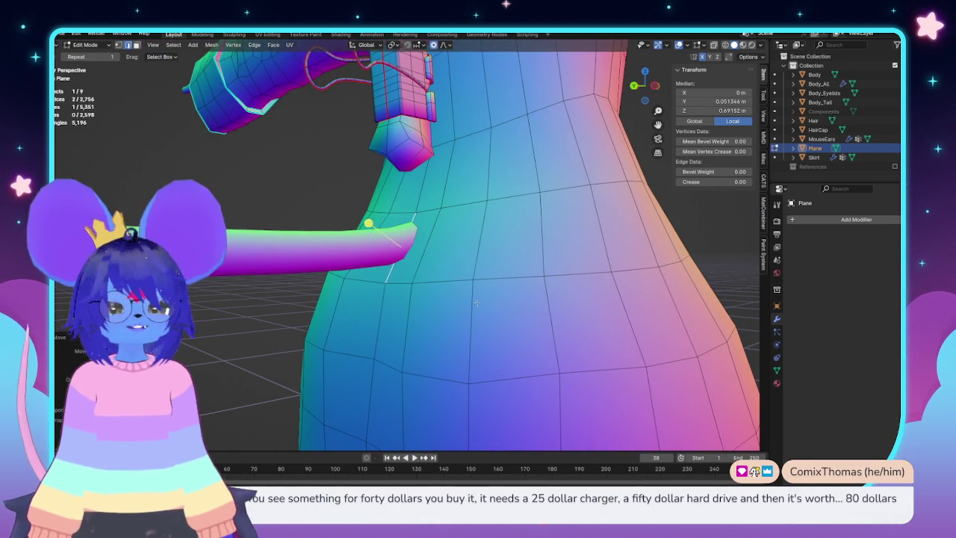
pyautogui.moveTo(477, 303); pyautogui.dragTo(482, 222, button='middle')
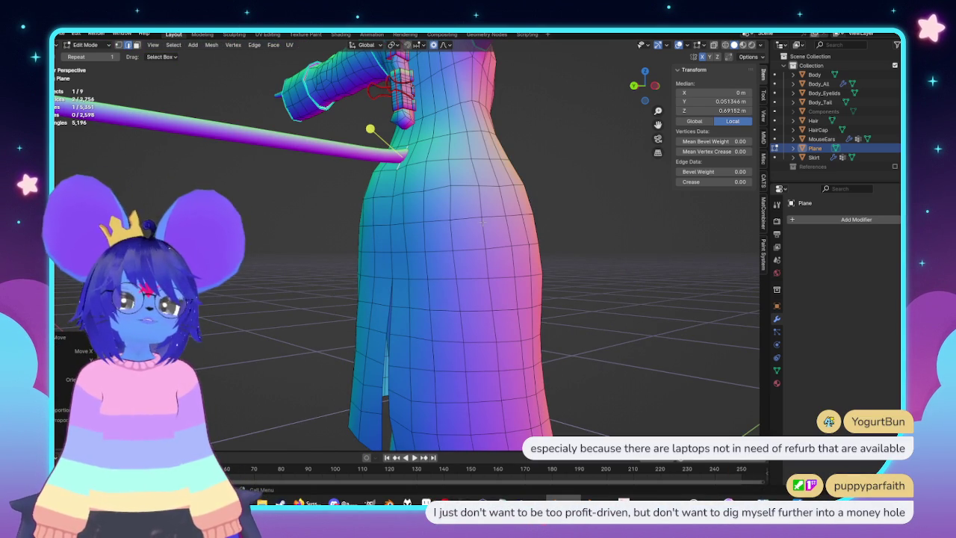
pyautogui.keyDown('alt'); pyautogui.moveTo(541, 203); pyautogui.dragTo(571, 280, button='middle'); pyautogui.keyUp('alt')
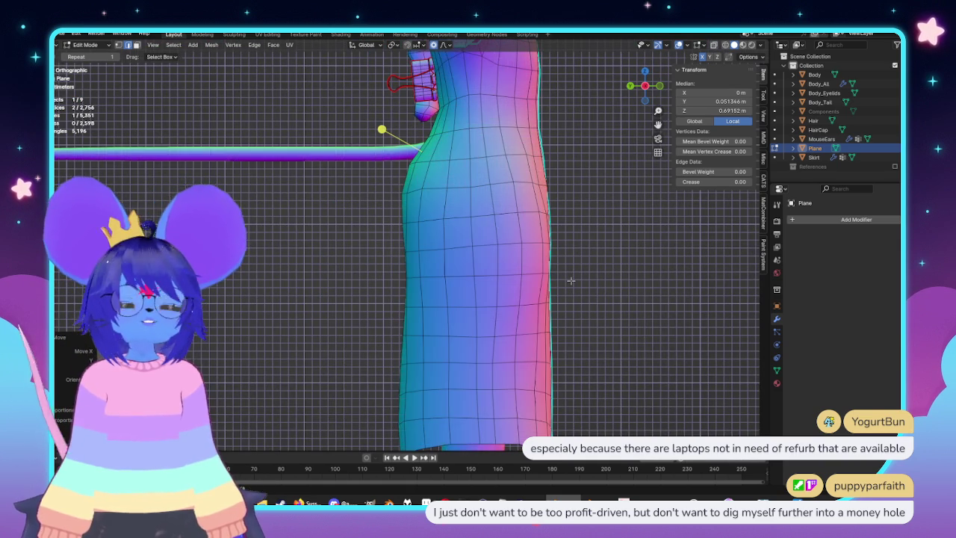
# Zoom around the coat, turn off X-ray, and save mouse.blend
pyautogui.scroll(-2, 571, 280)
pyautogui.scroll(-1, 566, 279)
pyautogui.scroll(1, 565, 280)
pyautogui.scroll(2, 523, 291)
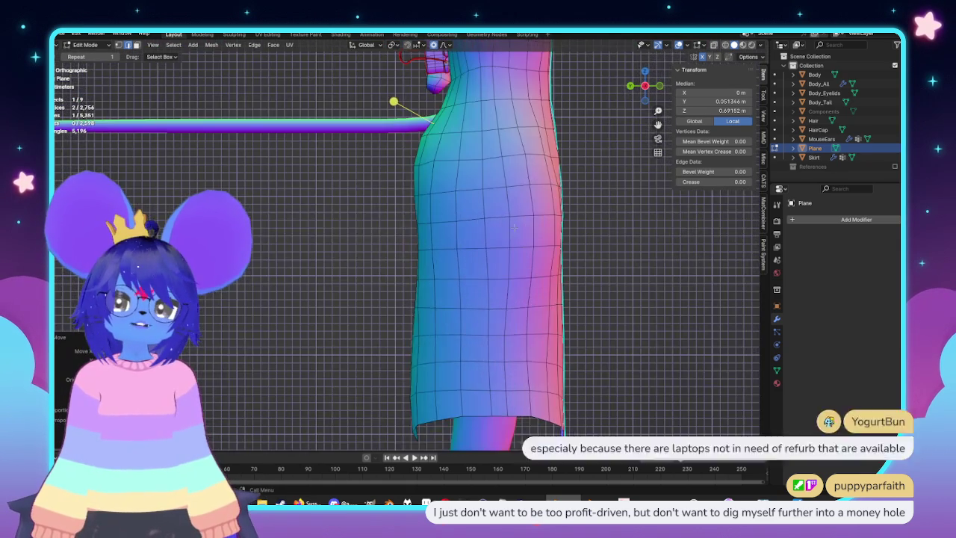
pyautogui.scroll(-2, 486, 307)
pyautogui.hotkey('alt', 'z')
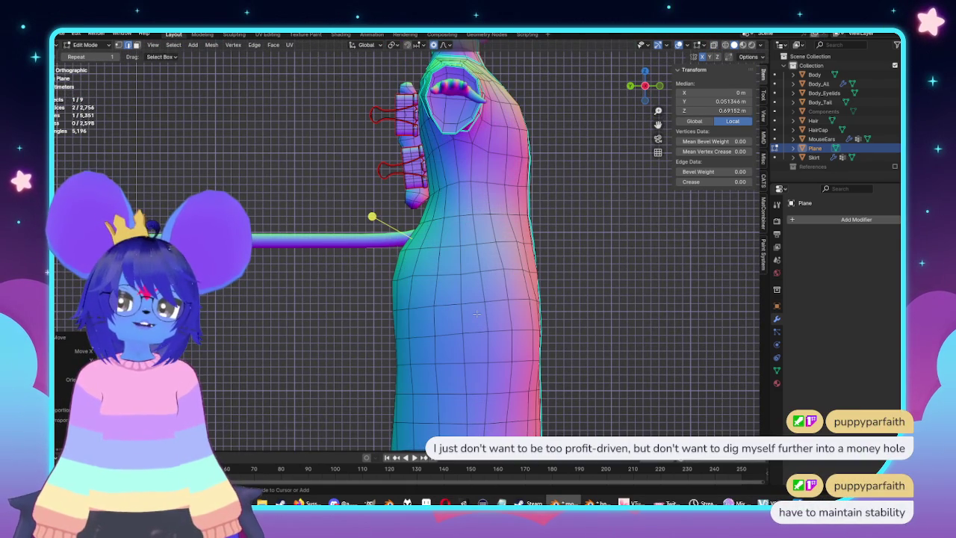
pyautogui.scroll(-2, 478, 299)
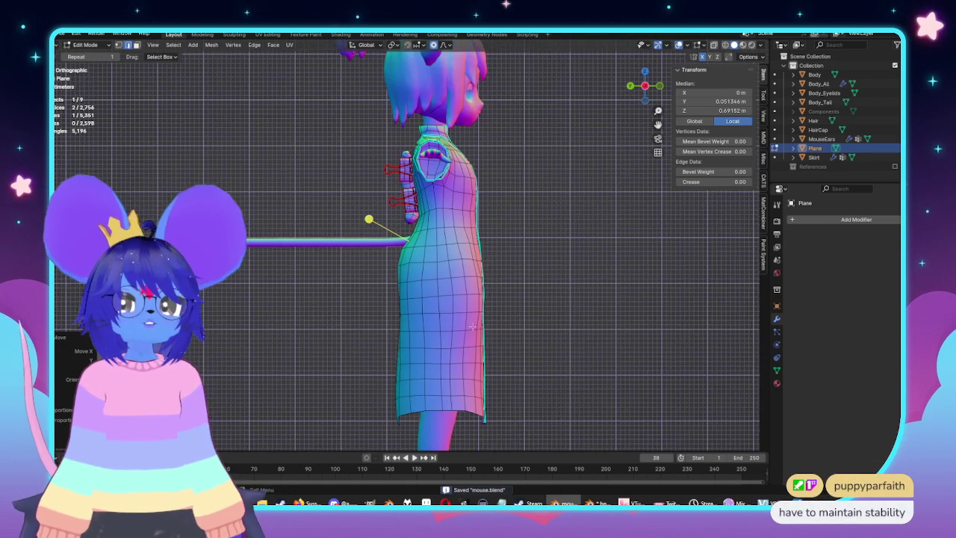
pyautogui.hotkey('ctrl', 's')
# Inspect the coat's flared lower half from the front and angled views
pyautogui.press('KP_1')
pyautogui.hotkey('alt', 'z')
pyautogui.hotkey('alt', 'z')
pyautogui.scroll(2, 520, 247)
pyautogui.moveTo(521, 247); pyautogui.dragTo(493, 269, button='middle')
pyautogui.press('KP_1')
pyautogui.moveTo(419, 254); pyautogui.dragTo(448, 261, button='middle')
pyautogui.scroll(4, 482, 284)
pyautogui.scroll(-4, 483, 284)
pyautogui.scroll(2, 434, 259)
pyautogui.scroll(2, 434, 259)
pyautogui.scroll(1, 459, 258)
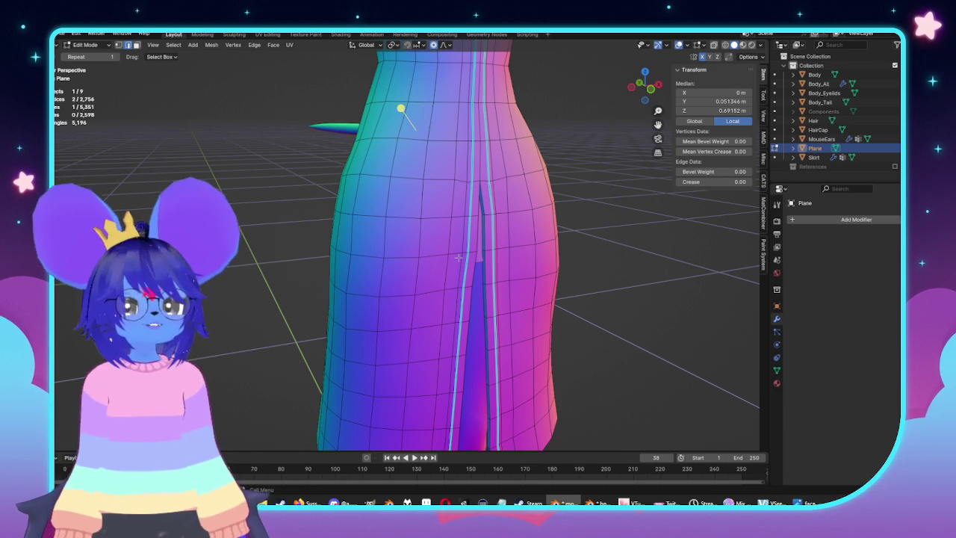
# Return to front orthographic with X-ray on and box-select vertices on the coat's left leg
pyautogui.moveTo(479, 337); pyautogui.dragTo(449, 230, button='middle')
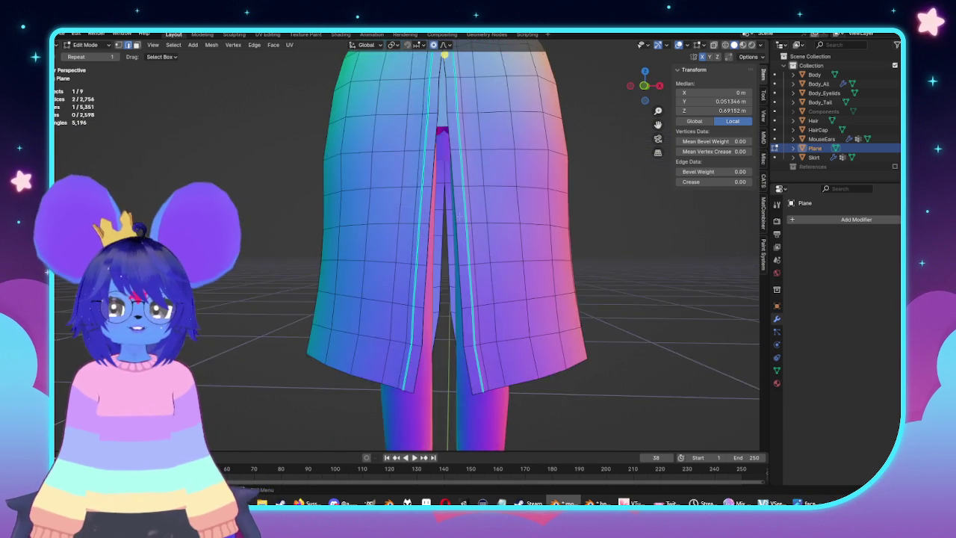
pyautogui.moveTo(425, 237); pyautogui.dragTo(495, 269, button='middle')
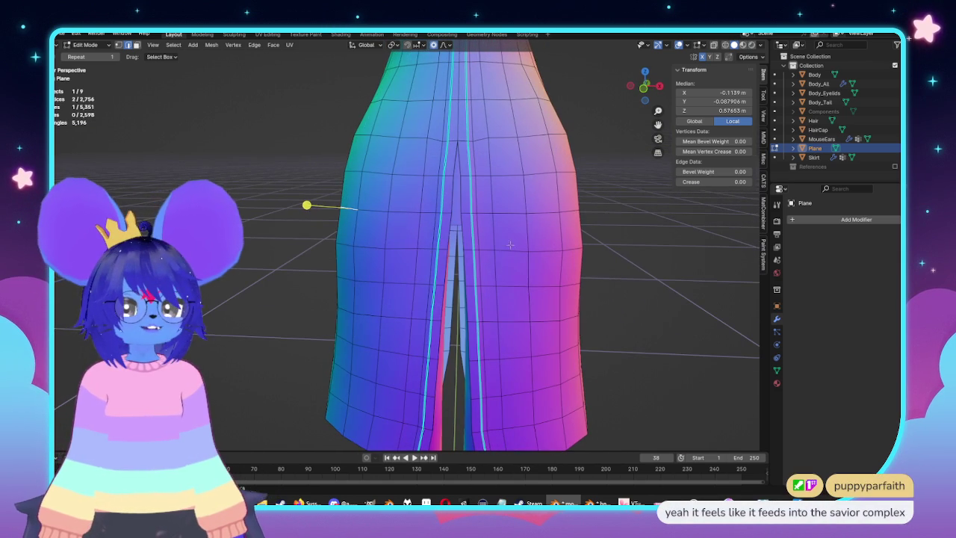
pyautogui.press('KP_1')
pyautogui.hotkey('alt', 'z')
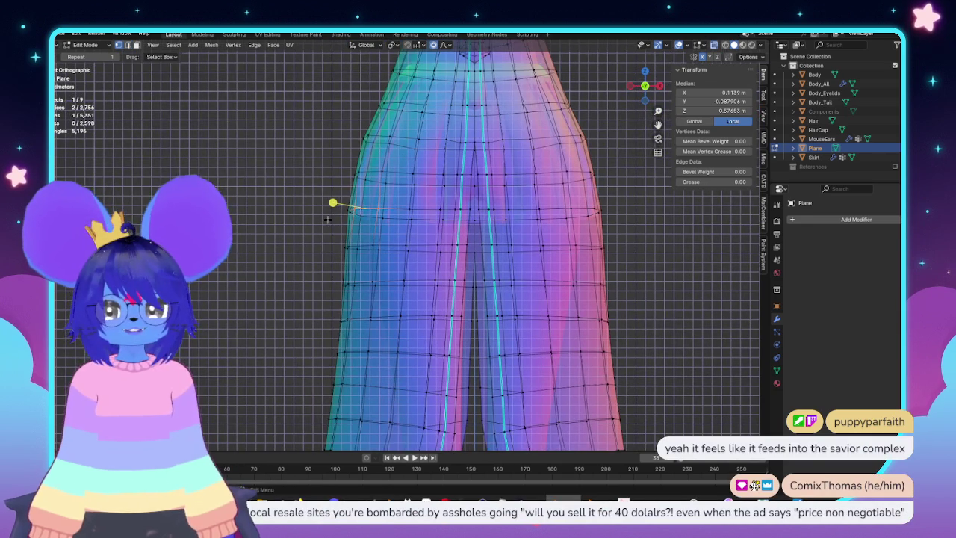
pyautogui.moveTo(355, 232); pyautogui.dragTo(393, 334)
# In X-ray, box-select a larger vertex block on the coat's left leg and smooth it
pyautogui.hotkey('alt', 'z')
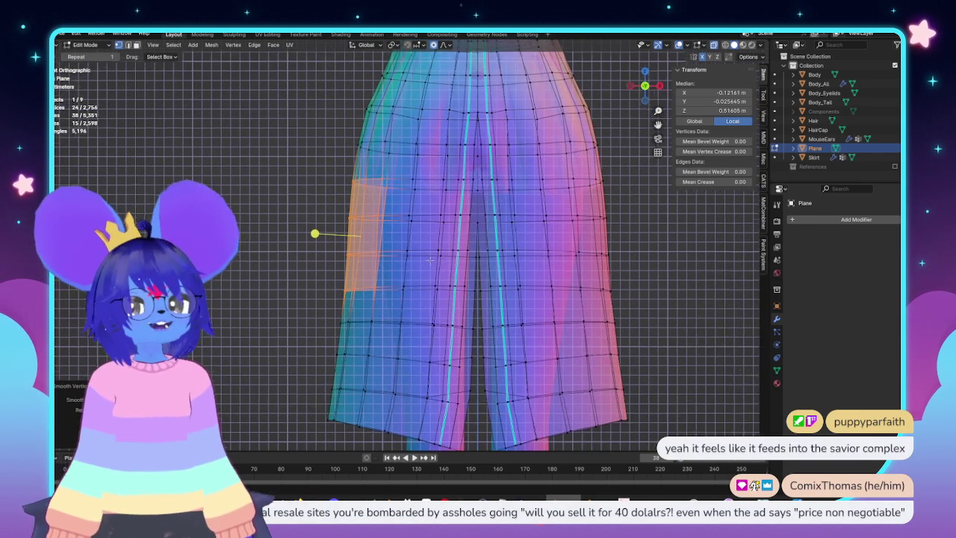
pyautogui.hotkey('alt', 'z')
pyautogui.moveTo(278, 155); pyautogui.dragTo(412, 356)
pyautogui.hotkey('alt', 'z')
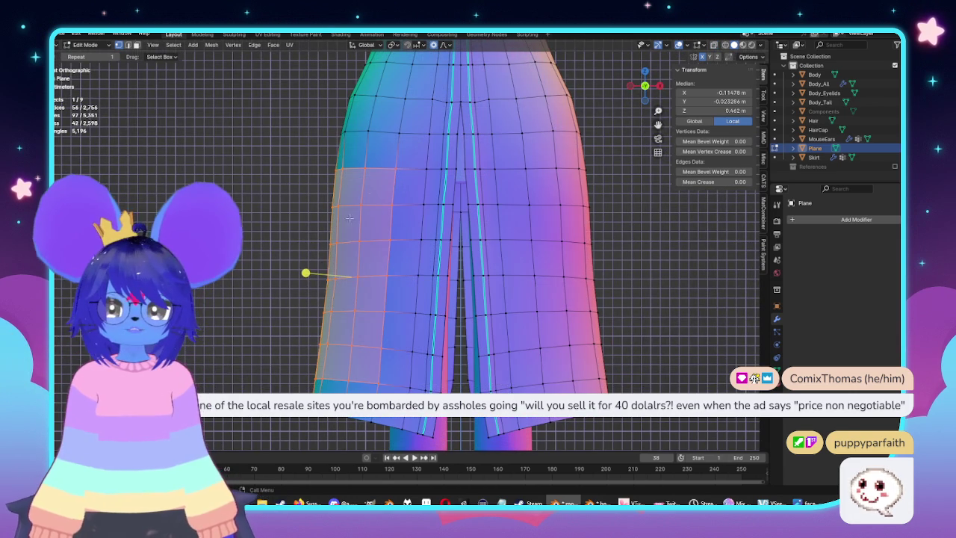
pyautogui.hotkey('alt', 'z')
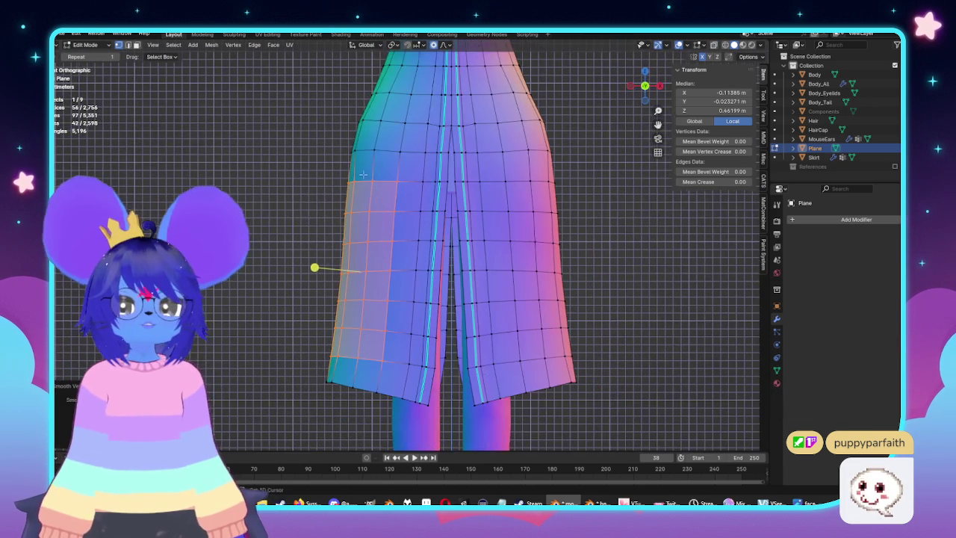
# Select a horizontal vertex row across the left leg and check it from the side view
pyautogui.scroll(1, 345, 228)
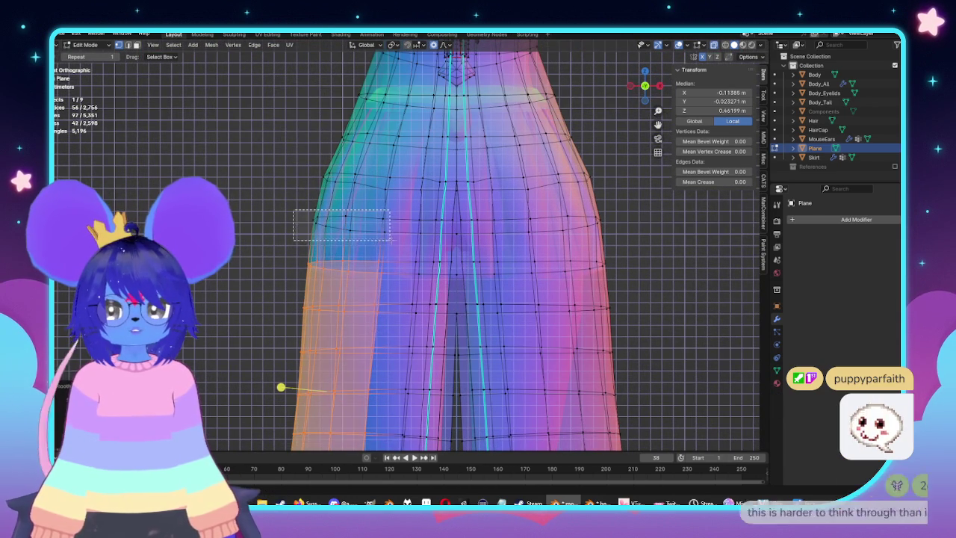
pyautogui.keyDown('alt'); pyautogui.click(352, 221); pyautogui.keyUp('alt')
pyautogui.hotkey('alt', 'z')
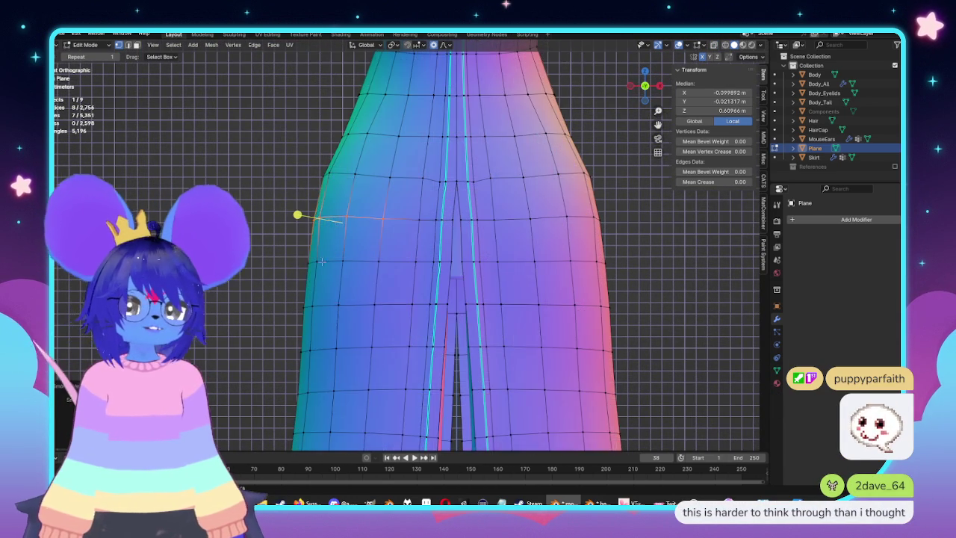
pyautogui.press('KP_3')
pyautogui.keyDown('shift'); pyautogui.moveTo(370, 261); pyautogui.dragTo(476, 254, button='middle'); pyautogui.keyUp('shift')
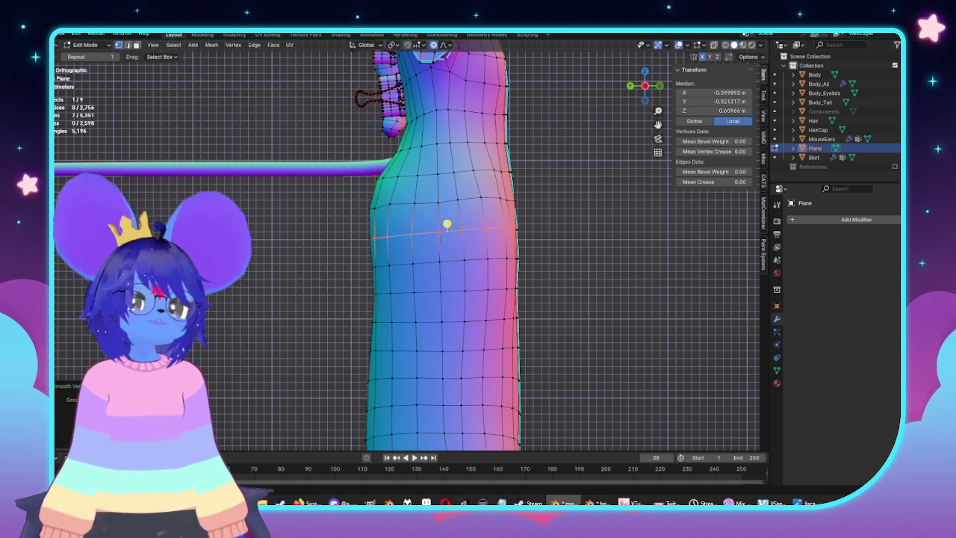
# Orbit around to the coat's back and select an edge near the clips
pyautogui.moveTo(659, 205)
pyautogui.mouseDown(button='middle')
pyautogui.moveTo(478, 284)
pyautogui.moveTo(572, 273)
pyautogui.moveTo(371, 276)
pyautogui.mouseUp(button='middle')
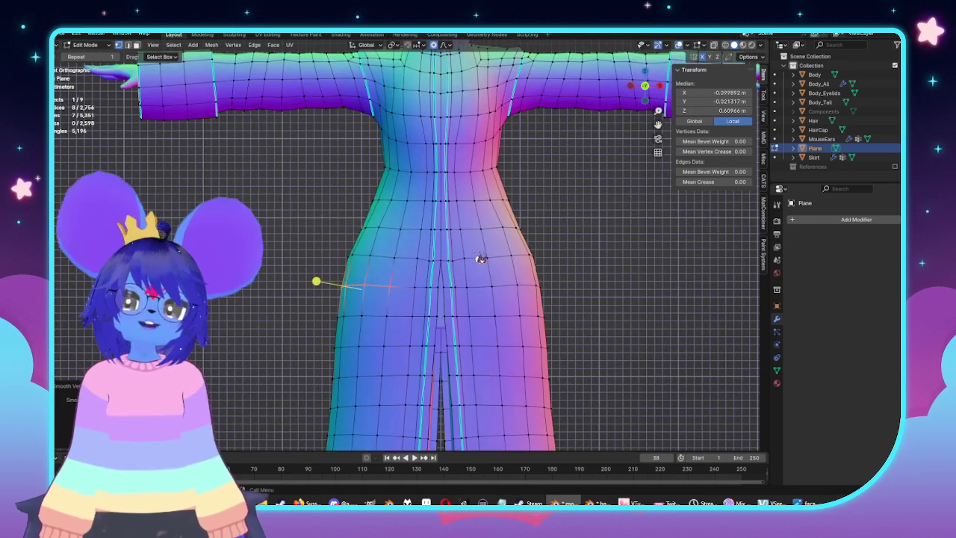
pyautogui.scroll(-3, 480, 259)
pyautogui.scroll(2, 476, 239)
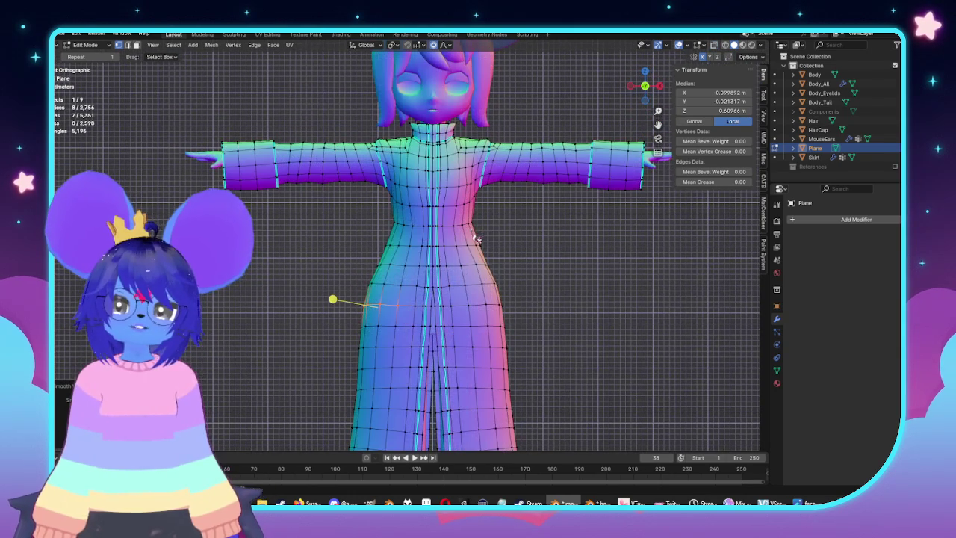
pyautogui.moveTo(376, 212); pyautogui.dragTo(484, 249, button='middle')
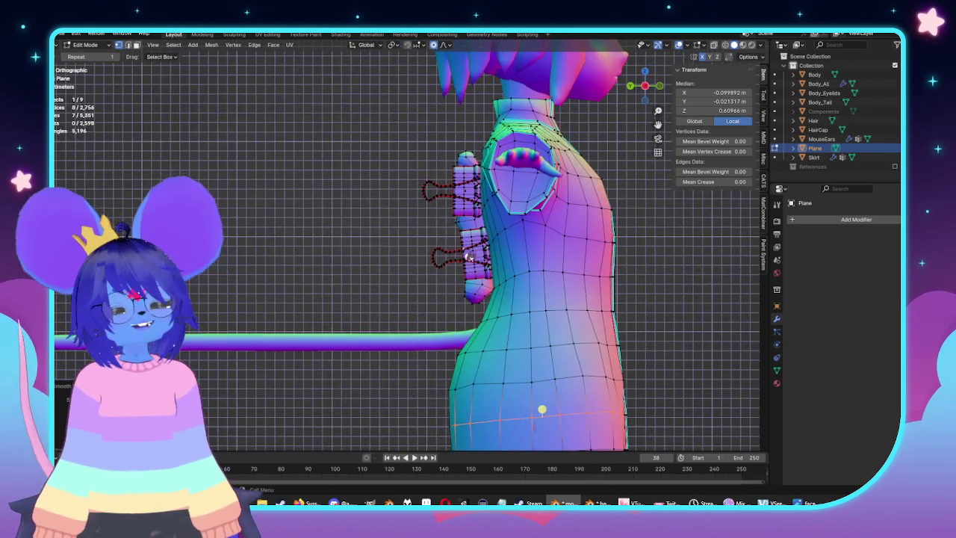
pyautogui.scroll(3, 484, 247)
pyautogui.moveTo(526, 227); pyautogui.dragTo(512, 249, button='middle')
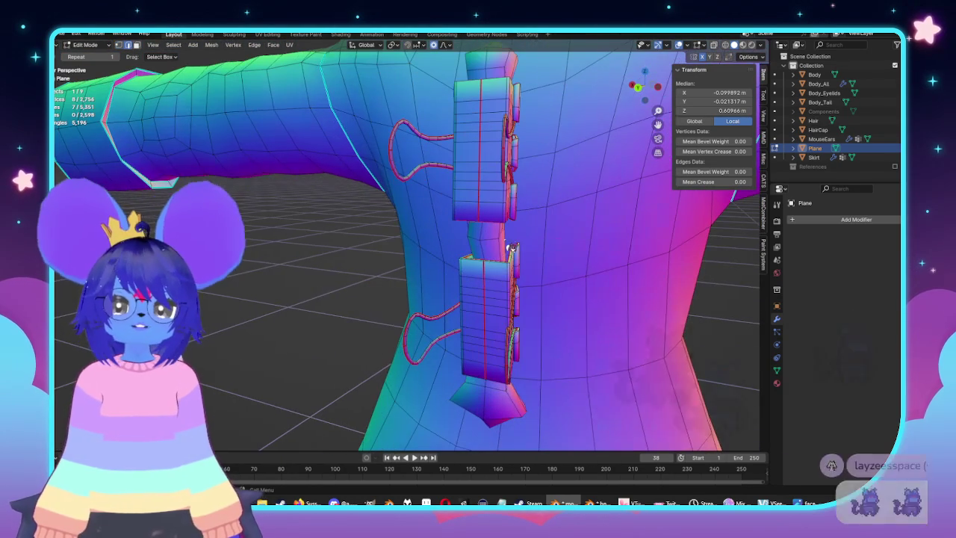
pyautogui.click(512, 248)
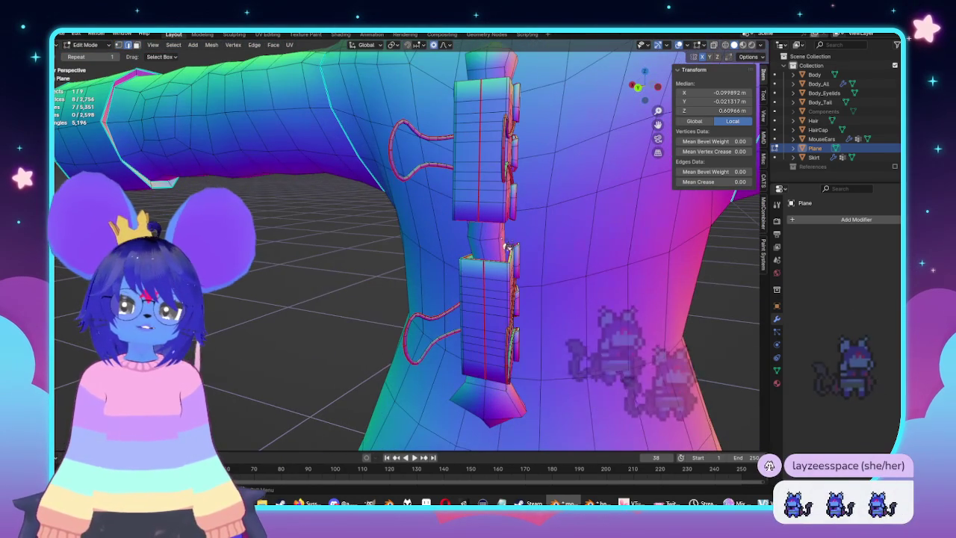
pyautogui.moveTo(598, 277); pyautogui.dragTo(522, 270, button='middle')
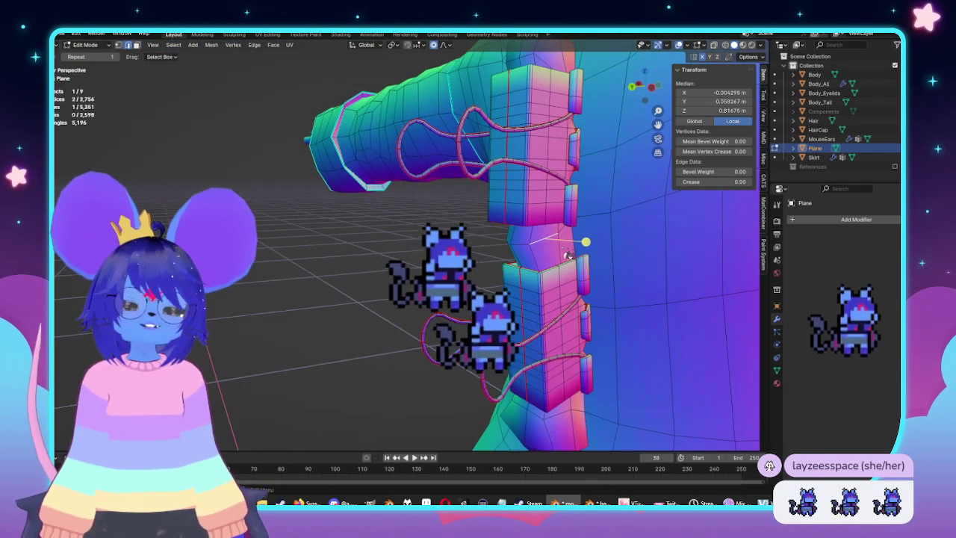
# Soft-move two vertices between the back clips to median Y 0.047651 m, Z 0.81524 m
pyautogui.press('KP_3')
pyautogui.scroll(3, 438, 265)
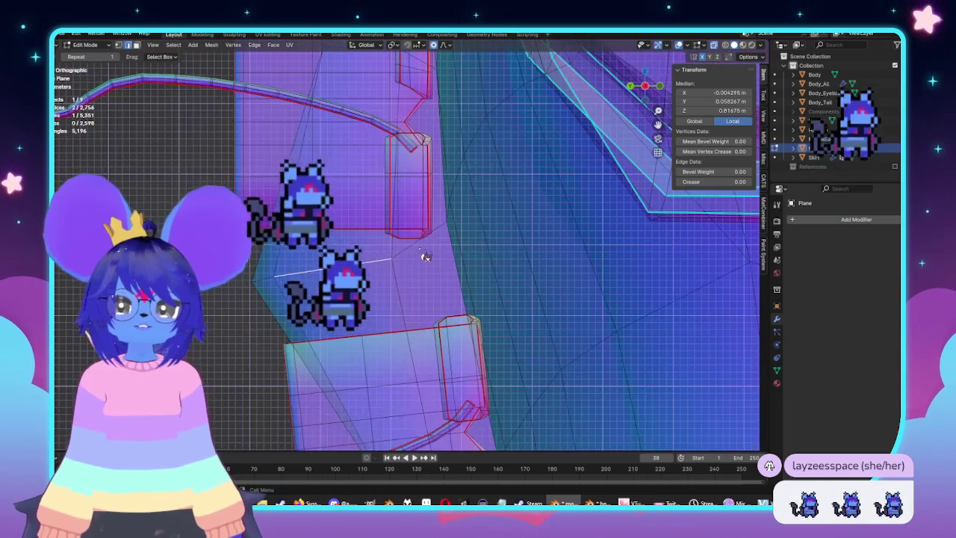
pyautogui.moveTo(391, 261); pyautogui.dragTo(411, 258)
pyautogui.scroll(1, 486, 274)
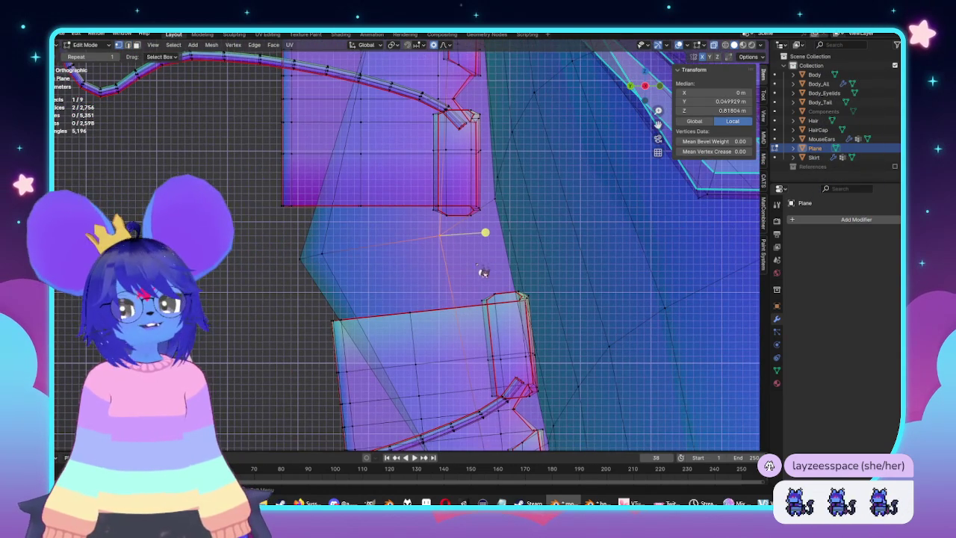
pyautogui.press('g')
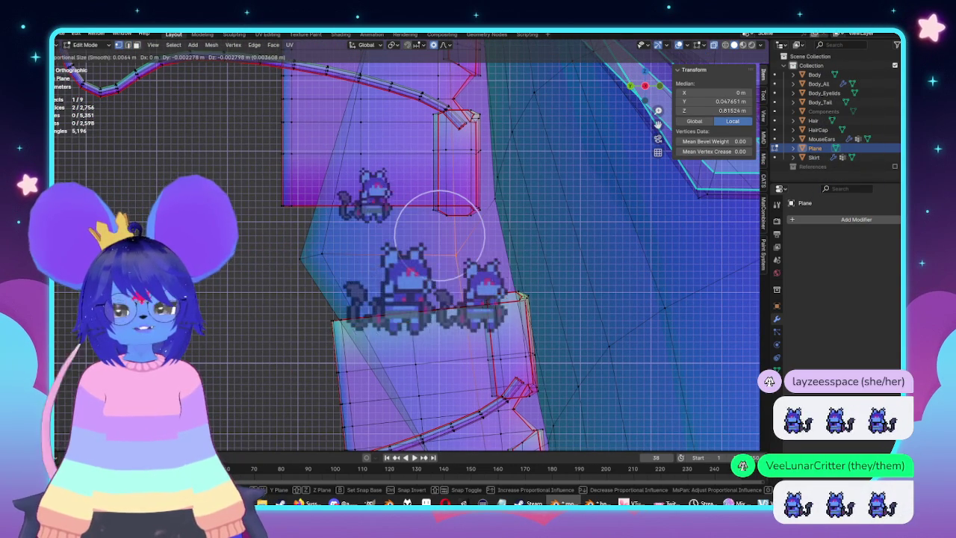
pyautogui.click(490, 283)
pyautogui.moveTo(490, 282)
pyautogui.mouseDown(button='middle')
pyautogui.moveTo(461, 273)
pyautogui.moveTo(533, 224)
pyautogui.moveTo(555, 226)
pyautogui.moveTo(476, 234)
pyautogui.moveTo(400, 213)
pyautogui.moveTo(490, 251)
pyautogui.mouseUp(button='middle')
pyautogui.press('Tab')
pyautogui.press('Tab')
pyautogui.scroll(-3, 399, 213)
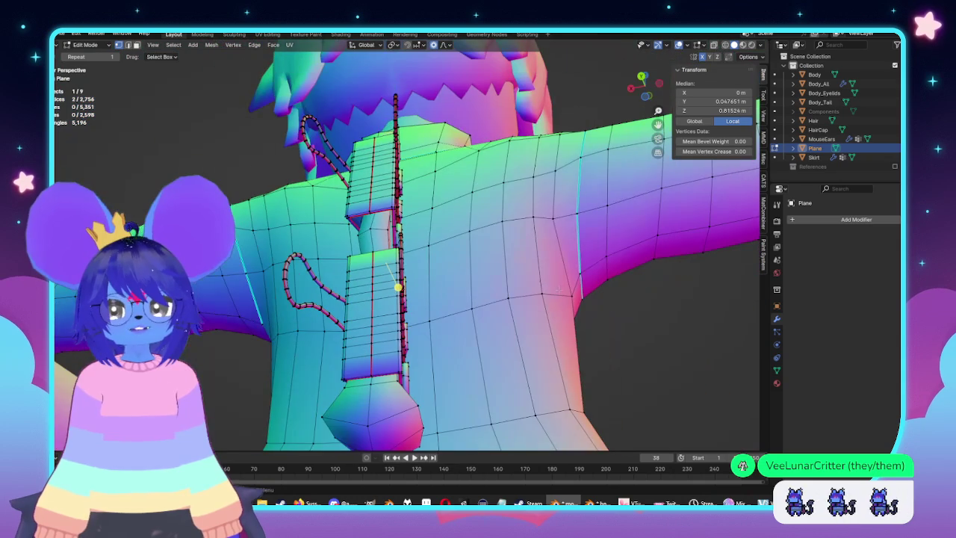
# Add neighbouring vertices between the clips and proportionally scale them out about 1.14
pyautogui.scroll(3, 695, 343)
pyautogui.moveTo(694, 343); pyautogui.dragTo(350, 216, button='middle')
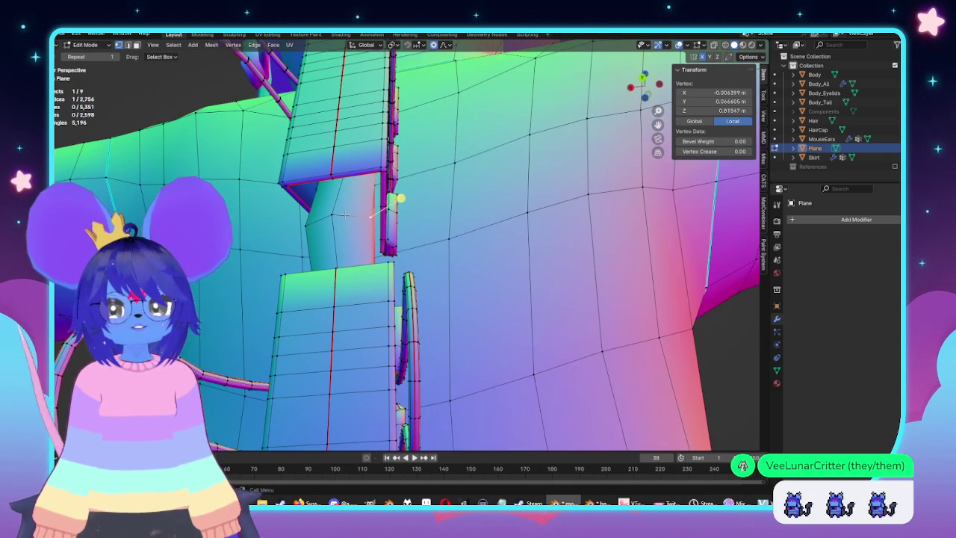
pyautogui.keyDown('ctrl'); pyautogui.click(279, 201); pyautogui.keyUp('ctrl')
pyautogui.moveTo(331, 181); pyautogui.dragTo(327, 188, button='middle')
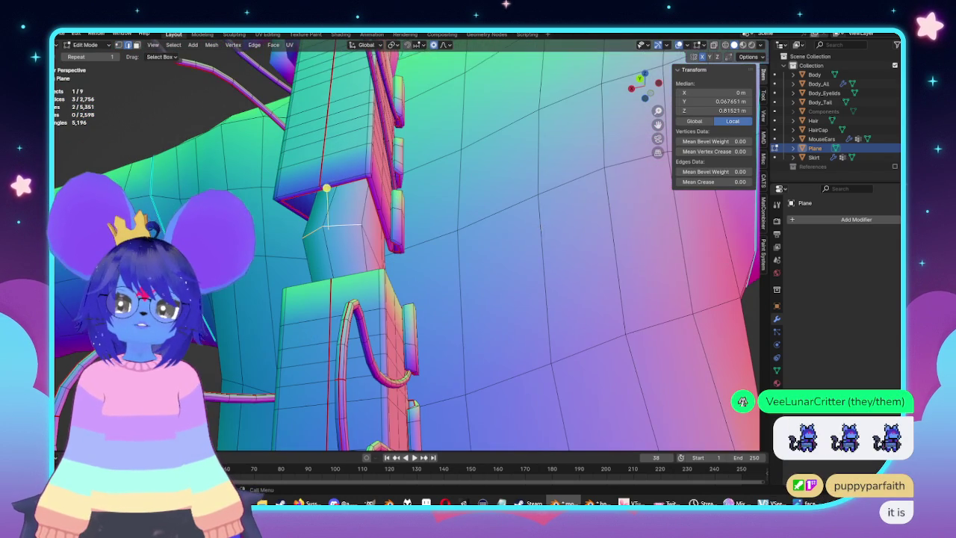
pyautogui.press('g')
pyautogui.press('x')
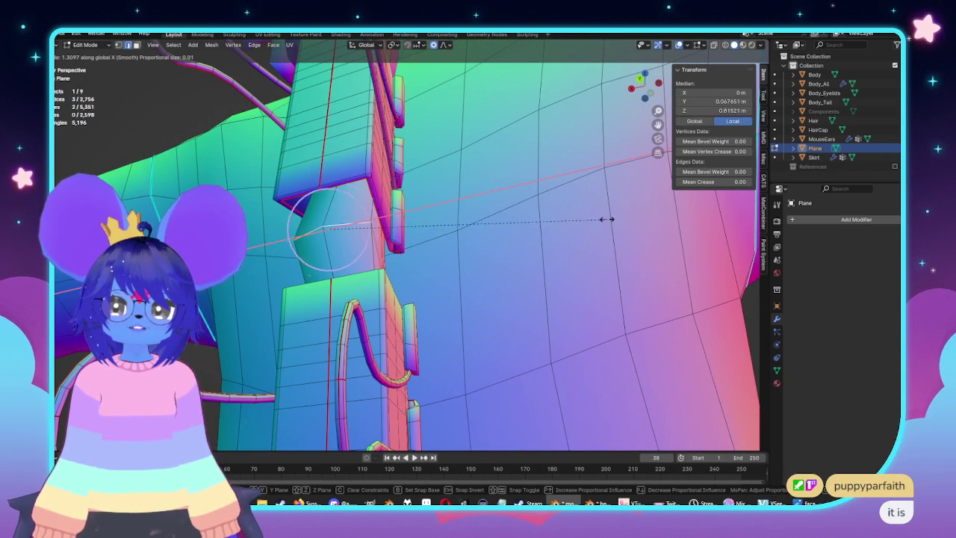
pyautogui.scroll(-3, 605, 217)
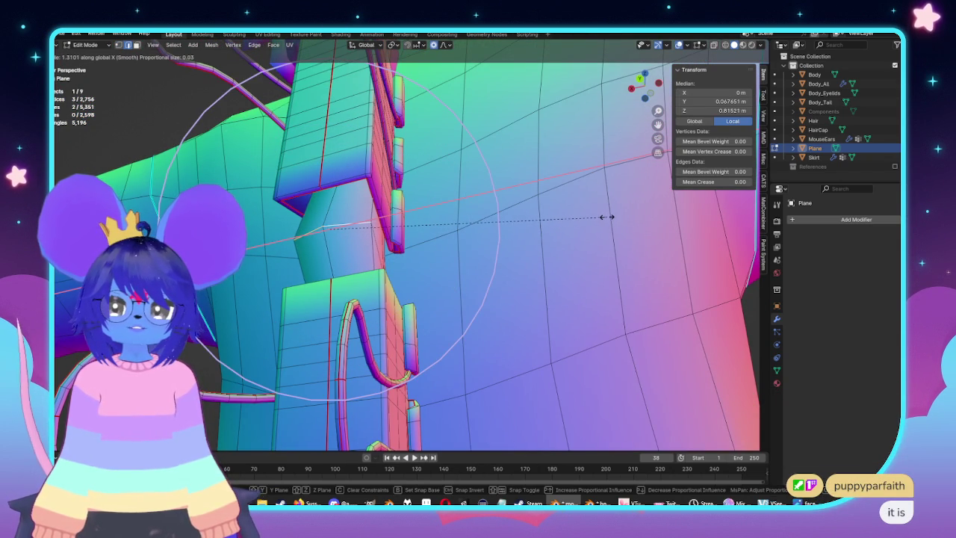
pyautogui.press('s')
pyautogui.scroll(5, 597, 218)
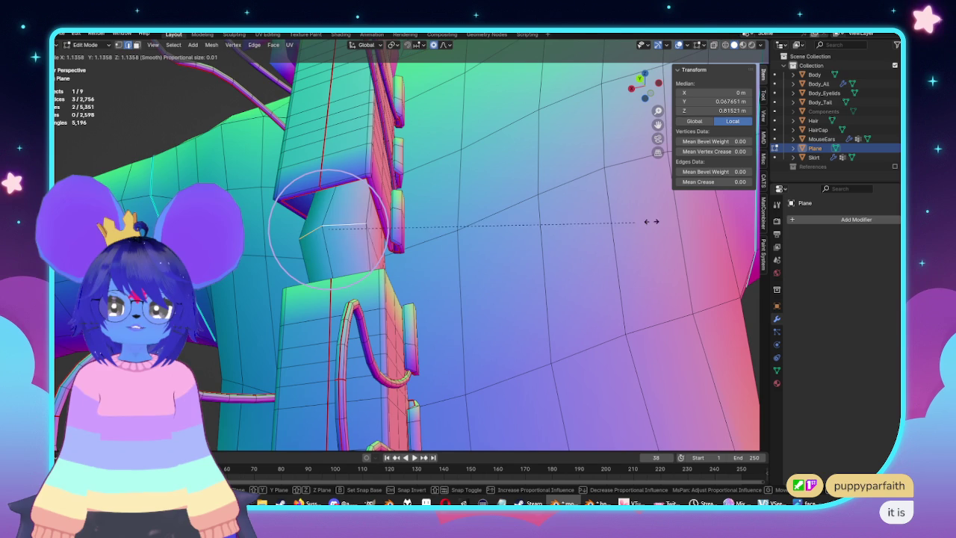
pyautogui.click(679, 220)
# Toggle out of and back into Edit Mode to inspect the puffed area
pyautogui.moveTo(679, 219)
pyautogui.mouseDown(button='middle')
pyautogui.moveTo(535, 225)
pyautogui.moveTo(481, 262)
pyautogui.moveTo(427, 241)
pyautogui.moveTo(426, 262)
pyautogui.moveTo(500, 271)
pyautogui.mouseUp(button='middle')
pyautogui.press('Tab')
pyautogui.scroll(3, 427, 242)
pyautogui.press('Tab')
pyautogui.scroll(-3, 453, 265)
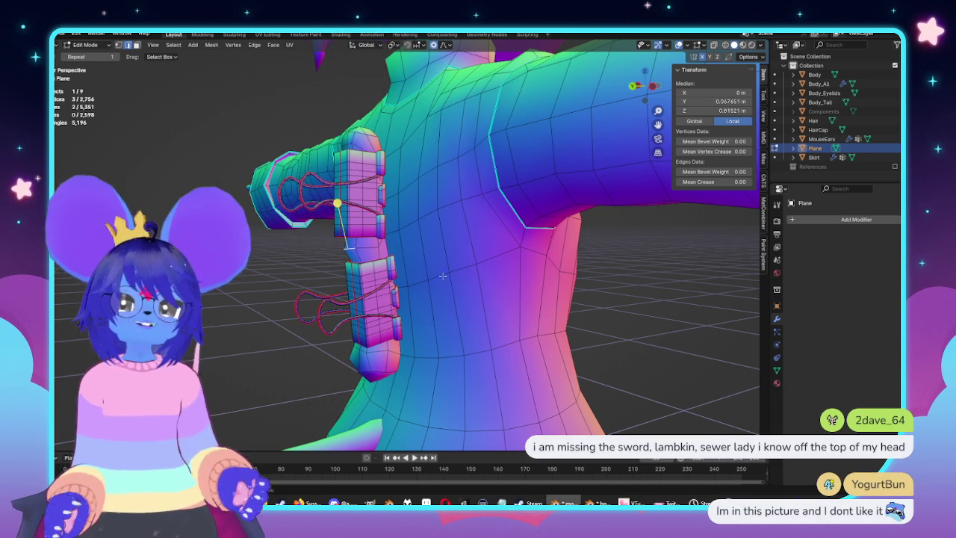
pyautogui.scroll(-3, 422, 299)
pyautogui.moveTo(423, 299); pyautogui.dragTo(476, 234, button='middle')
pyautogui.scroll(2, 477, 235)
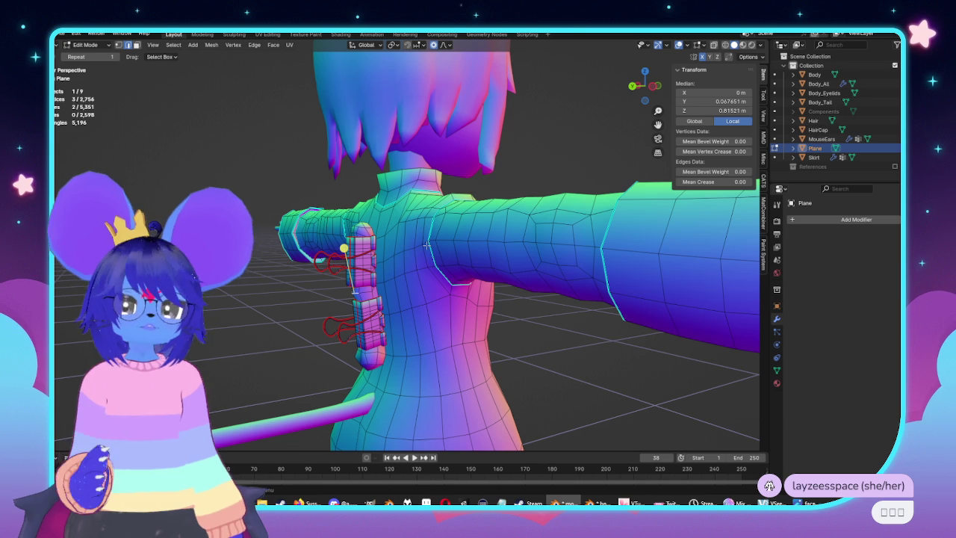
pyautogui.moveTo(427, 244); pyautogui.dragTo(590, 226, button='middle')
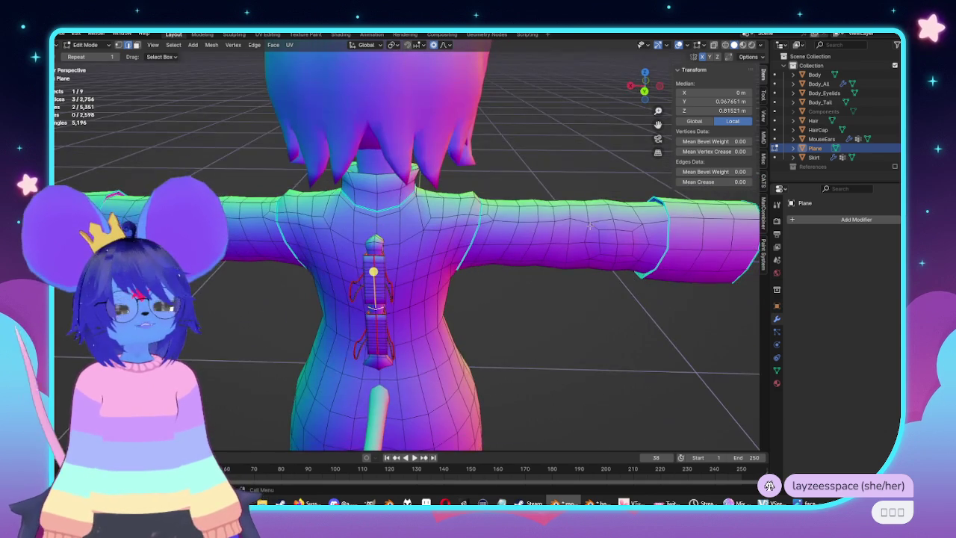
pyautogui.moveTo(678, 257)
pyautogui.mouseDown(button='middle')
pyautogui.moveTo(384, 223)
pyautogui.moveTo(287, 198)
pyautogui.mouseUp(button='middle')
pyautogui.hotkey('alt', 'a')
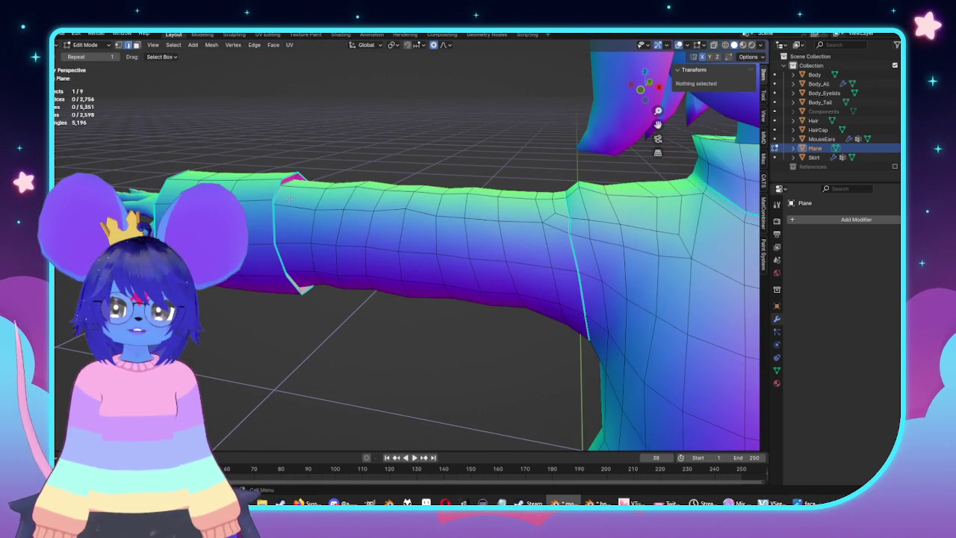
# Proportionally scale the sleeve cuff edge loop wider
pyautogui.keyDown('alt'); pyautogui.click(275, 193); pyautogui.keyUp('alt')
pyautogui.moveTo(302, 312); pyautogui.dragTo(364, 294, button='middle')
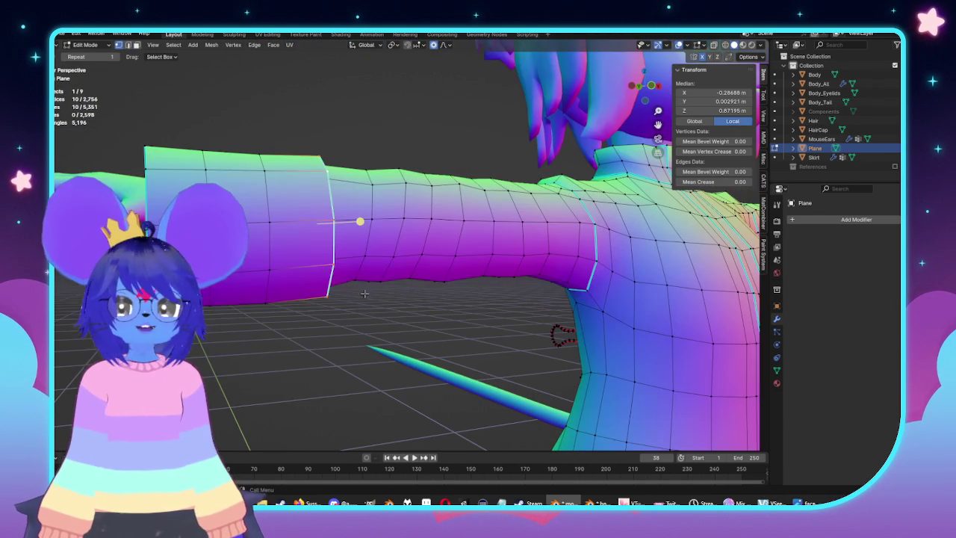
pyautogui.press('s')
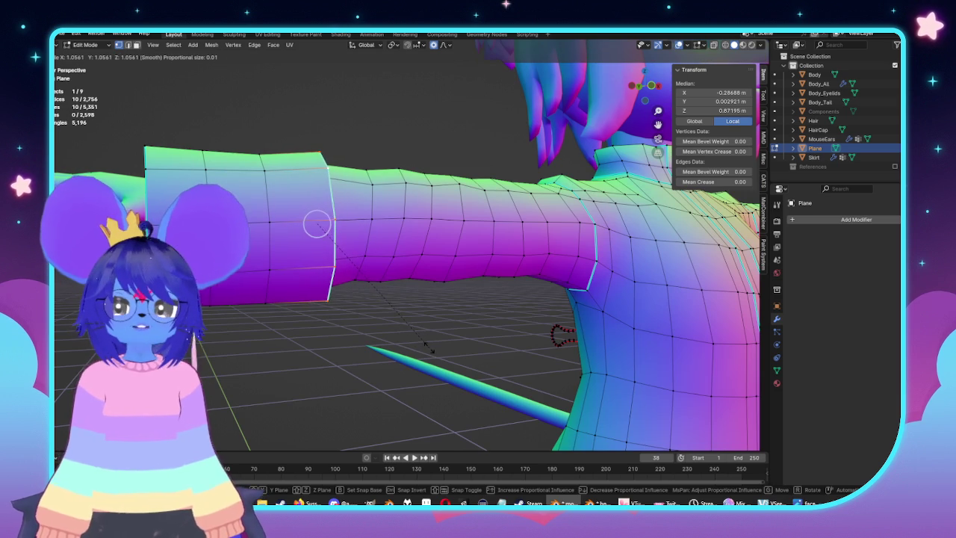
pyautogui.moveTo(316, 224)
pyautogui.mouseDown(button='middle')
pyautogui.moveTo(299, 230)
pyautogui.moveTo(455, 216)
pyautogui.mouseUp(button='middle')
pyautogui.click(298, 229)
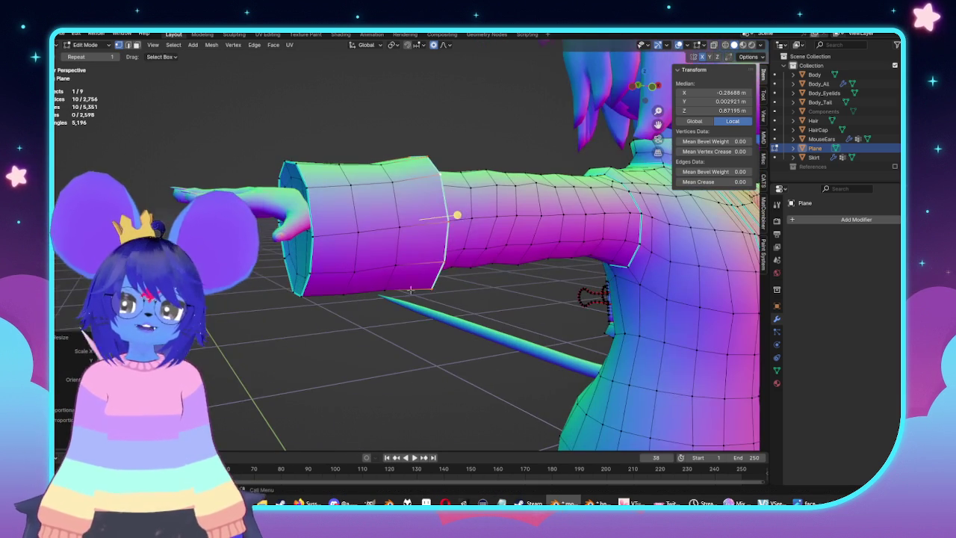
# Select the sleeve-opening edge loop instead and begin enlarging it
pyautogui.hotkey('alt', 'a')
pyautogui.keyDown('alt'); pyautogui.click(313, 210); pyautogui.keyUp('alt')
pyautogui.moveTo(359, 333); pyautogui.dragTo(367, 334, button='middle')
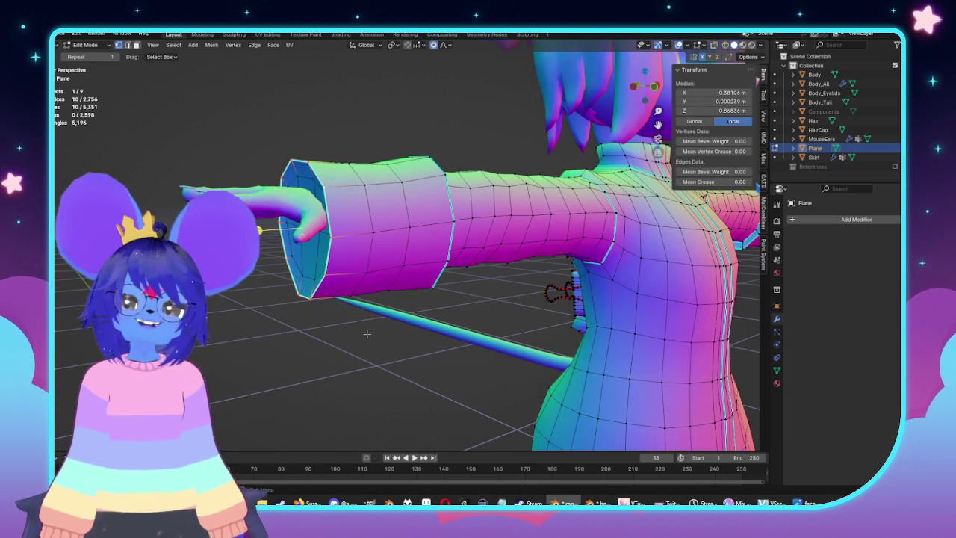
pyautogui.press('s')
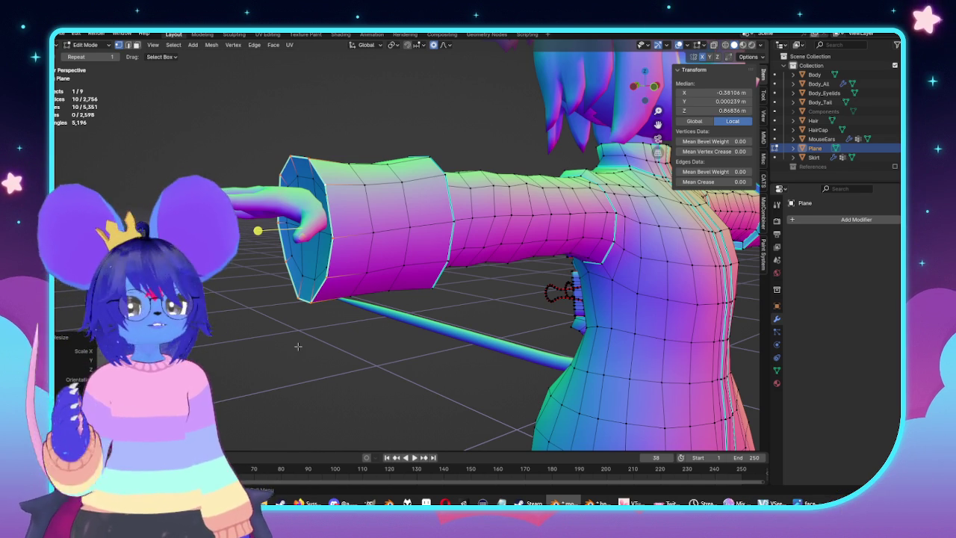
# In front ortho X-ray view, zoom to the left arm and box-select the sleeve cuff in Edit Mode
pyautogui.scroll(-5, 289, 346)
pyautogui.moveTo(288, 345); pyautogui.dragTo(585, 258, button='middle')
pyautogui.press('Tab')
pyautogui.scroll(4, 556, 301)
pyautogui.scroll(-2, 474, 297)
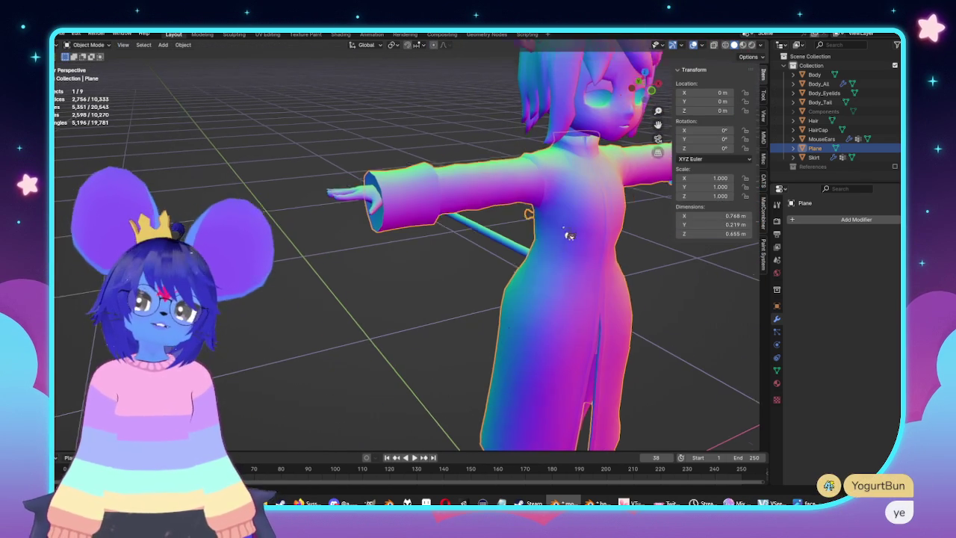
pyautogui.press('KP_1')
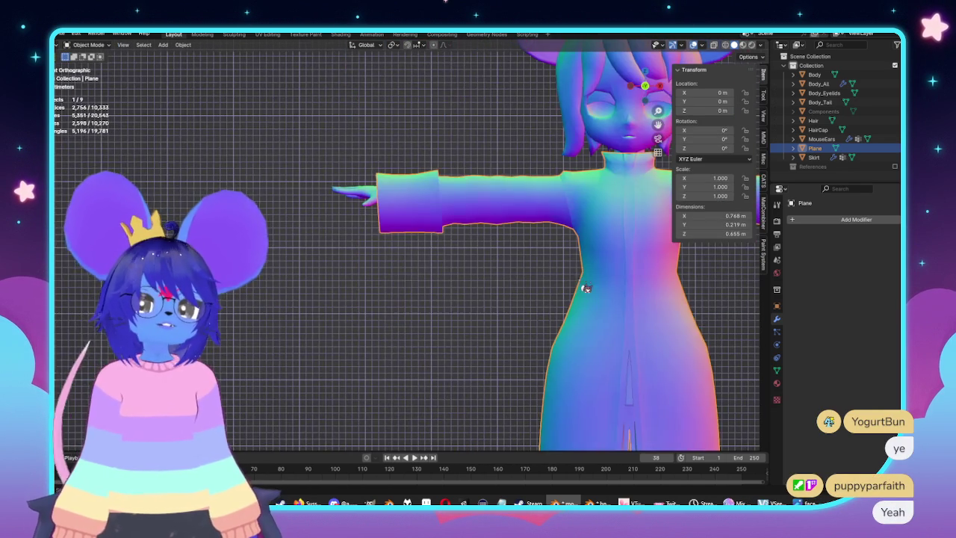
pyautogui.hotkey('alt', 'z')
pyautogui.scroll(2, 430, 255)
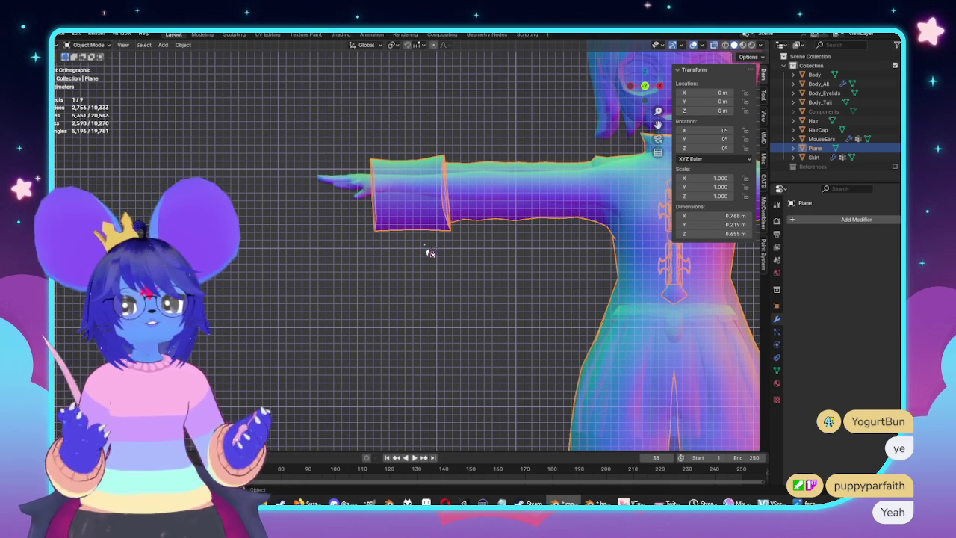
pyautogui.press('Tab')
pyautogui.scroll(2, 426, 248)
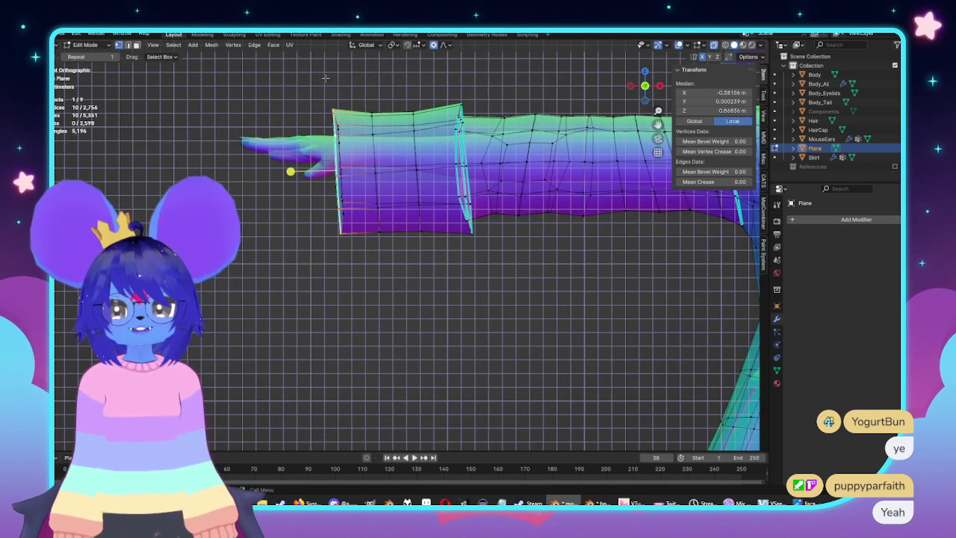
pyautogui.moveTo(301, 78); pyautogui.dragTo(478, 283)
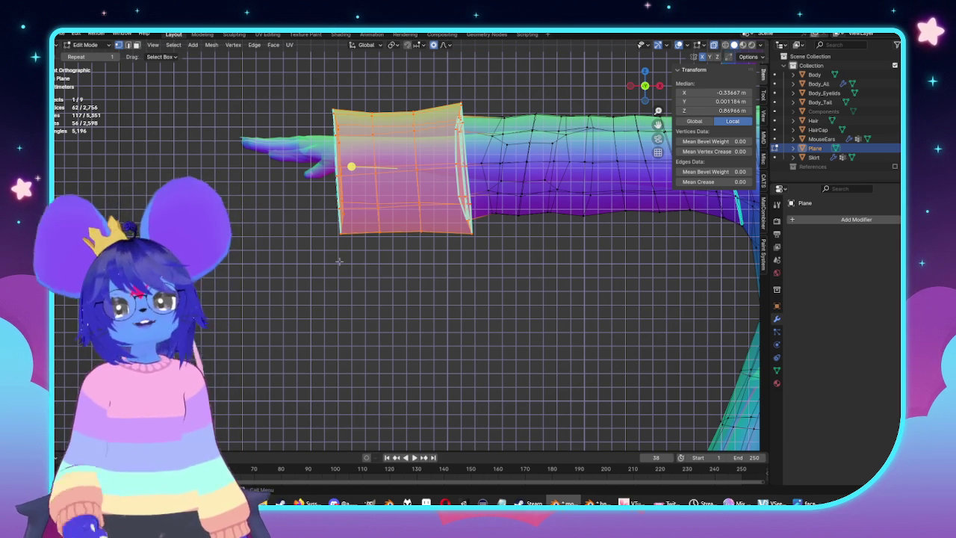
# Zoom the view out over the selected sleeve cuff
pyautogui.scroll(-3, 561, 242)
# Delete the cuff's inner ring of geometry
pyautogui.scroll(3, 561, 242)
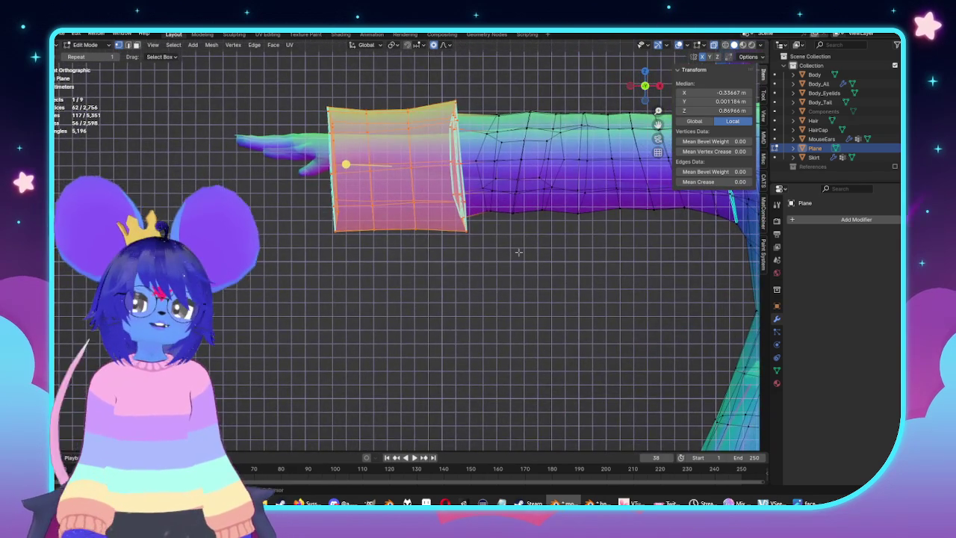
pyautogui.moveTo(518, 249)
pyautogui.keyDown('shift'); pyautogui.mouseDown(button='middle')
pyautogui.moveTo(505, 271)
pyautogui.moveTo(475, 127)
pyautogui.mouseUp(button='middle'); pyautogui.keyUp('shift')
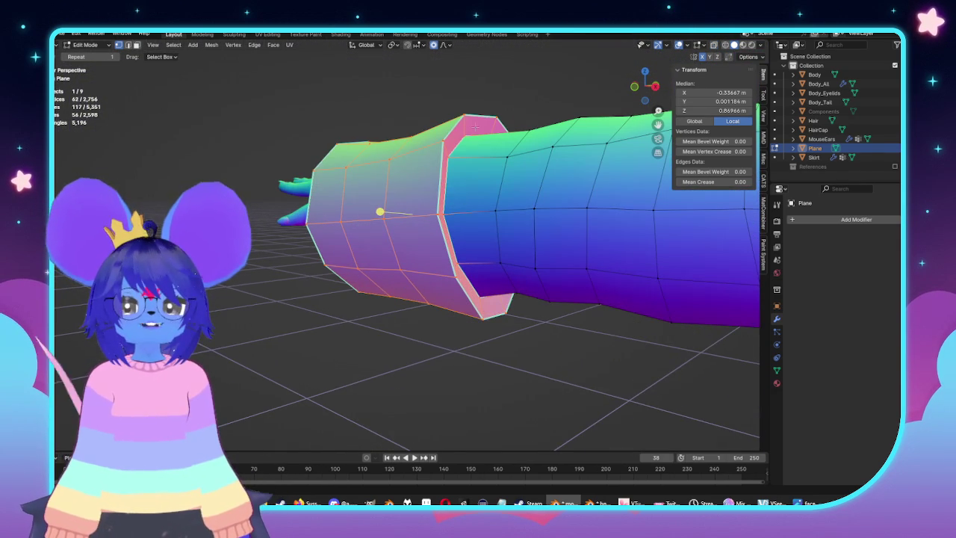
pyautogui.press('x')
pyautogui.click(455, 157)
# Deselect the cuff's upper and lower inner faces, then check the character from several views
pyautogui.press('KP_3')
pyautogui.moveTo(401, 216)
pyautogui.mouseDown(button='middle')
pyautogui.moveTo(468, 196)
pyautogui.moveTo(424, 219)
pyautogui.moveTo(457, 243)
pyautogui.moveTo(428, 175)
pyautogui.mouseUp(button='middle')
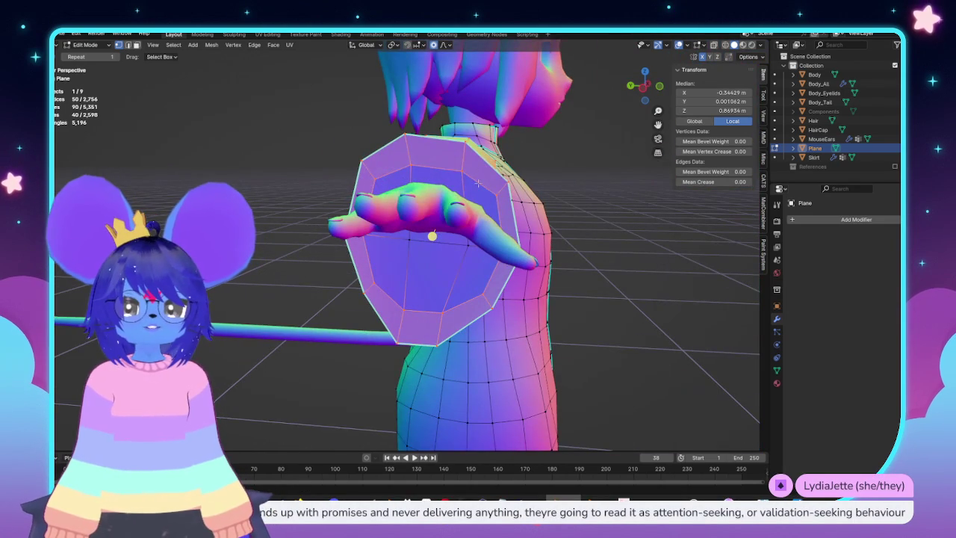
pyautogui.moveTo(478, 182); pyautogui.dragTo(498, 207, button='middle')
pyautogui.moveTo(492, 252)
pyautogui.mouseDown(button='middle')
pyautogui.moveTo(471, 306)
pyautogui.moveTo(386, 265)
pyautogui.moveTo(535, 327)
pyautogui.mouseUp(button='middle')
pyautogui.press('ctrl+KP_1')
pyautogui.press('Tab')
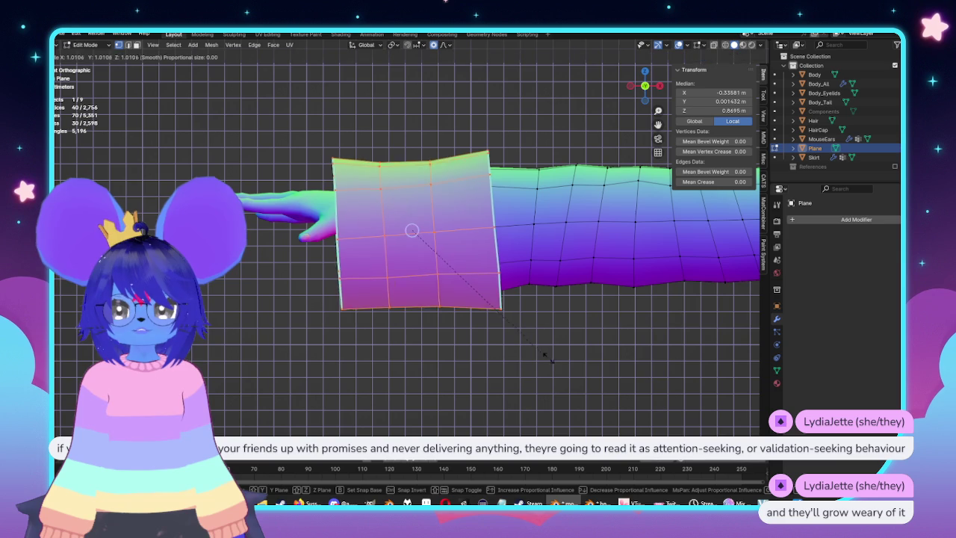
pyautogui.moveTo(535, 326)
pyautogui.mouseDown(button='middle')
pyautogui.moveTo(511, 345)
pyautogui.moveTo(585, 346)
pyautogui.mouseUp(button='middle')
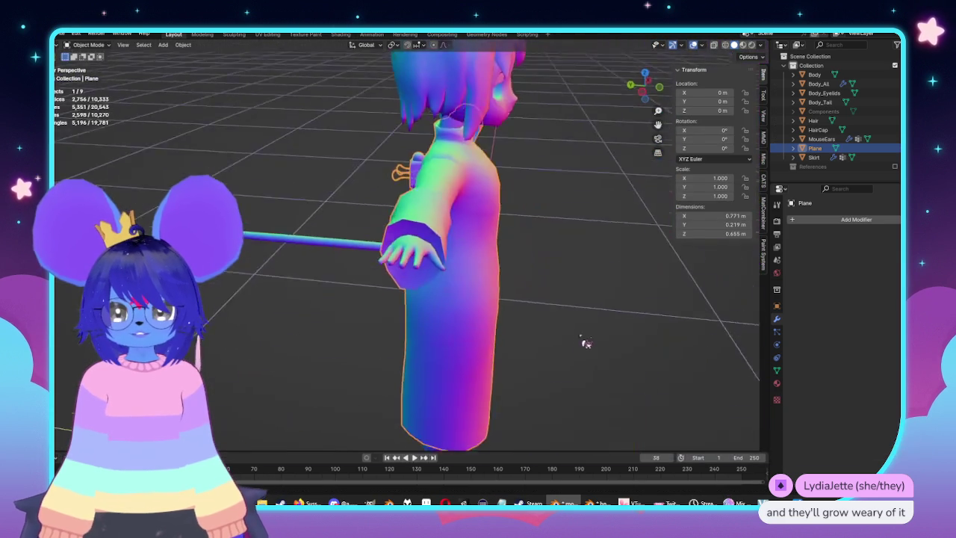
pyautogui.press('Tab')
pyautogui.scroll(3, 581, 299)
pyautogui.moveTo(581, 299); pyautogui.dragTo(477, 243, button='middle')
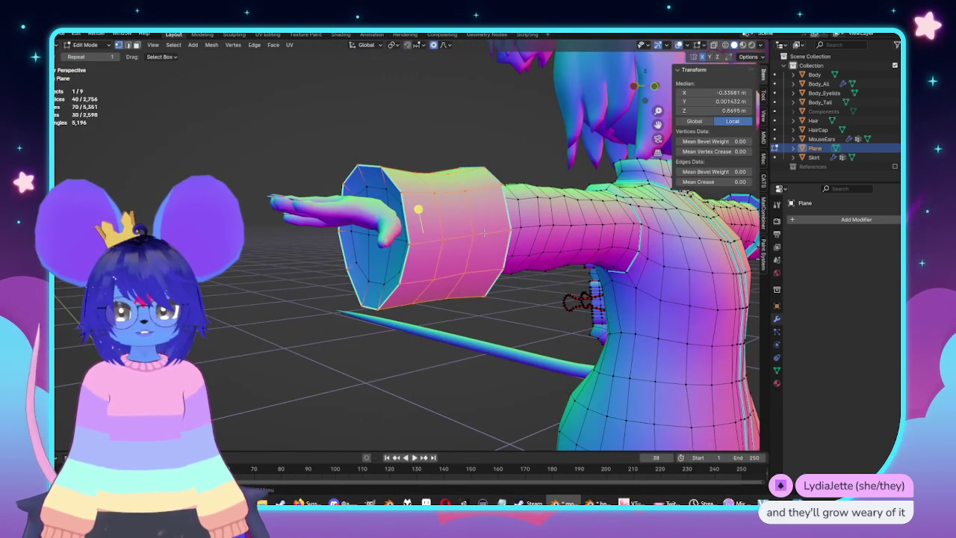
# In edge select mode, pick two cuff rim edges and soft-move them
pyautogui.press('2')
pyautogui.click(457, 239)
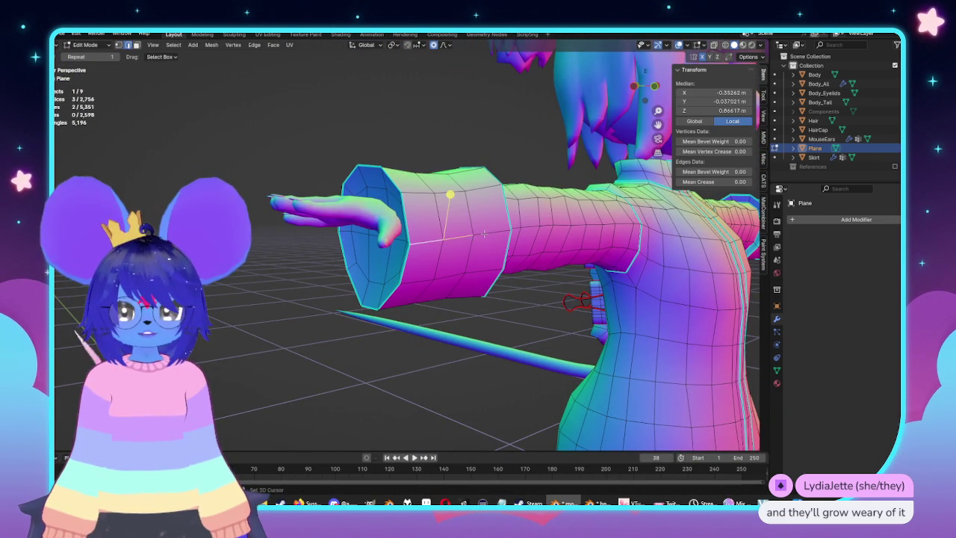
pyautogui.keyDown('shift'); pyautogui.click(484, 236); pyautogui.keyUp('shift')
pyautogui.moveTo(484, 234); pyautogui.dragTo(623, 284, button='middle')
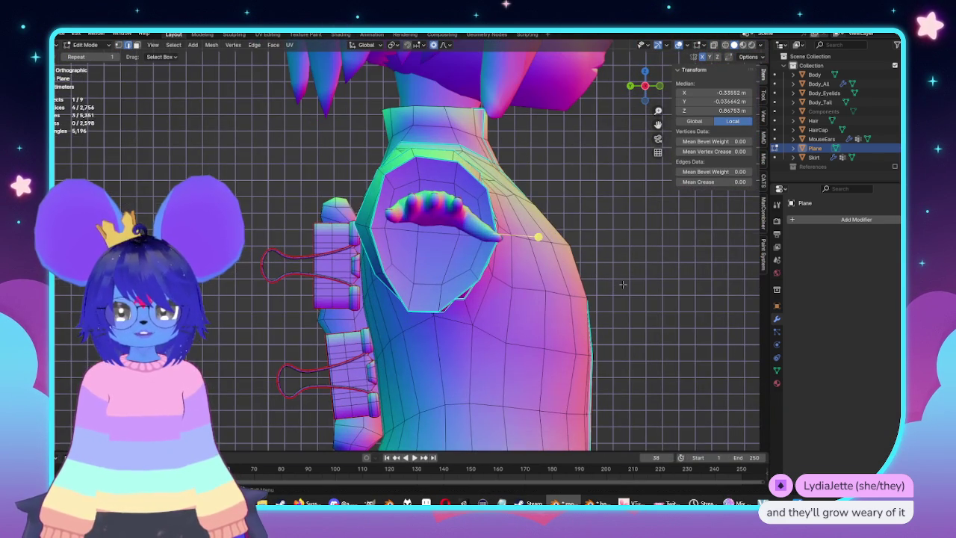
pyautogui.press('g')
pyautogui.click(631, 279)
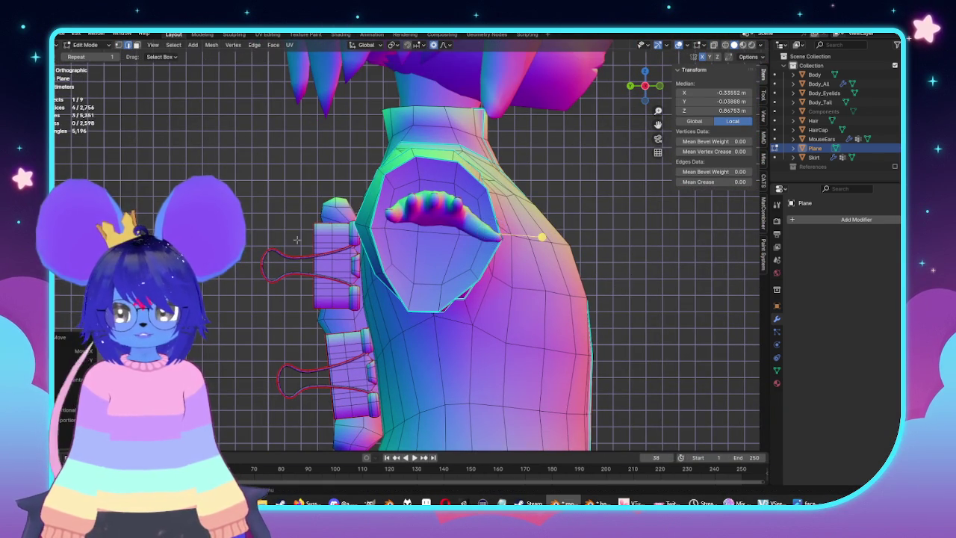
# From the side view down the arm, soft-move the rim edges twice more
pyautogui.moveTo(631, 278); pyautogui.dragTo(384, 227, button='middle')
pyautogui.press('KP_3')
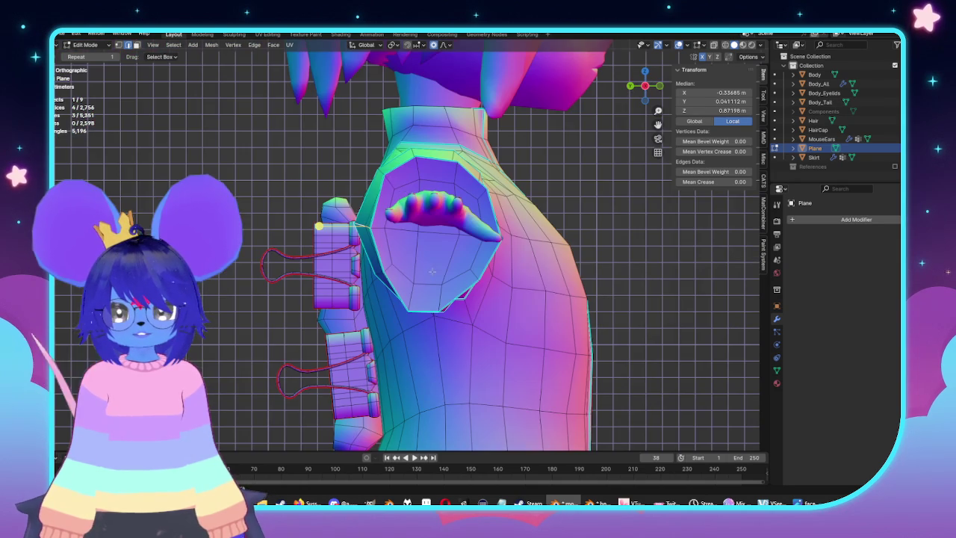
pyautogui.press('g')
pyautogui.click(530, 285)
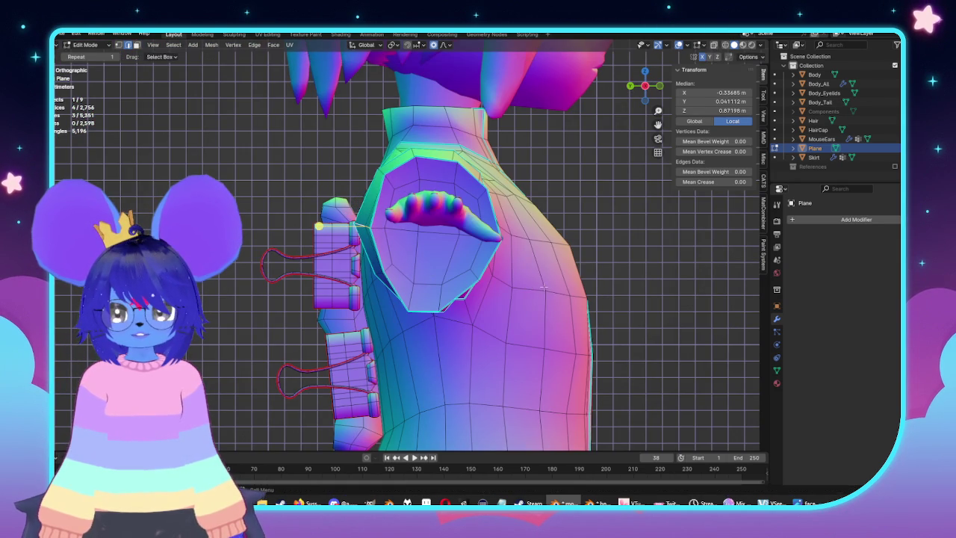
pyautogui.moveTo(544, 286); pyautogui.dragTo(379, 226, button='middle')
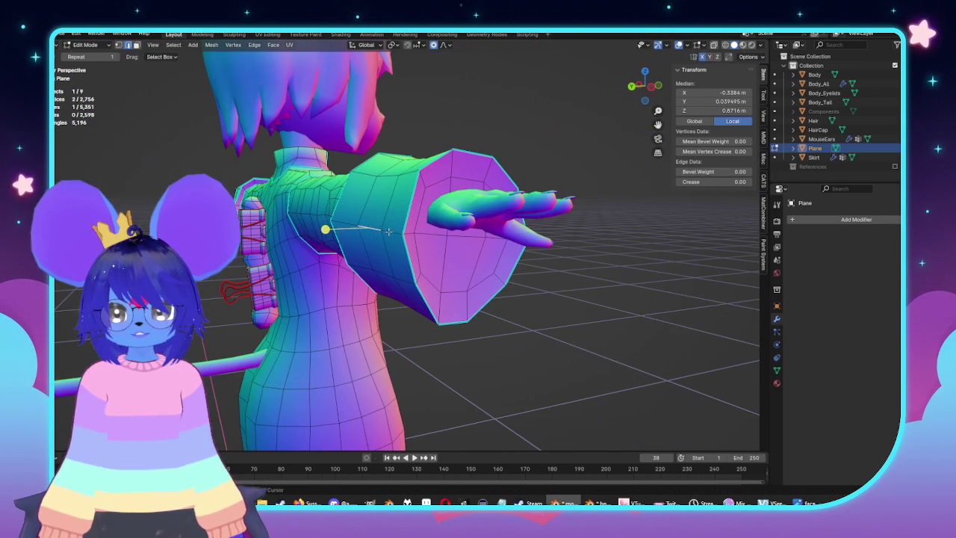
pyautogui.press('KP_1')
pyautogui.press('KP_3')
pyautogui.press('g')
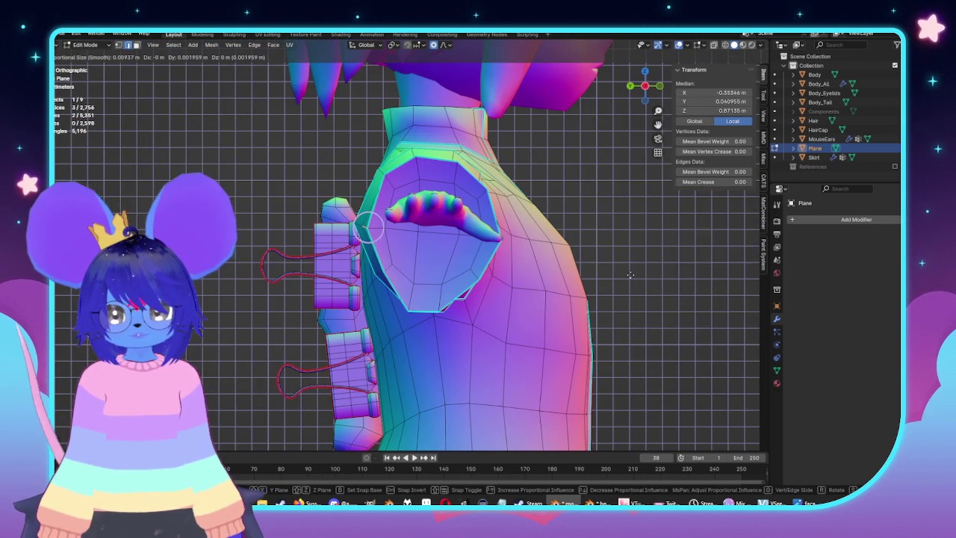
pyautogui.click(631, 275)
# Return to Object Mode and deselect everything to view the whole coated character
pyautogui.scroll(-5, 631, 274)
pyautogui.moveTo(571, 249)
pyautogui.mouseDown(button='middle')
pyautogui.moveTo(473, 272)
pyautogui.moveTo(572, 268)
pyautogui.mouseUp(button='middle')
pyautogui.press('Tab')
pyautogui.click(555, 293)
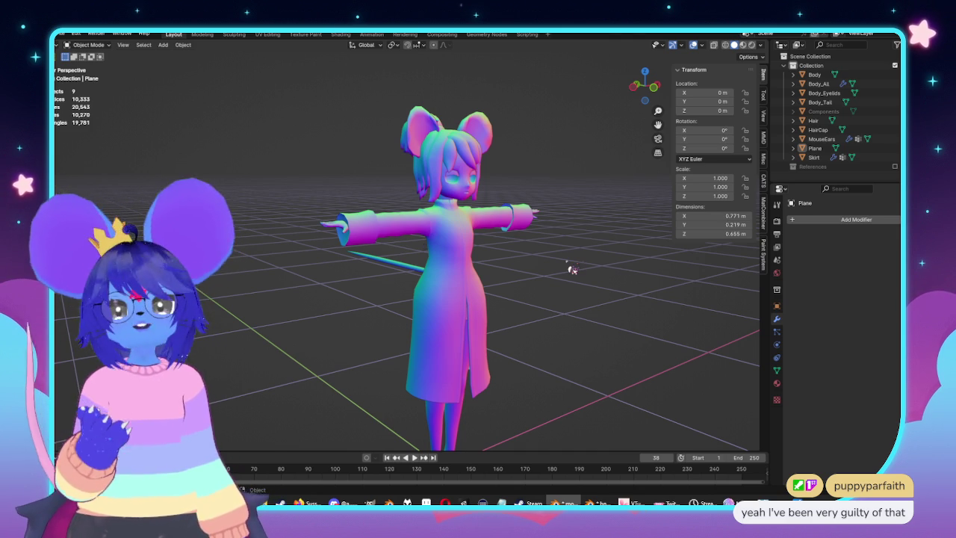
pyautogui.press('KP_3')
# Add more rim edges to the selection and soft-move them in side view
pyautogui.press('Tab')
pyautogui.press('KP_Decimal')
pyautogui.moveTo(517, 233); pyautogui.dragTo(352, 246, button='middle')
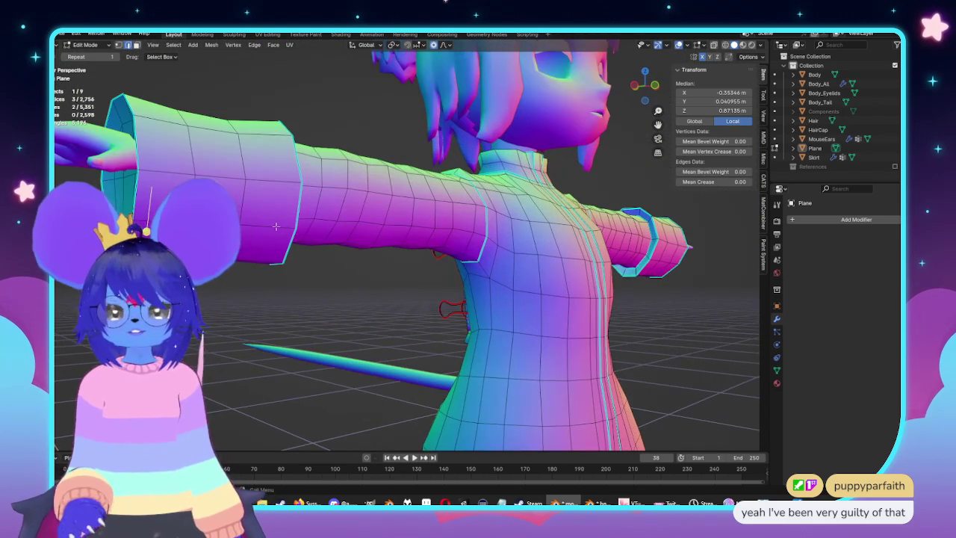
pyautogui.keyDown('shift'); pyautogui.click(529, 228); pyautogui.keyUp('shift')
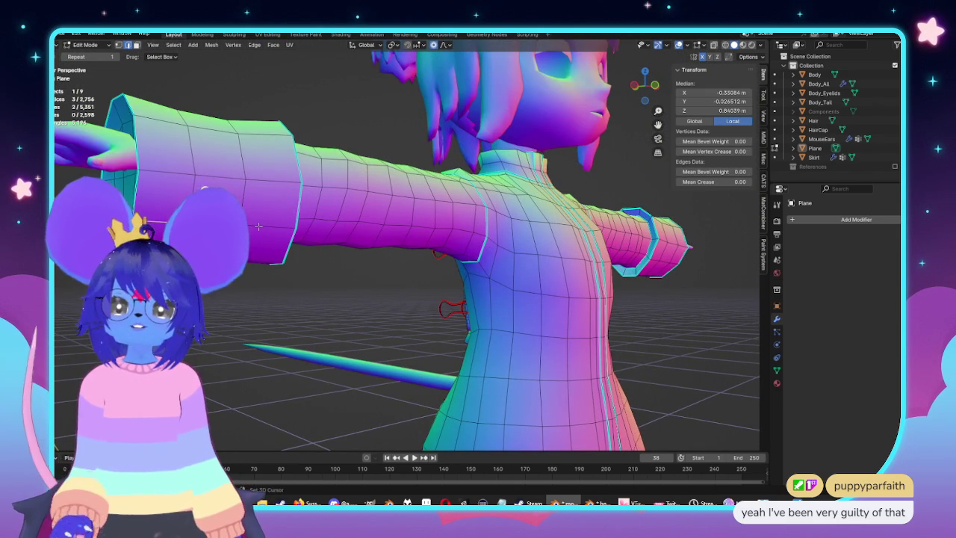
pyautogui.press('KP_3')
pyautogui.scroll(2, 483, 273)
pyautogui.scroll(2, 489, 271)
pyautogui.press('g')
pyautogui.click(575, 291)
# Select a single cuff rim edge and soft-move it from the side view
pyautogui.moveTo(576, 291)
pyautogui.mouseDown(button='middle')
pyautogui.moveTo(566, 274)
pyautogui.moveTo(590, 242)
pyautogui.mouseUp(button='middle')
pyautogui.click(590, 242)
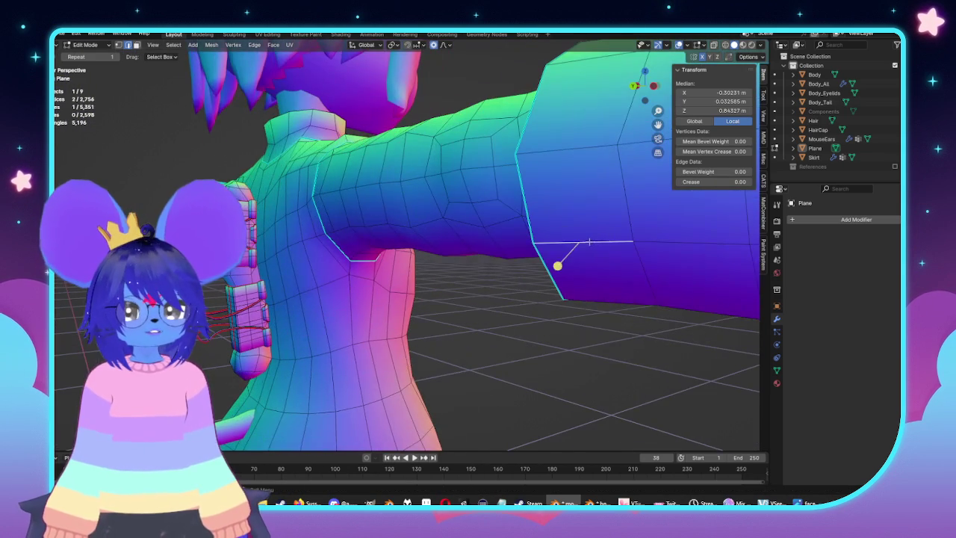
pyautogui.scroll(2, 594, 243)
pyautogui.keyDown('shift'); pyautogui.click(677, 242); pyautogui.keyUp('shift')
pyautogui.press('KP_1')
pyautogui.press('KP_3')
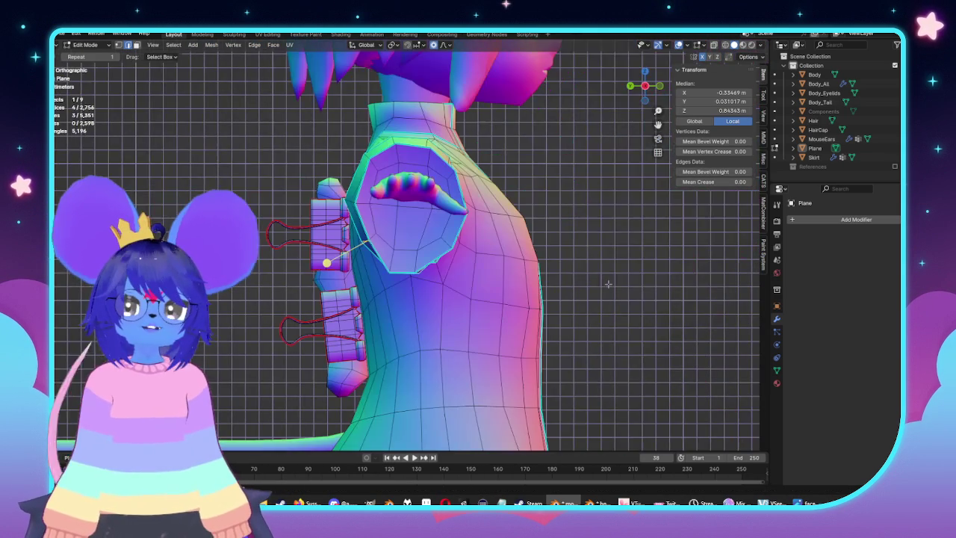
pyautogui.moveTo(604, 285)
pyautogui.keyDown('shift'); pyautogui.mouseDown(button='middle')
pyautogui.moveTo(606, 326)
pyautogui.moveTo(438, 209)
pyautogui.mouseUp(button='middle'); pyautogui.keyUp('shift')
pyautogui.scroll(2, 437, 209)
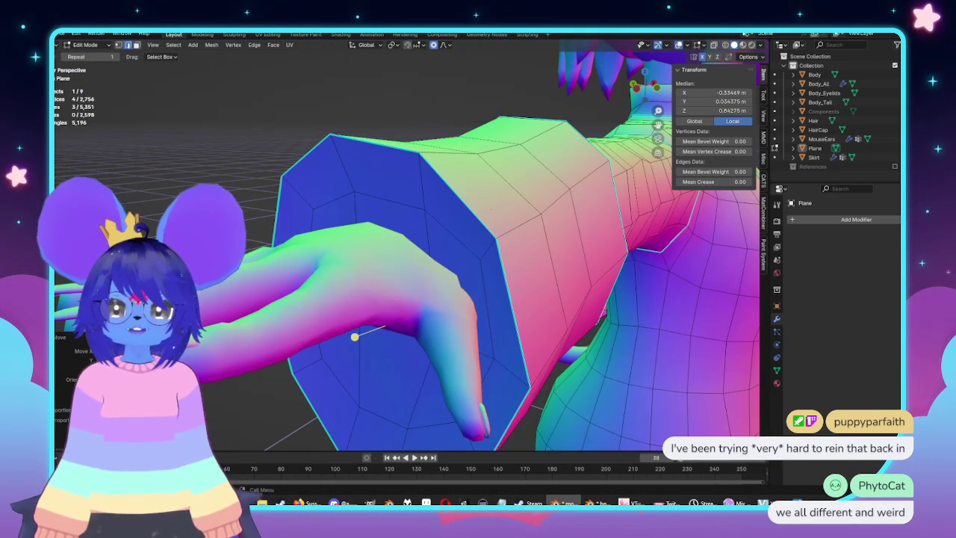
pyautogui.click(558, 206)
pyautogui.press('KP_3')
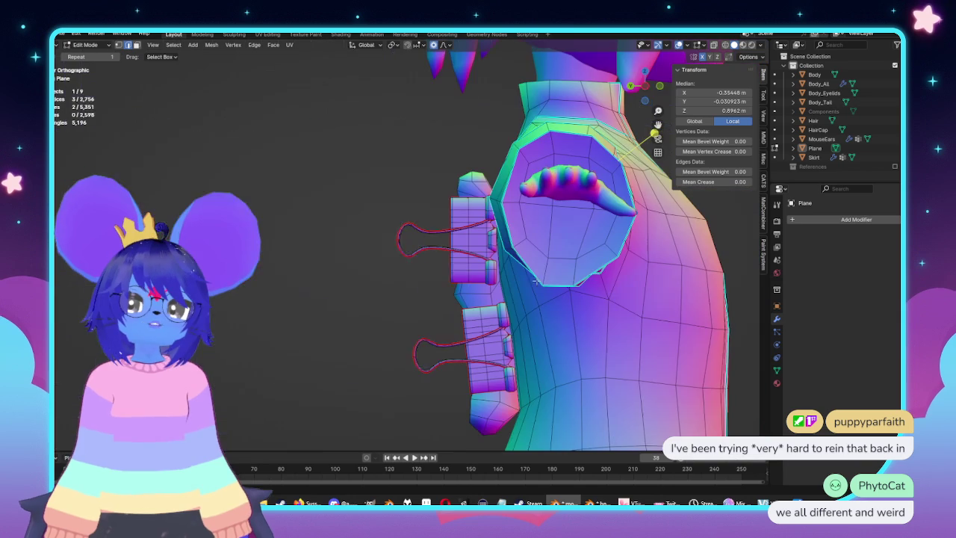
pyautogui.press('g')
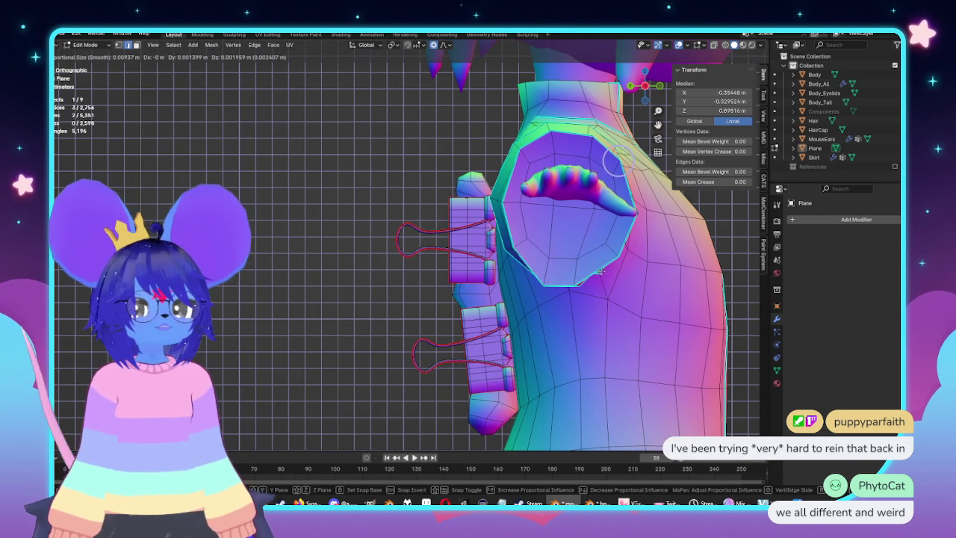
pyautogui.click(602, 267)
# Select a face ring on the sleeve and smooth it
pyautogui.moveTo(602, 268); pyautogui.dragTo(591, 232, button='middle')
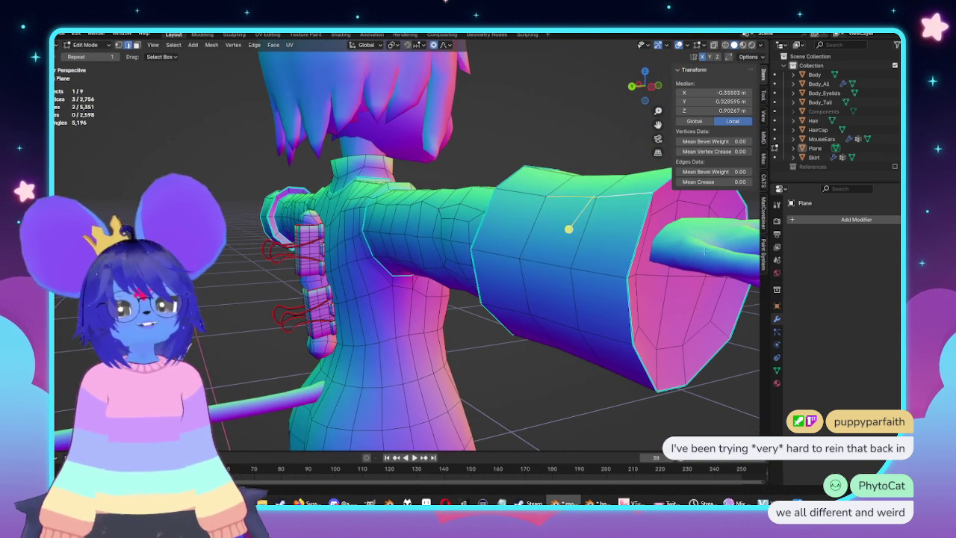
pyautogui.press('KP_1')
pyautogui.press('KP_3')
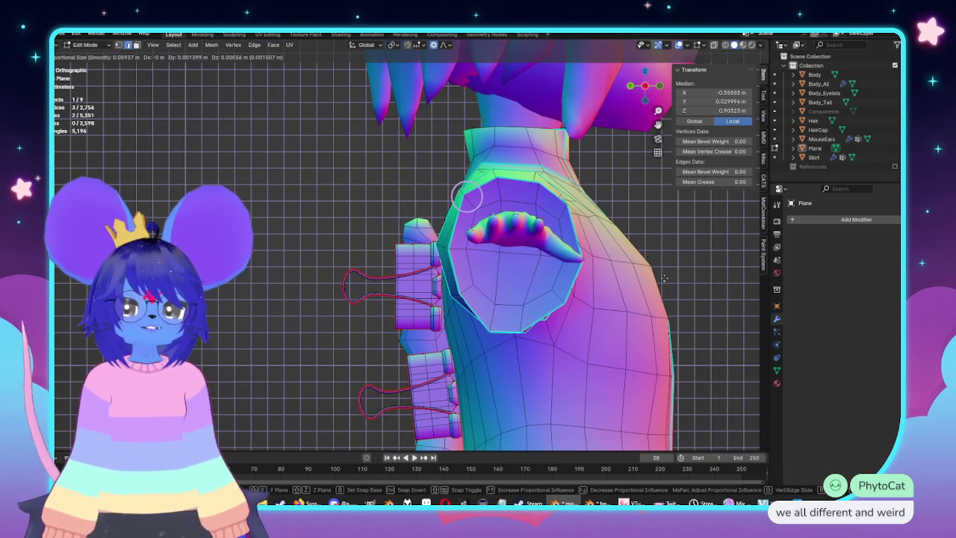
pyautogui.moveTo(665, 278); pyautogui.dragTo(388, 313, button='middle')
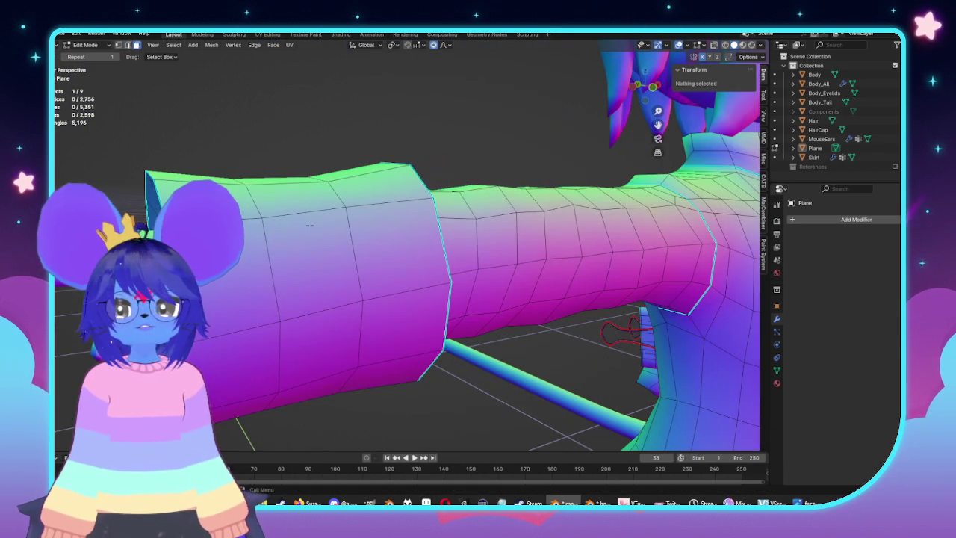
pyautogui.keyDown('alt'); pyautogui.click(301, 341); pyautogui.keyUp('alt')
pyautogui.moveTo(301, 340); pyautogui.dragTo(479, 263, button='middle')
pyautogui.moveTo(267, 170); pyautogui.dragTo(313, 173)
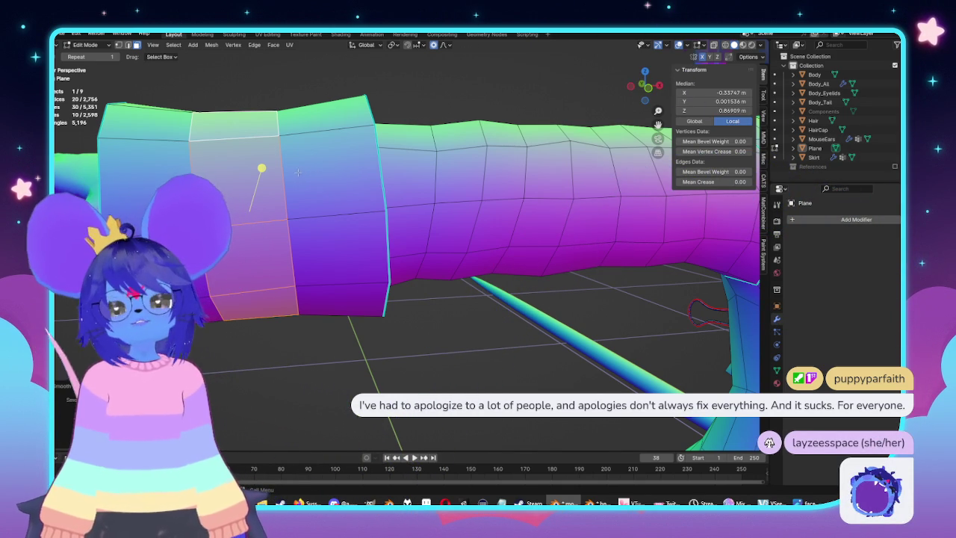
pyautogui.moveTo(299, 173); pyautogui.dragTo(272, 260, button='middle')
# In front X-ray view, proportionally scale and move the sleeve band to median X -0.53631 m, Z 0.86979 m
pyautogui.press('KP_1')
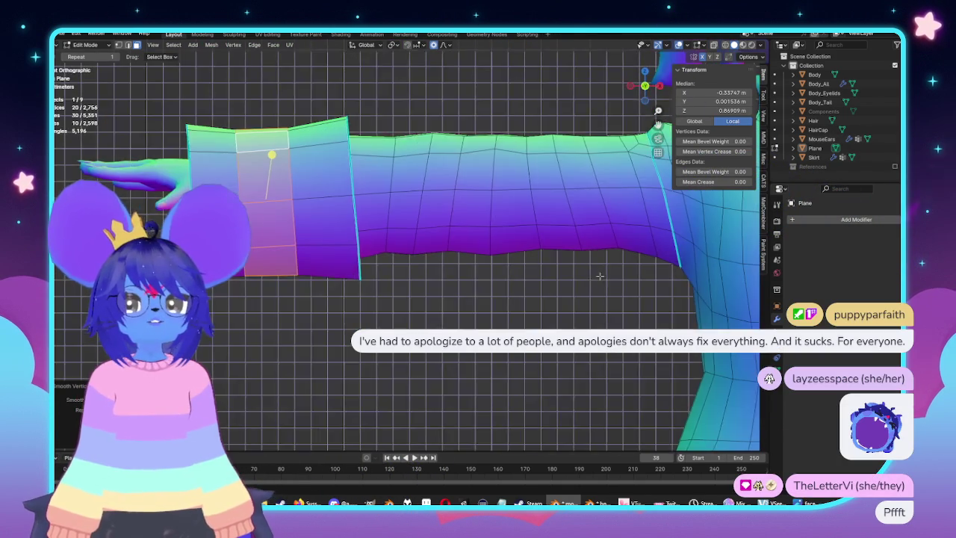
pyautogui.scroll(2, 519, 220)
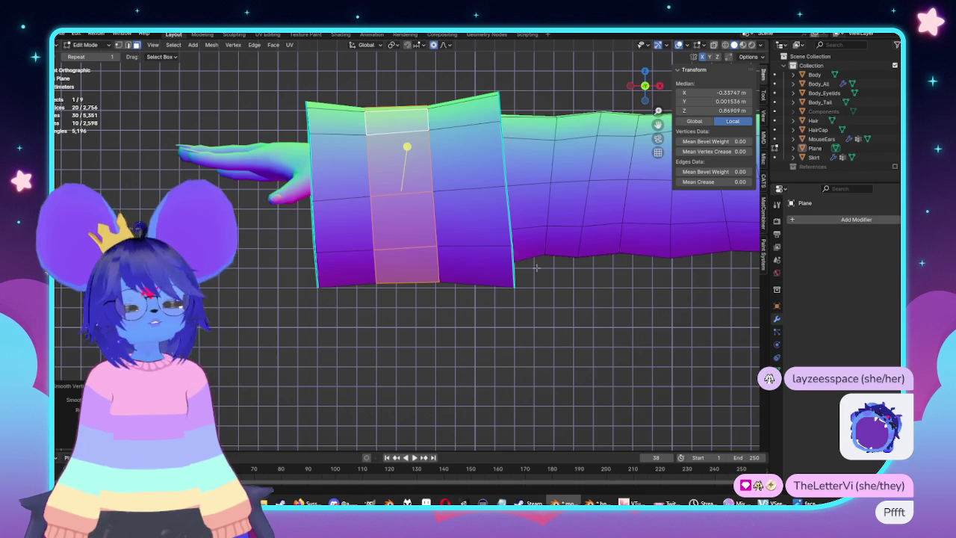
pyautogui.hotkey('alt', 'z')
pyautogui.hotkey('alt', 'z')
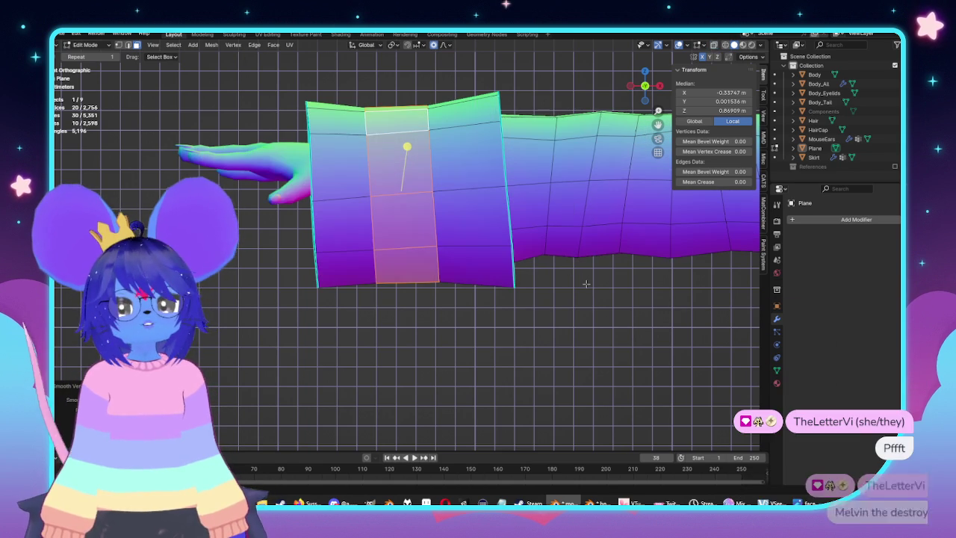
pyautogui.press('s')
pyautogui.click(575, 286)
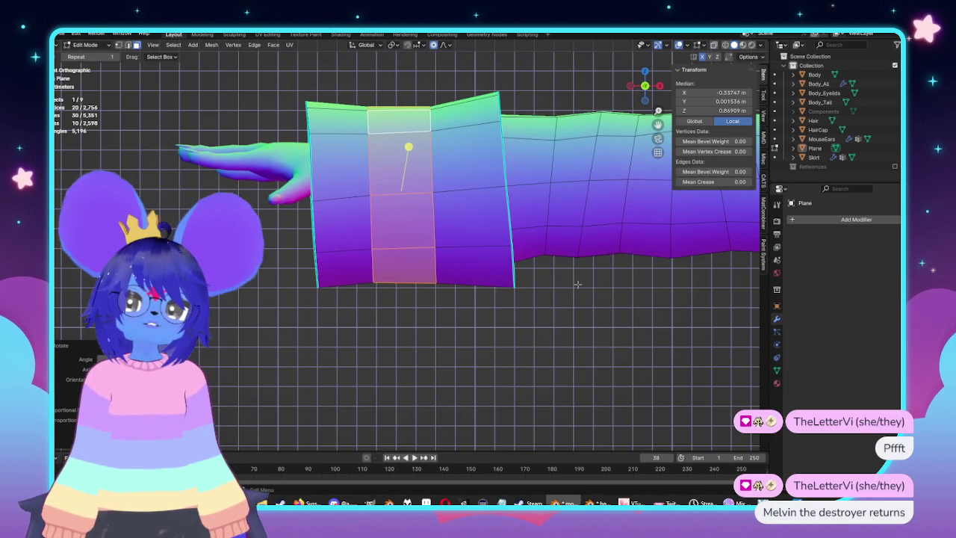
pyautogui.press('g')
pyautogui.click(579, 283)
pyautogui.moveTo(576, 277); pyautogui.dragTo(540, 239, button='middle')
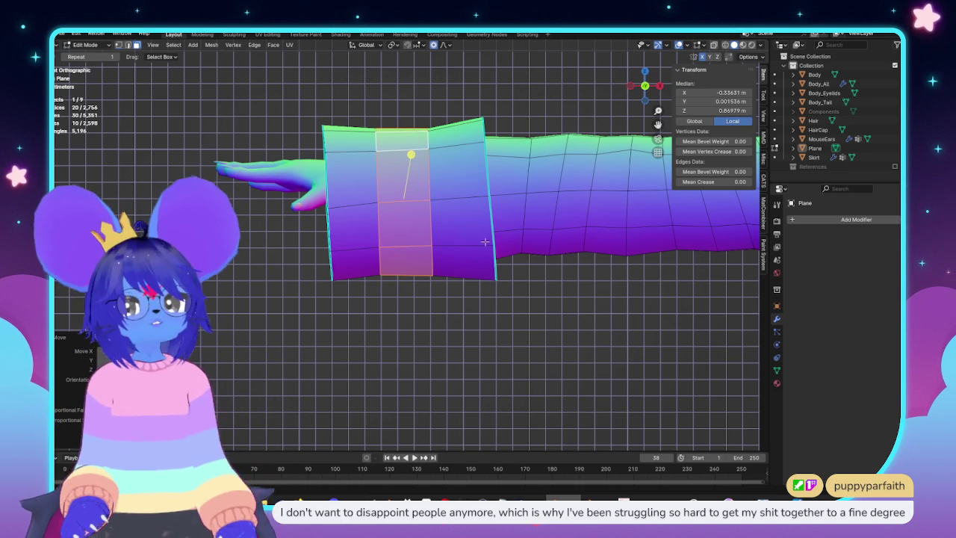
# In edge mode with X-ray on, scale a vertical edge loop of the coat panel along X
pyautogui.press('2')
pyautogui.scroll(2, 451, 336)
pyautogui.keyDown('alt'); pyautogui.click(423, 156); pyautogui.keyUp('alt')
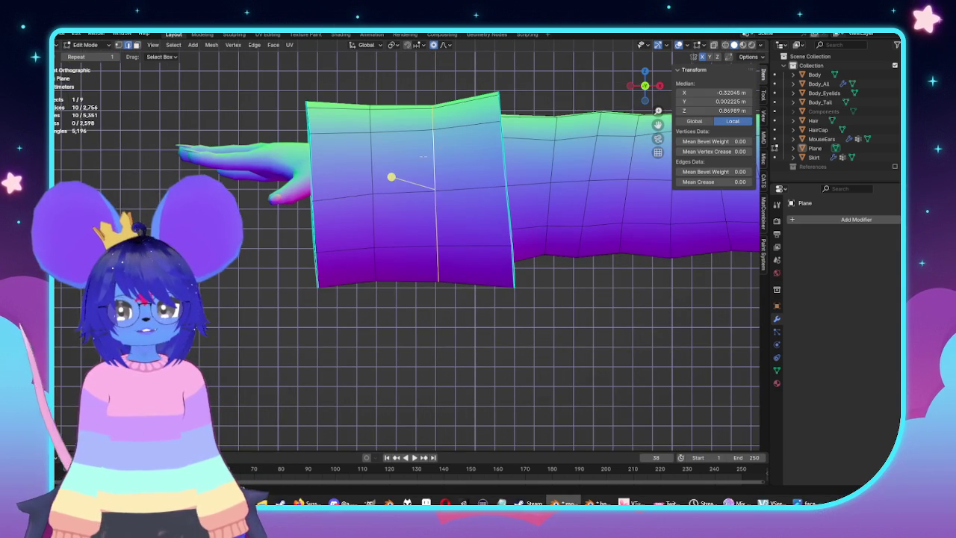
pyautogui.hotkey('alt', 'z')
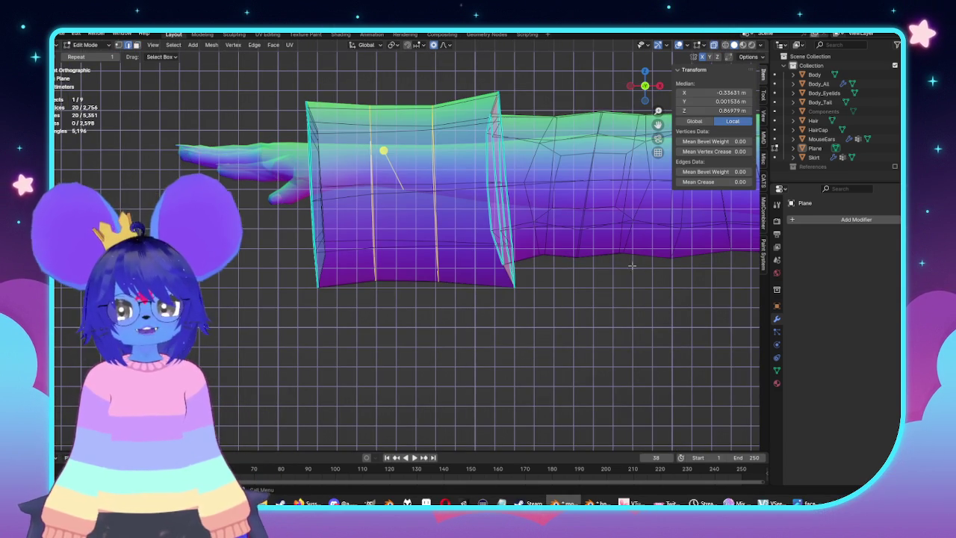
pyautogui.press('s')
pyautogui.press('x')
pyautogui.click(655, 307)
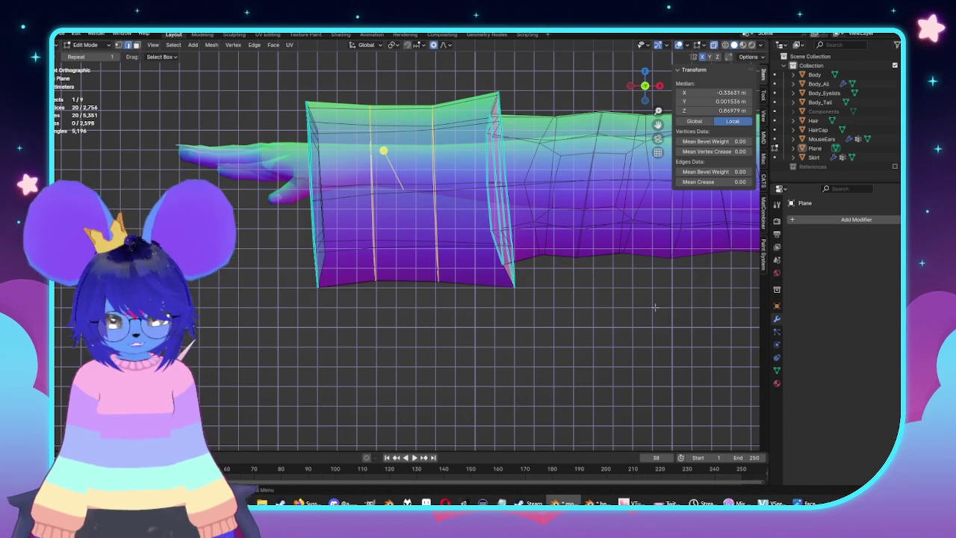
# Set the pivot to Individual Origins and rescale the loop along X, then turn X-ray off
pyautogui.press('.')
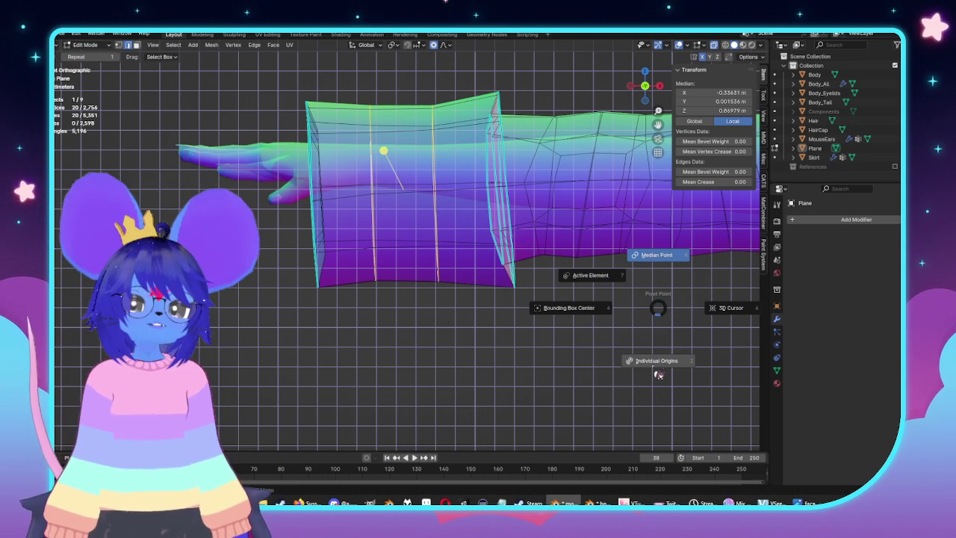
pyautogui.click(659, 375)
pyautogui.press('s')
pyautogui.press('x')
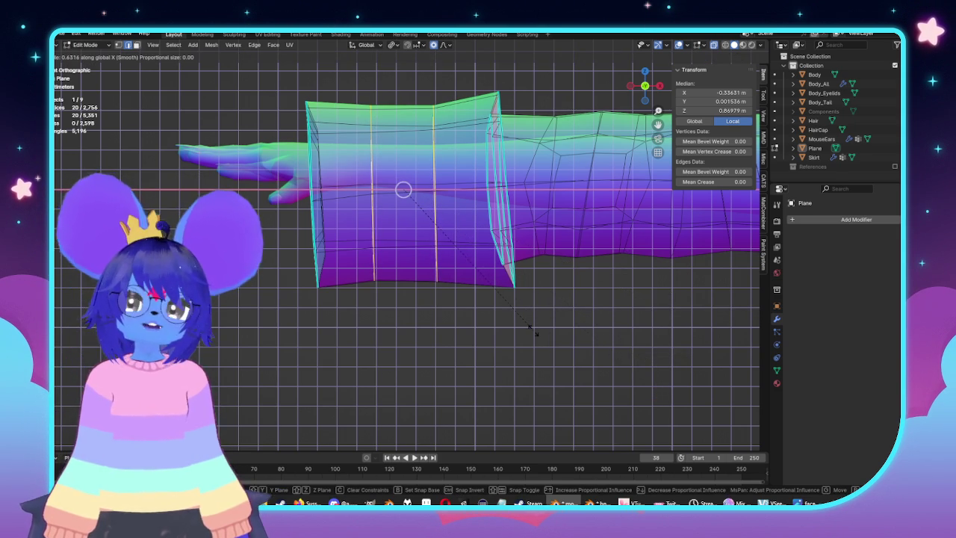
pyautogui.click(532, 331)
pyautogui.hotkey('alt', 'z')
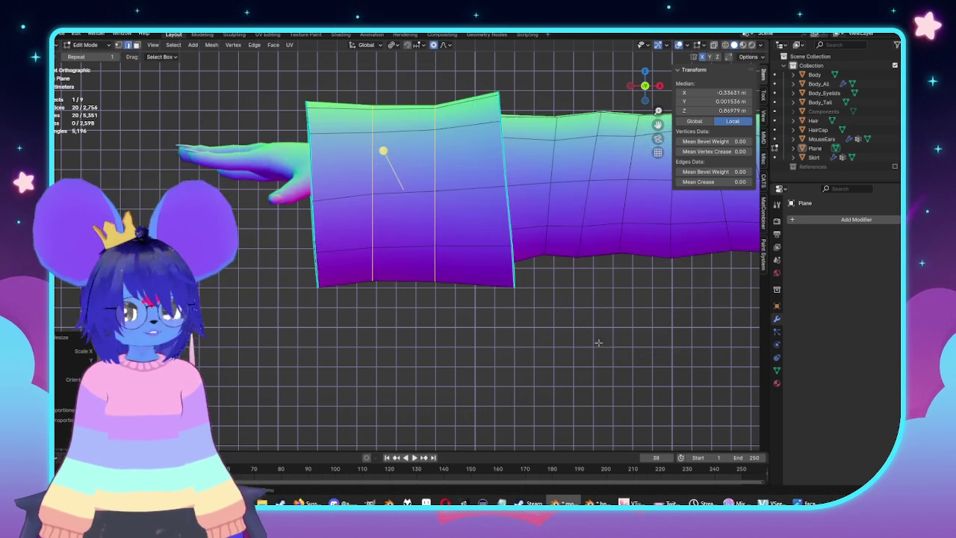
# With X-ray back on, select another vertical edge loop and move it along X
pyautogui.keyDown('shift'); pyautogui.moveTo(617, 306); pyautogui.dragTo(455, 366, button='middle'); pyautogui.keyUp('shift')
pyautogui.hotkey('alt', 'z')
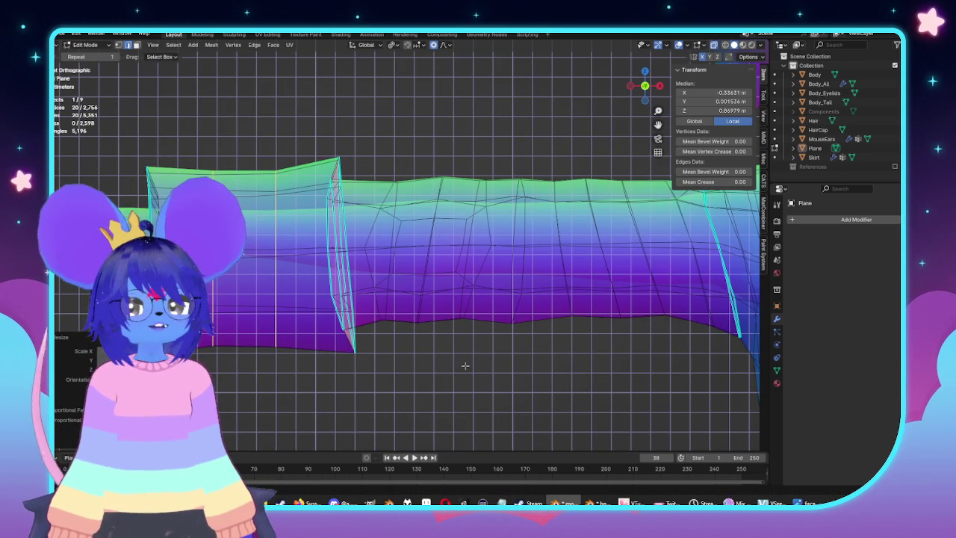
pyautogui.keyDown('alt'); pyautogui.click(462, 251); pyautogui.keyUp('alt')
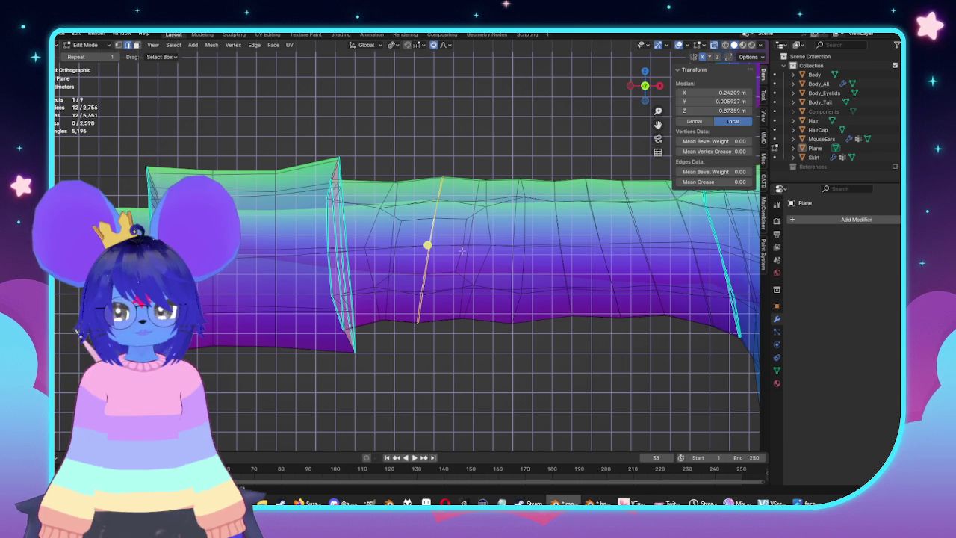
pyautogui.click(660, 389)
pyautogui.press('g')
pyautogui.press('x')
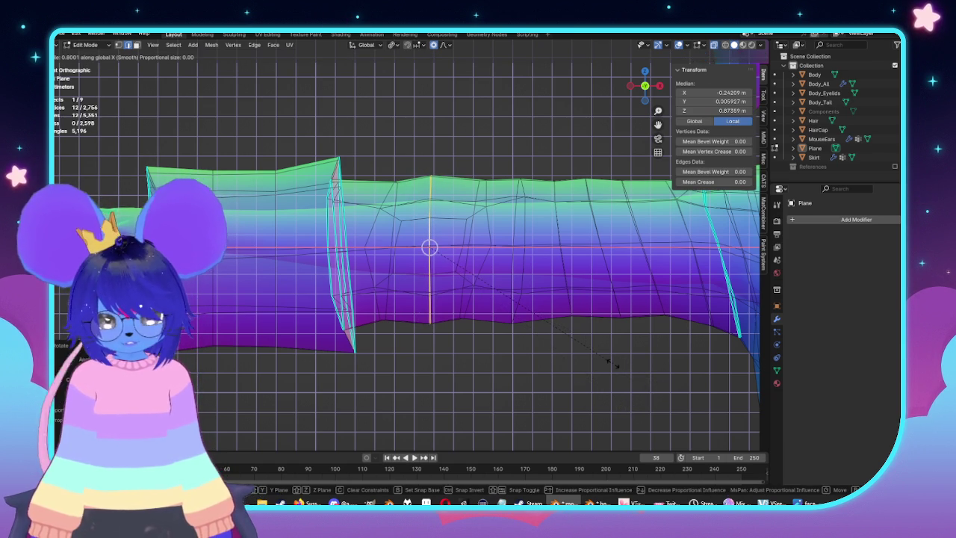
pyautogui.click(614, 363)
# Leave Edit Mode and look over the coated character, ending in a side orthographic view
pyautogui.press('Tab')
pyautogui.scroll(-5, 434, 277)
pyautogui.moveTo(433, 278)
pyautogui.mouseDown(button='middle')
pyautogui.moveTo(542, 288)
pyautogui.moveTo(634, 252)
pyautogui.mouseUp(button='middle')
pyautogui.press('Tab')
pyautogui.press('Tab')
pyautogui.press('KP_3')
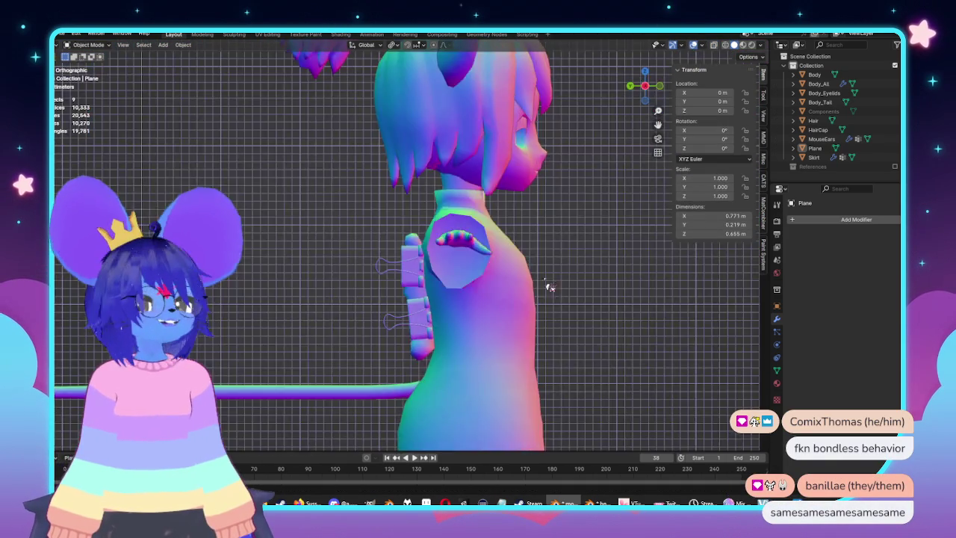
# From the front view, reveal the coat Plane, enter Edit Mode and deselect everything with Alt+A
pyautogui.moveTo(435, 298); pyautogui.dragTo(418, 295, button='middle')
pyautogui.press('KP_1')
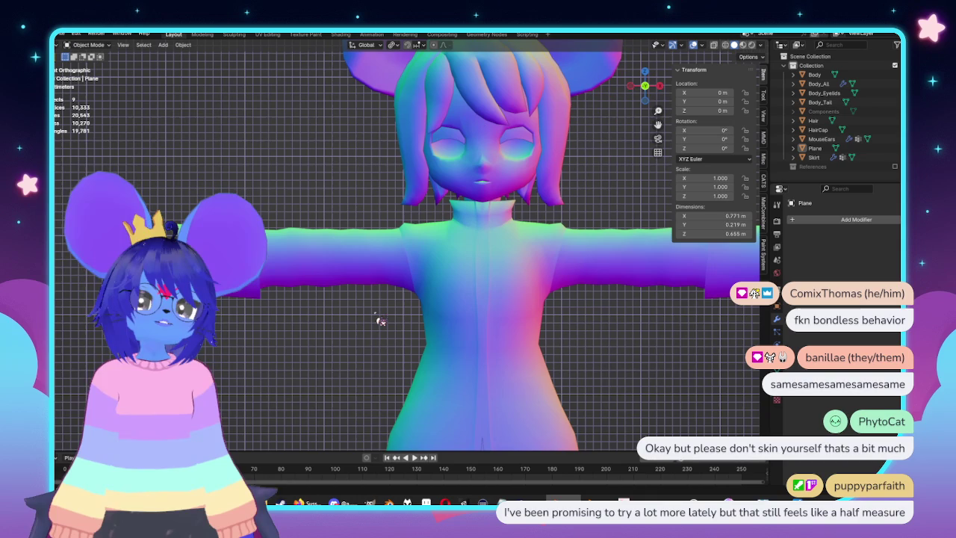
pyautogui.scroll(3, 380, 321)
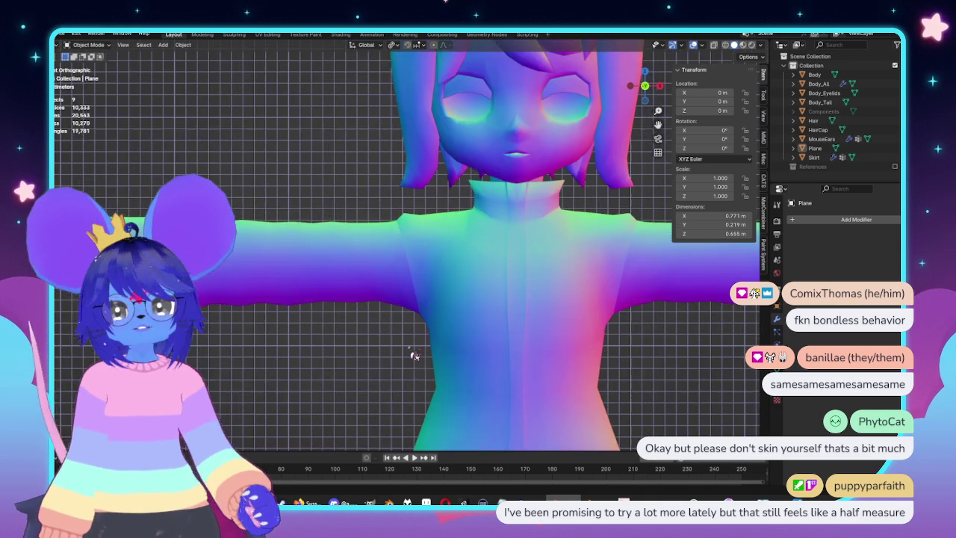
pyautogui.moveTo(465, 379)
pyautogui.mouseDown(button='middle')
pyautogui.moveTo(509, 331)
pyautogui.moveTo(499, 285)
pyautogui.moveTo(508, 301)
pyautogui.moveTo(404, 269)
pyautogui.moveTo(431, 246)
pyautogui.mouseUp(button='middle')
pyautogui.scroll(-3, 519, 331)
pyautogui.hotkey('alt', 'h')
pyautogui.press('Tab')
pyautogui.scroll(5, 435, 279)
pyautogui.hotkey('alt', 'a')
pyautogui.scroll(-3, 431, 228)
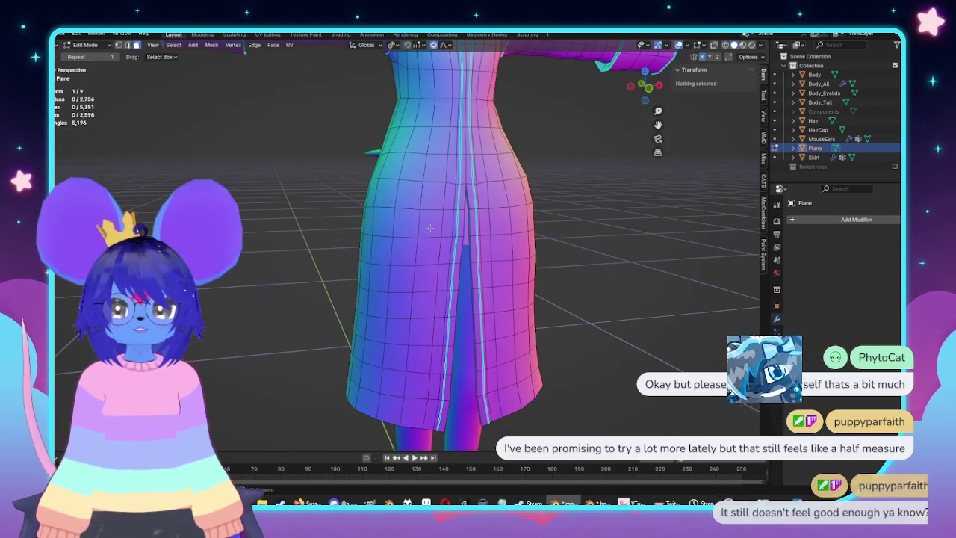
# Select seven skirt faces on the lower front of the coat
pyautogui.click(431, 228)
pyautogui.keyDown('shift'); pyautogui.click(408, 222); pyautogui.keyUp('shift')
pyautogui.keyDown('shift'); pyautogui.click(385, 221); pyautogui.keyUp('shift')
pyautogui.keyDown('shift'); pyautogui.click(382, 251); pyautogui.keyUp('shift')
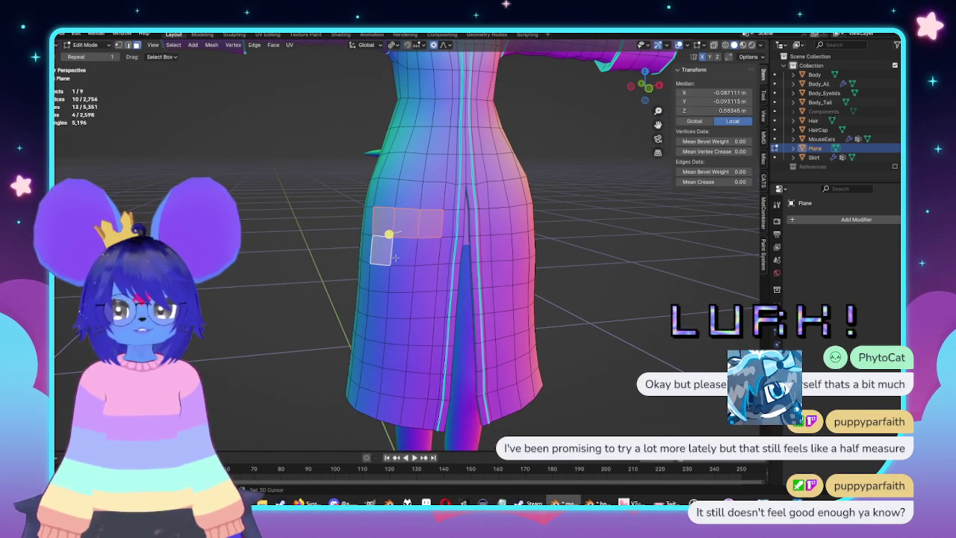
pyautogui.keyDown('shift'); pyautogui.click(407, 251); pyautogui.keyUp('shift')
pyautogui.keyDown('shift'); pyautogui.click(430, 250); pyautogui.keyUp('shift')
pyautogui.keyDown('shift'); pyautogui.click(425, 278); pyautogui.keyUp('shift')
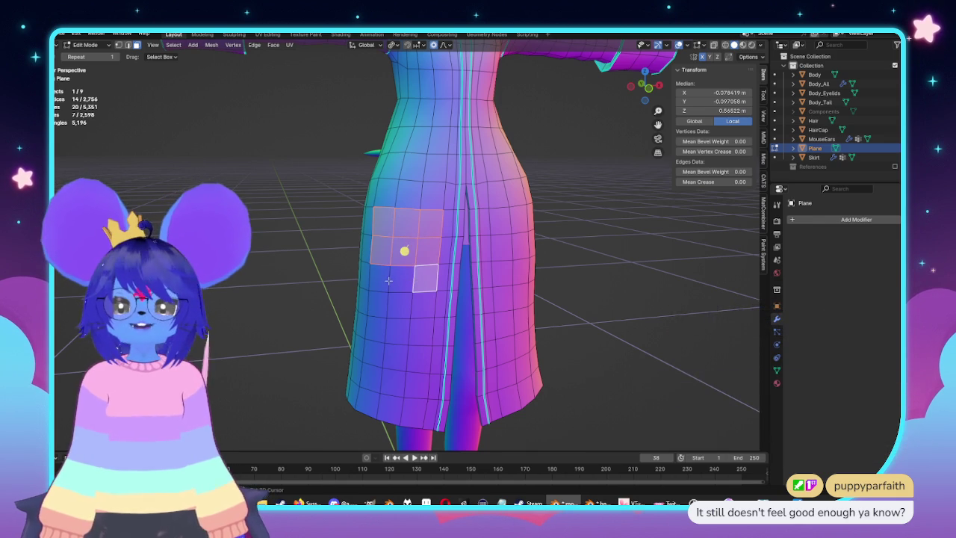
# From a side view, move the coat's side edge along X with proportional editing
pyautogui.moveTo(394, 277); pyautogui.dragTo(422, 293, button='middle')
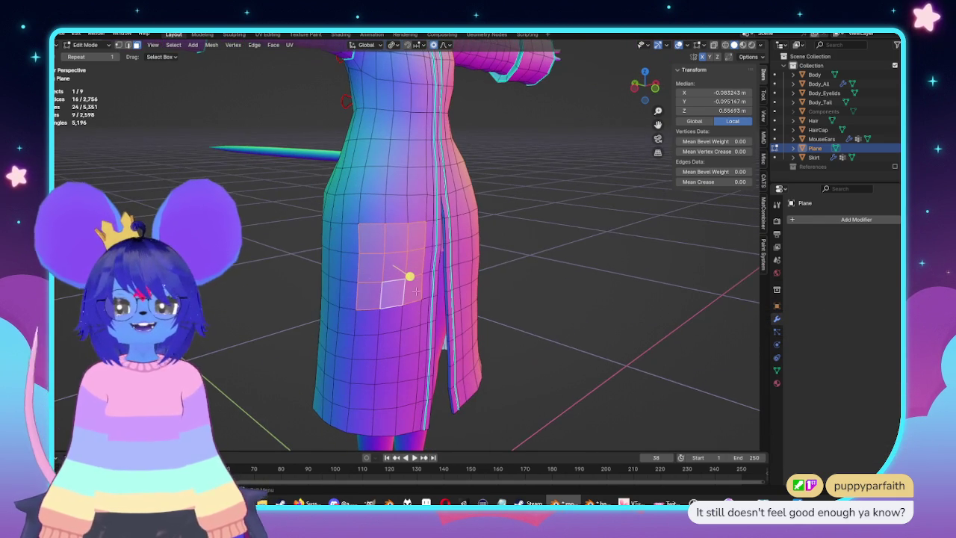
pyautogui.moveTo(355, 250); pyautogui.dragTo(261, 244, button='middle')
pyautogui.click(278, 242)
pyautogui.click(302, 252)
pyautogui.press('g')
pyautogui.press('x')
pyautogui.scroll(-10, 464, 288)
pyautogui.scroll(-7, 467, 290)
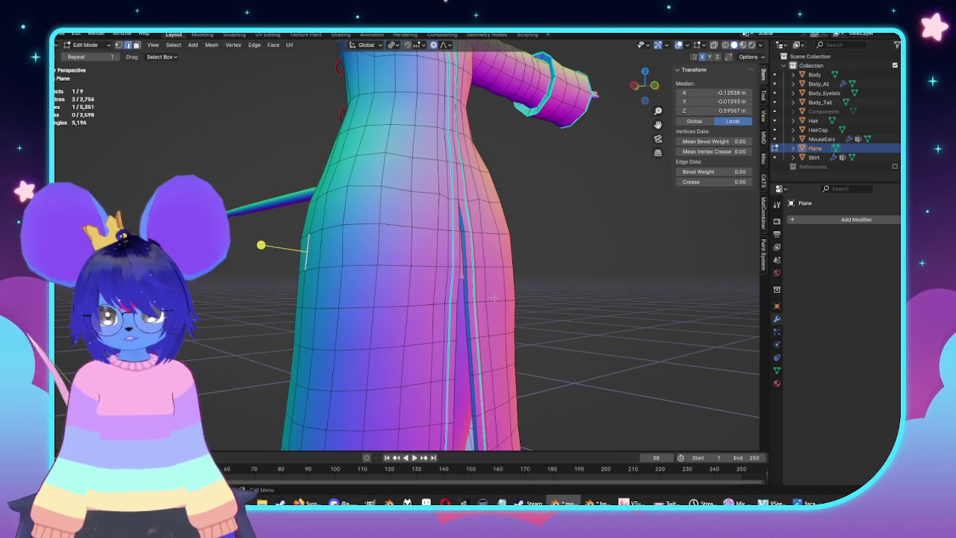
pyautogui.click(492, 297)
# Deselect all and circle-select a block of lower-front faces for the pocket
pyautogui.moveTo(449, 284); pyautogui.dragTo(388, 273, button='middle')
pyautogui.hotkey('alt', 'a')
pyautogui.moveTo(387, 272)
pyautogui.mouseDown()
pyautogui.moveTo(381, 262)
pyautogui.moveTo(393, 351)
pyautogui.mouseUp()
pyautogui.scroll(-5, 393, 351)
pyautogui.moveTo(373, 299); pyautogui.dragTo(424, 298, button='middle')
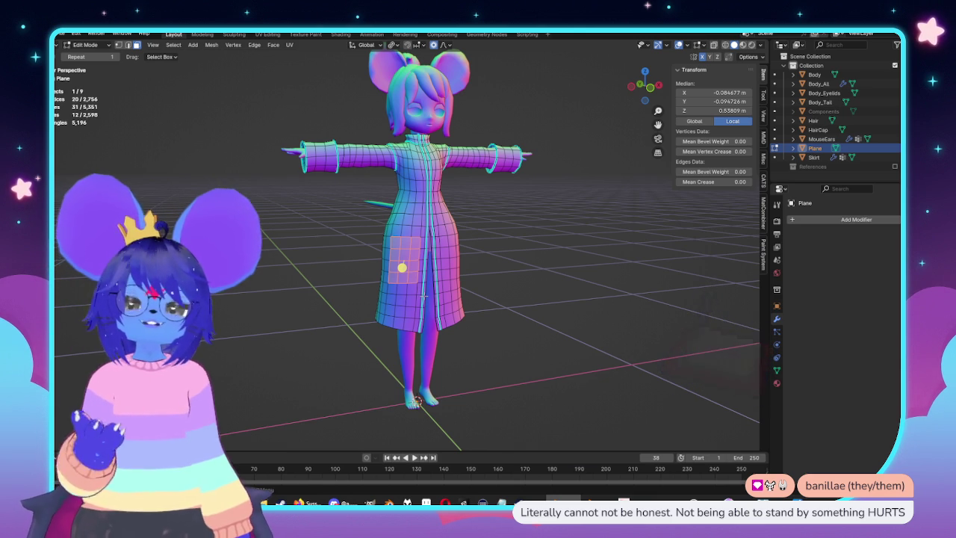
# Save mouse.blend and orbit to check the pocket patches on both front sides
pyautogui.moveTo(439, 287); pyautogui.dragTo(436, 267, button='middle')
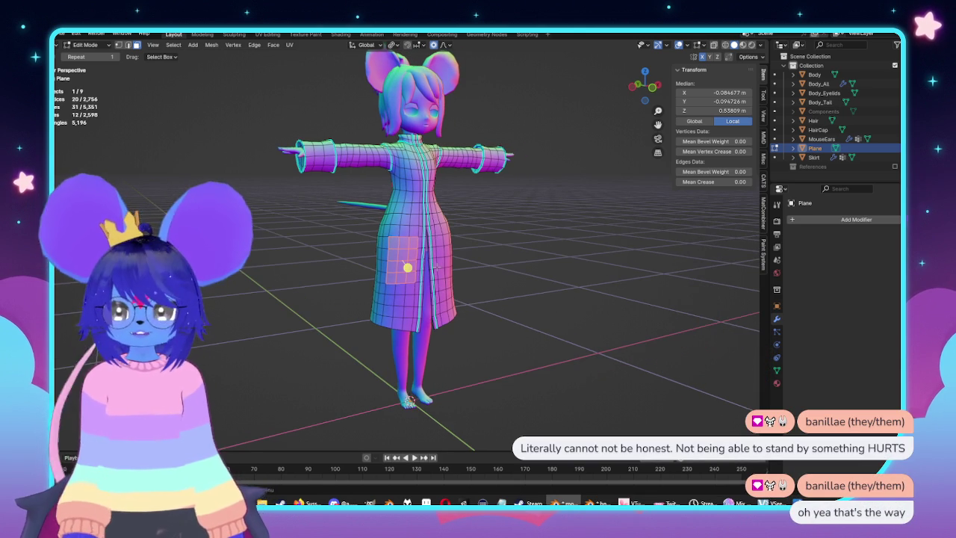
pyautogui.hotkey('ctrl', 's')
pyautogui.scroll(3, 436, 267)
pyautogui.scroll(2, 433, 269)
pyautogui.moveTo(433, 271); pyautogui.dragTo(424, 269, button='middle')
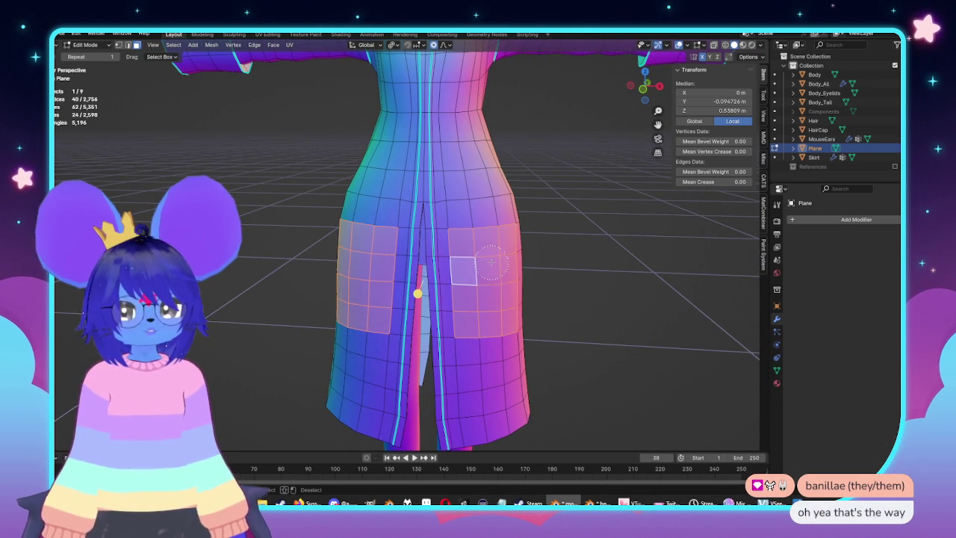
pyautogui.moveTo(491, 261); pyautogui.dragTo(544, 297, button='middle')
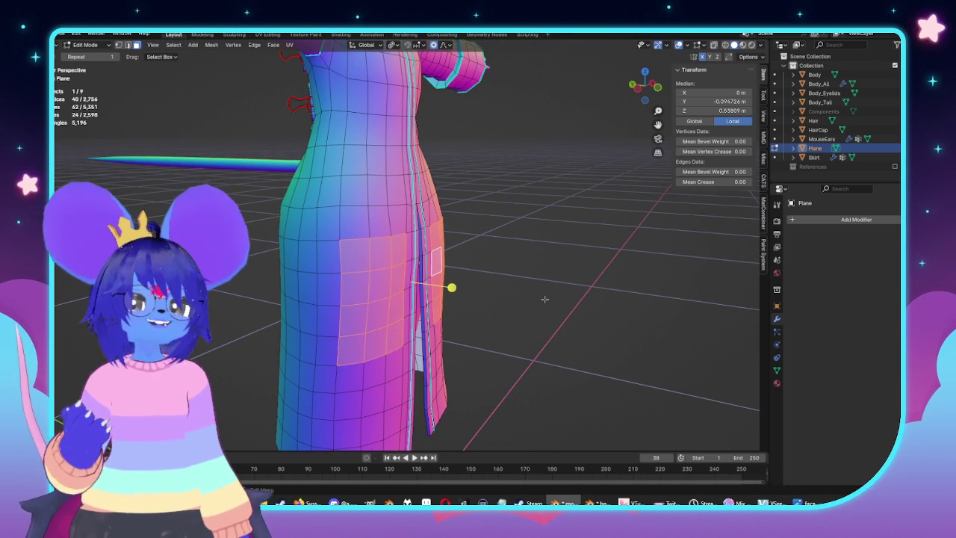
pyautogui.moveTo(531, 295)
pyautogui.mouseDown(button='middle')
pyautogui.moveTo(512, 264)
pyautogui.moveTo(553, 299)
pyautogui.mouseUp(button='middle')
# Extrude both pocket patches a small distance outward and check them in Object Mode
pyautogui.press('g')
pyautogui.press('z')
pyautogui.press('z')
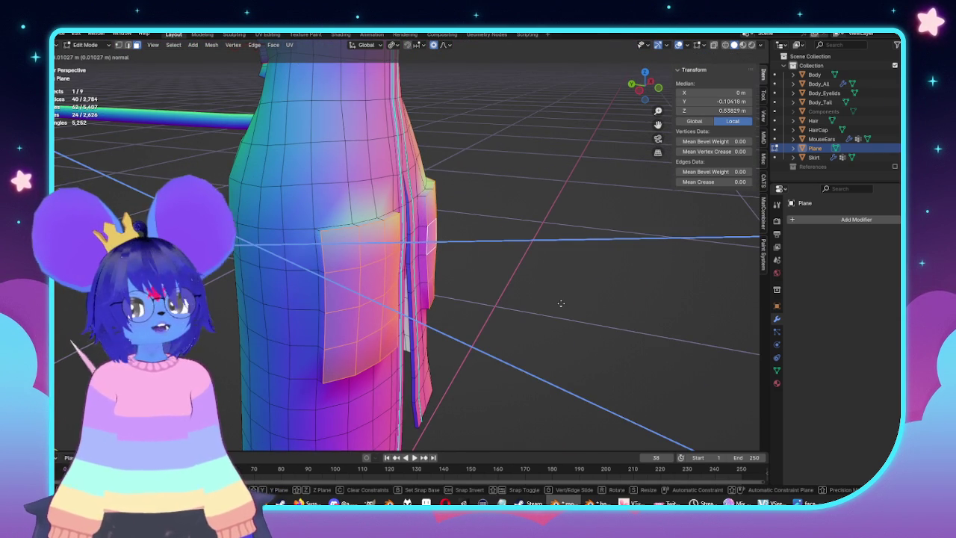
pyautogui.click(561, 304)
pyautogui.moveTo(561, 304)
pyautogui.mouseDown(button='middle')
pyautogui.moveTo(555, 284)
pyautogui.moveTo(534, 292)
pyautogui.moveTo(416, 279)
pyautogui.moveTo(561, 291)
pyautogui.mouseUp(button='middle')
pyautogui.press('Tab')
pyautogui.scroll(3, 516, 274)
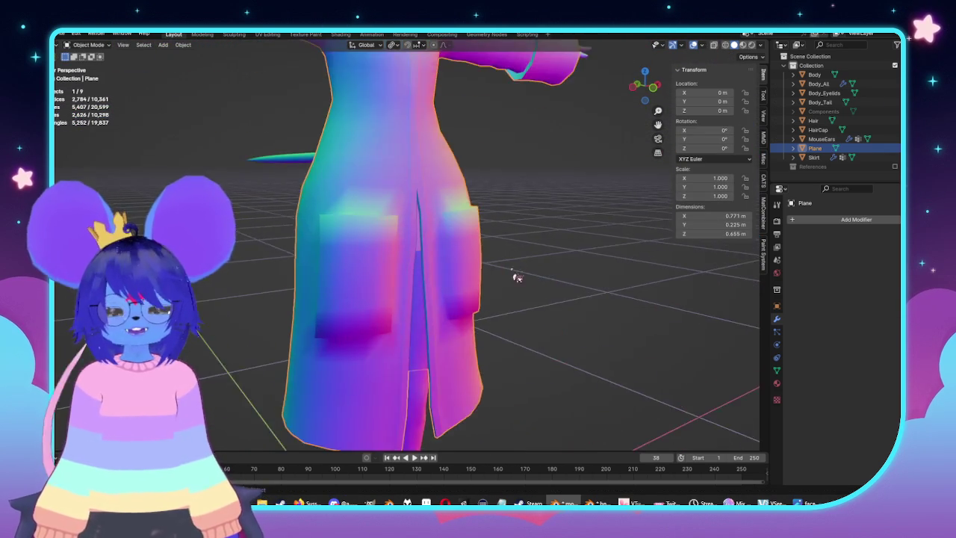
pyautogui.scroll(3, 516, 282)
# Back in Edit Mode, select a pocket-edge vertex and align the view to face the pockets
pyautogui.press('Tab')
pyautogui.scroll(-5, 386, 256)
pyautogui.press('KP_4')
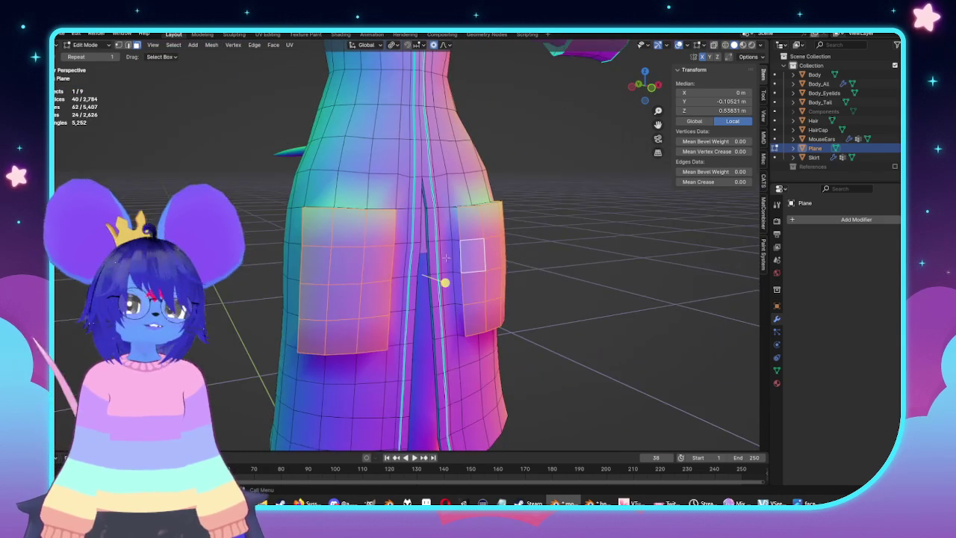
pyautogui.press('KP_4')
pyautogui.press('KP_4')
pyautogui.press('KP_4')
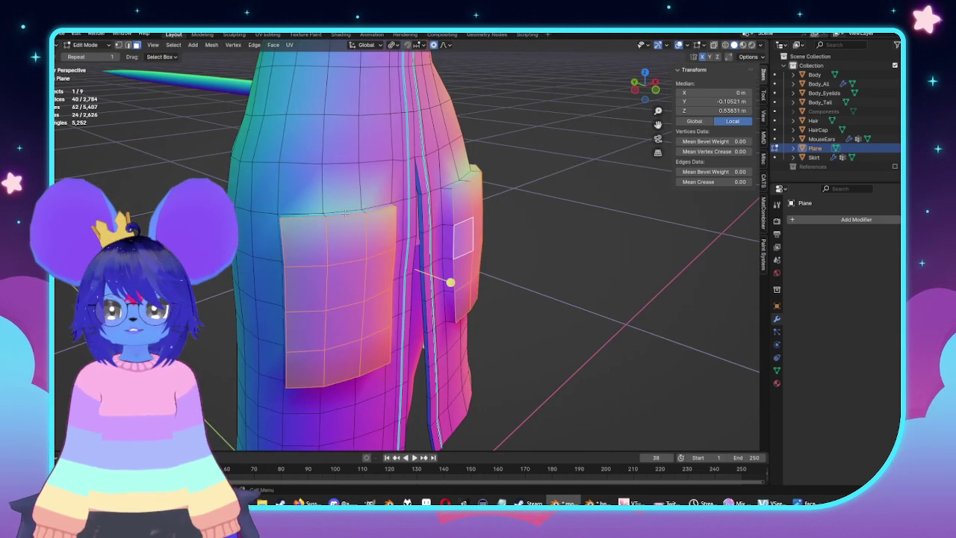
pyautogui.click(346, 214)
pyautogui.press('KP_3')
pyautogui.moveTo(565, 257); pyautogui.dragTo(347, 273, button='middle')
pyautogui.press('KP_1')
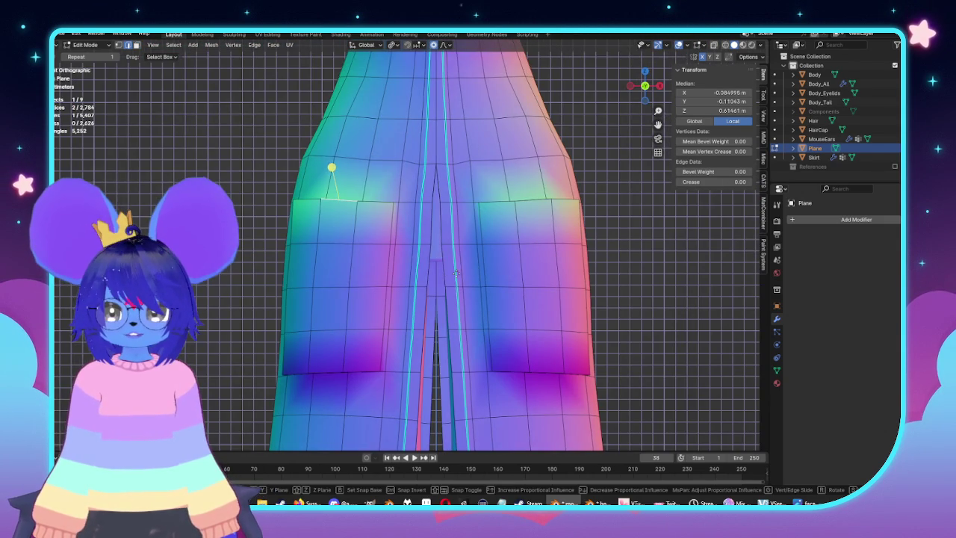
# Slide the pocket's top corner edge, then rotate the corner with proportional falloff
pyautogui.keyDown('shift'); pyautogui.click(357, 202); pyautogui.keyUp('shift')
pyautogui.press('g')
pyautogui.press('g')
pyautogui.click(447, 281)
pyautogui.press('r')
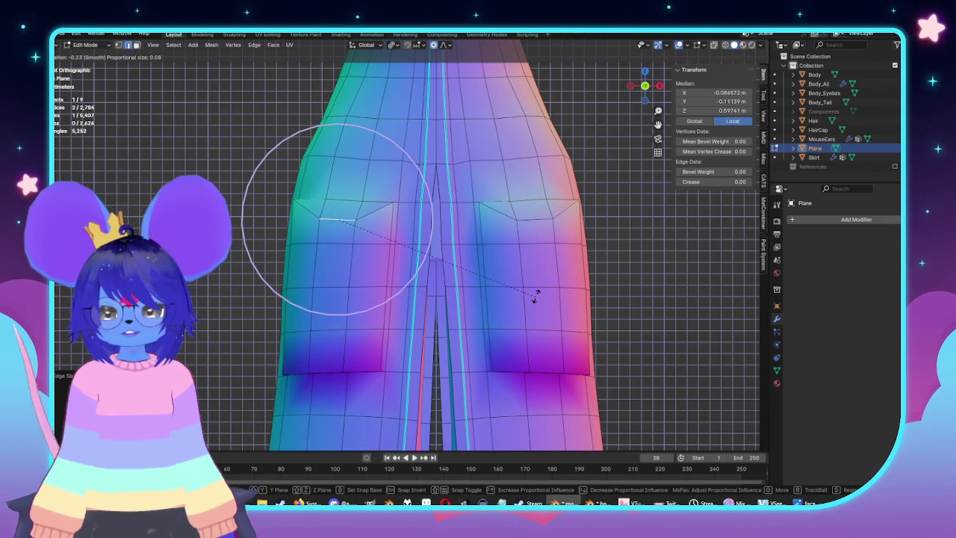
pyautogui.scroll(7, 529, 285)
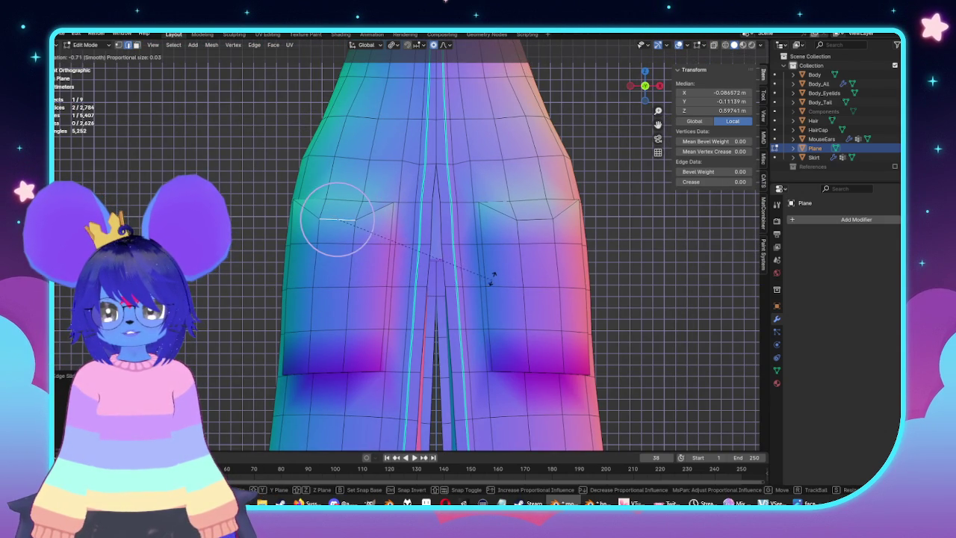
pyautogui.click(491, 280)
pyautogui.moveTo(491, 280)
pyautogui.mouseDown(button='middle')
pyautogui.moveTo(649, 282)
pyautogui.moveTo(413, 291)
pyautogui.mouseUp(button='middle')
pyautogui.click(649, 281)
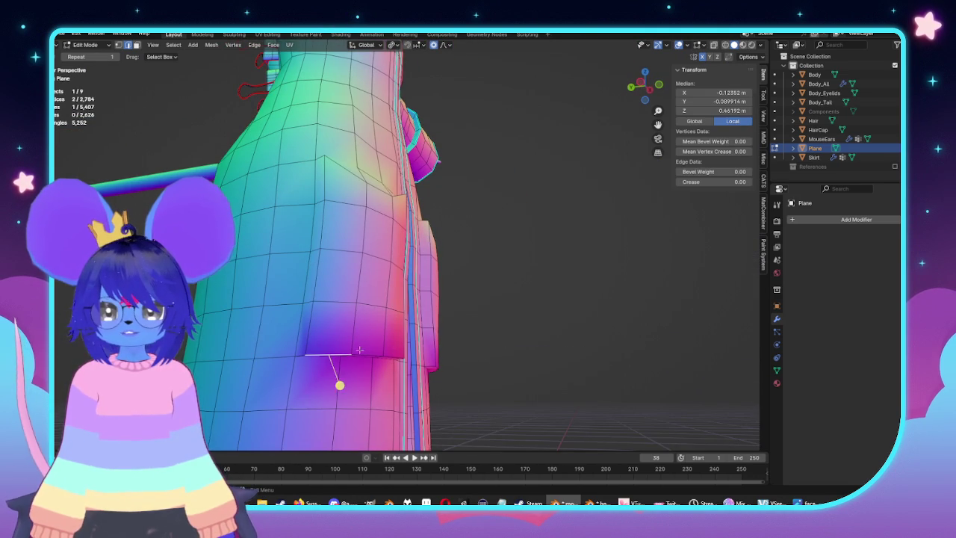
# Select the pocket flap's bottom edges and corner vertices
pyautogui.click(340, 348)
pyautogui.moveTo(340, 348); pyautogui.dragTo(348, 343, button='middle')
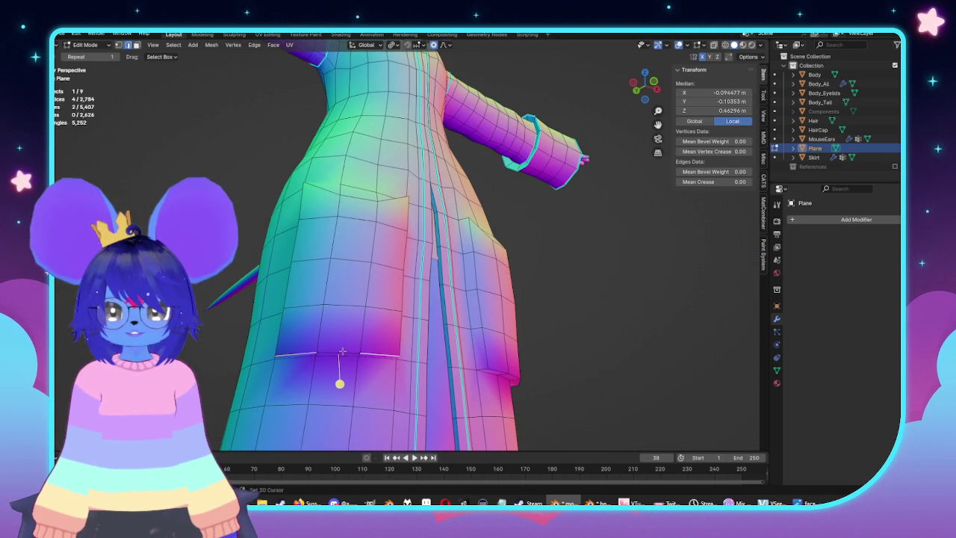
pyautogui.click(344, 371)
pyautogui.scroll(3, 332, 391)
pyautogui.moveTo(328, 393)
pyautogui.mouseDown(button='middle')
pyautogui.moveTo(300, 299)
pyautogui.moveTo(284, 297)
pyautogui.mouseUp(button='middle')
pyautogui.keyDown('shift'); pyautogui.click(292, 296); pyautogui.keyUp('shift')
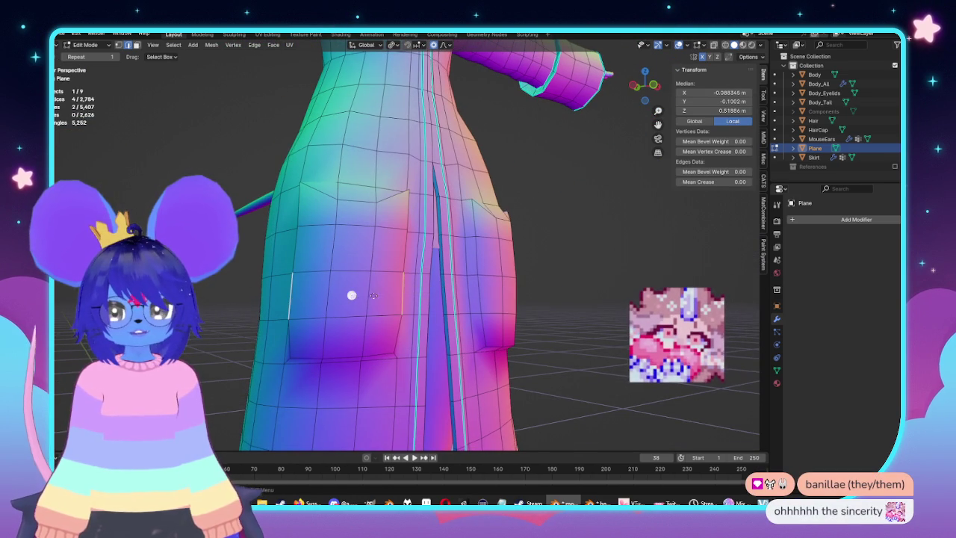
pyautogui.click(411, 296)
pyautogui.moveTo(411, 296); pyautogui.dragTo(336, 298, button='middle')
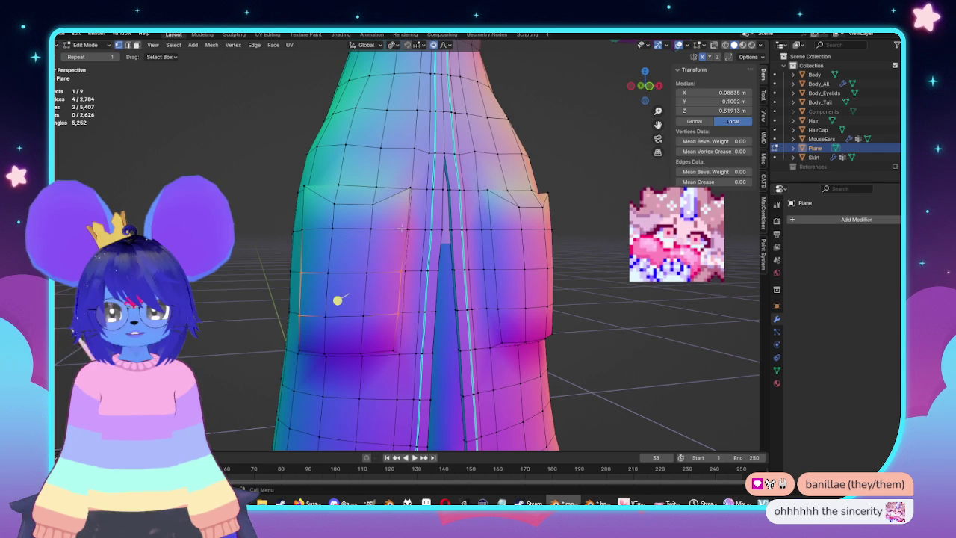
pyautogui.keyDown('shift'); pyautogui.click(309, 236); pyautogui.keyUp('shift')
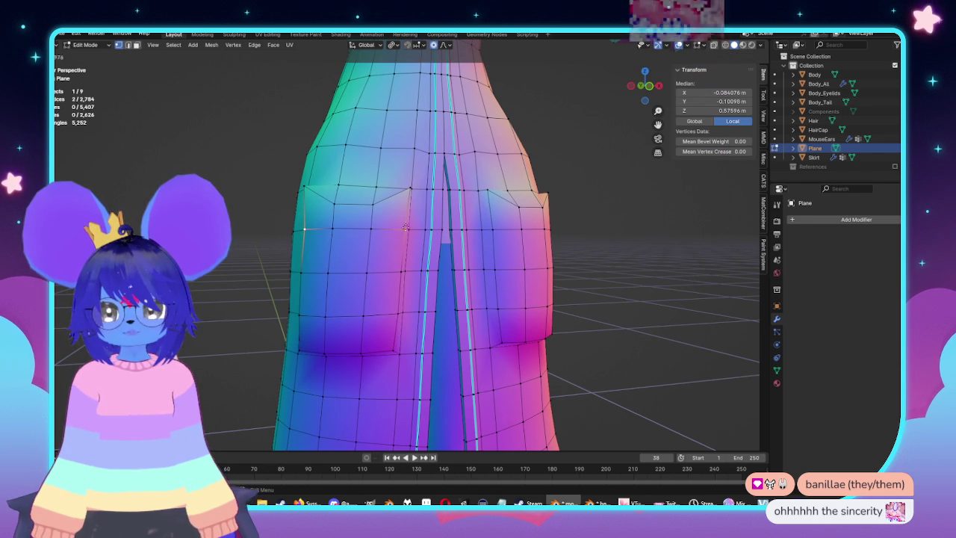
pyautogui.moveTo(309, 237); pyautogui.dragTo(409, 227, button='middle')
# In front view, add another flap vertex and vertex-slide it into place
pyautogui.press('KP_1')
pyautogui.scroll(3, 386, 212)
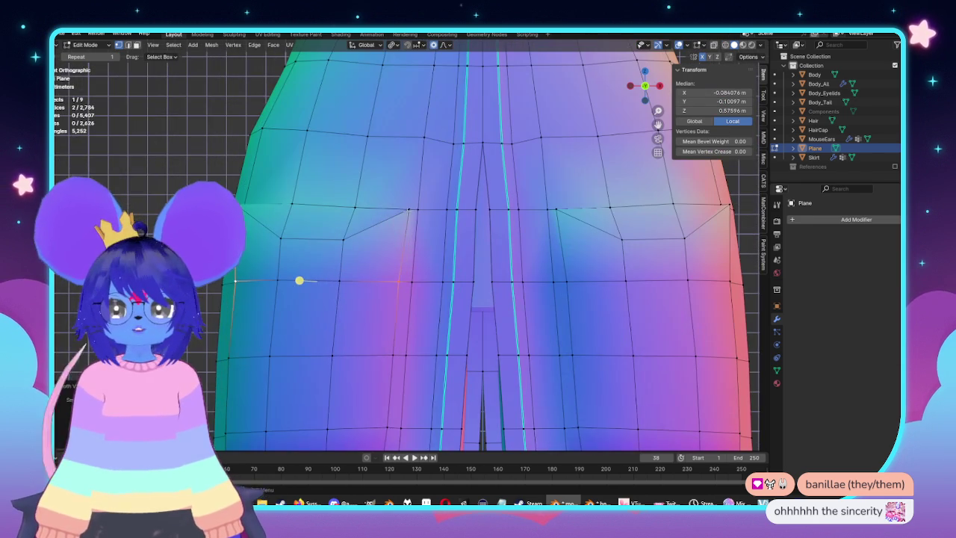
pyautogui.keyDown('shift'); pyautogui.click(369, 232); pyautogui.keyUp('shift')
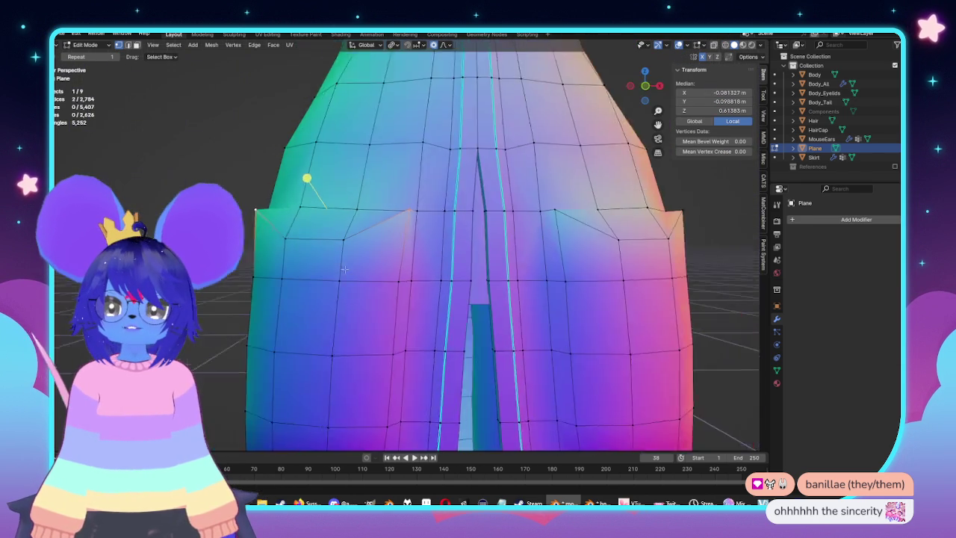
pyautogui.moveTo(369, 232); pyautogui.dragTo(371, 268, button='middle')
pyautogui.press('g')
pyautogui.press('g')
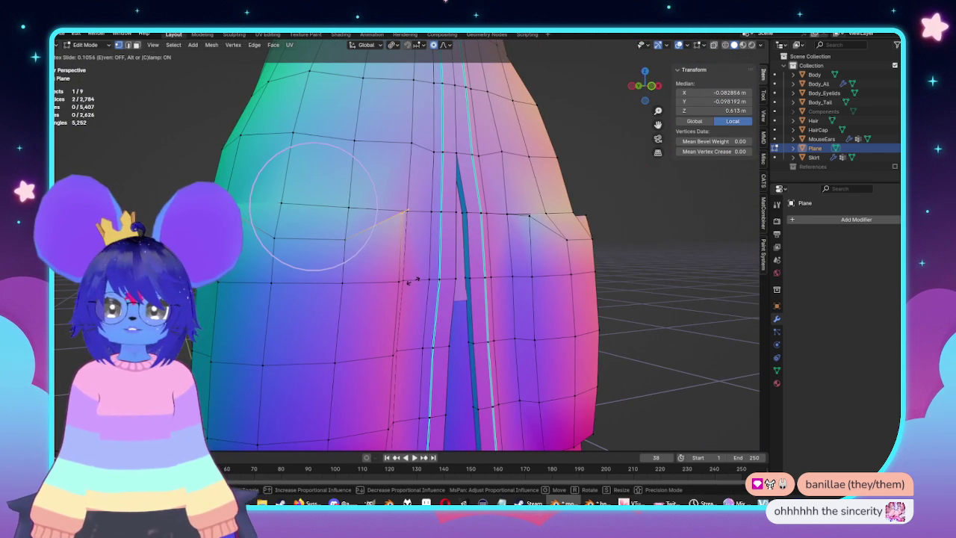
pyautogui.click(420, 294)
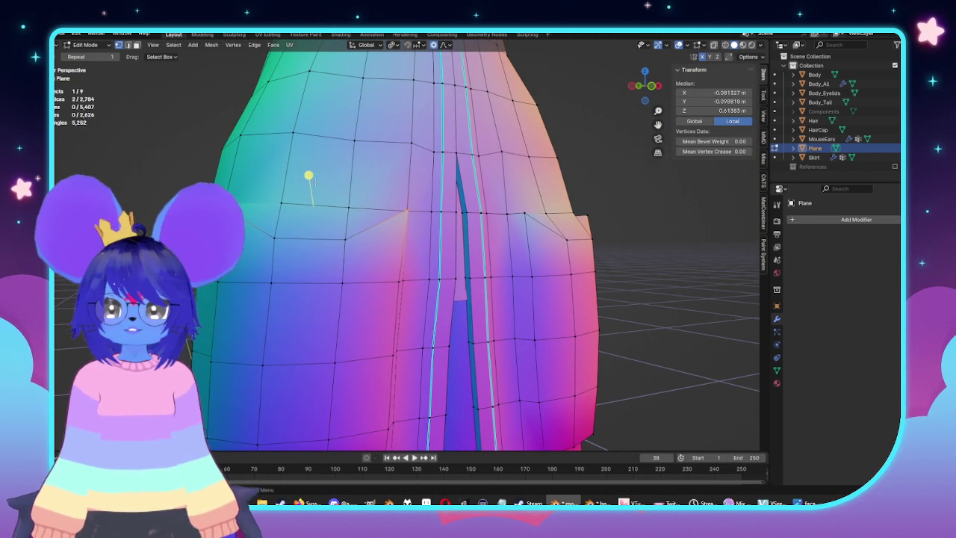
pyautogui.click(308, 175)
# Select another flap edge and vertex, then orbit to check the flap outline
pyautogui.moveTo(358, 224); pyautogui.dragTo(316, 182, button='middle')
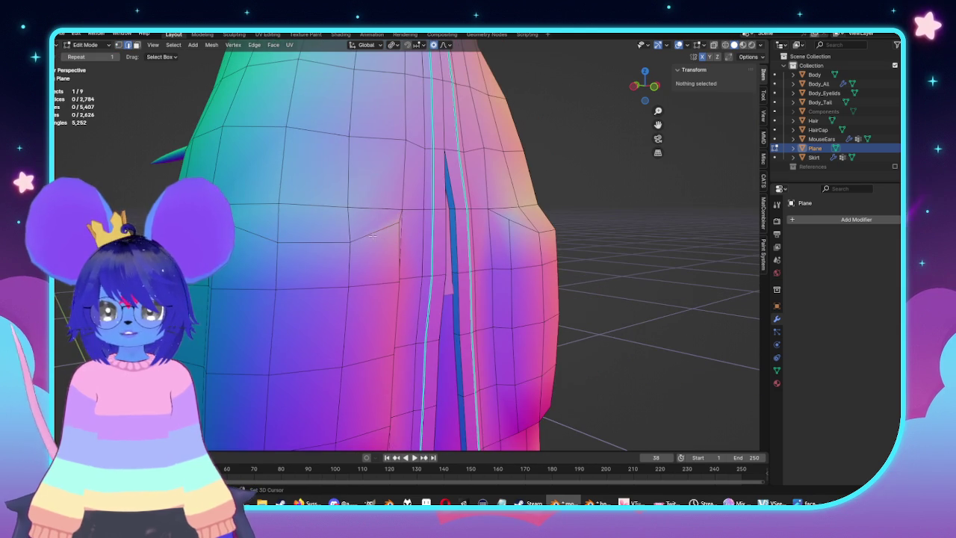
pyautogui.keyDown('shift'); pyautogui.click(333, 237); pyautogui.keyUp('shift')
pyautogui.keyDown('shift'); pyautogui.click(255, 240); pyautogui.keyUp('shift')
pyautogui.moveTo(255, 240); pyautogui.dragTo(254, 242, button='middle')
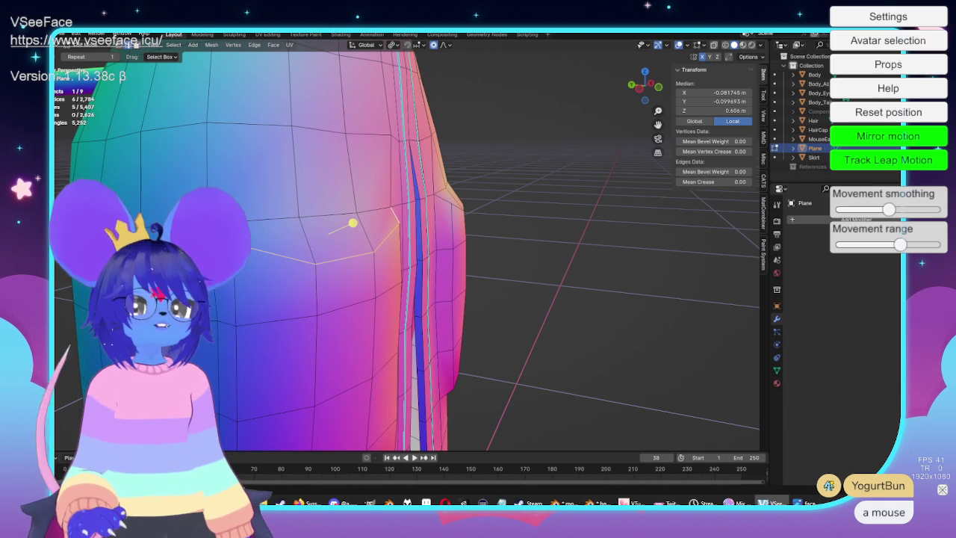
# Add the pink cowboy hat and party hat from the Props list, resizing them
pyautogui.click(888, 64)
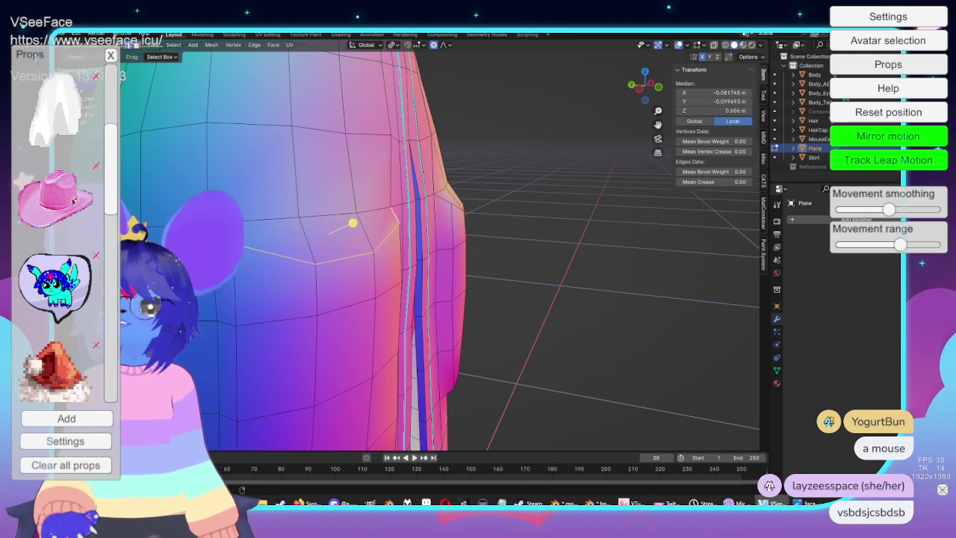
pyautogui.click(56, 198)
pyautogui.click(403, 202)
pyautogui.scroll(-2, 56, 225)
pyautogui.scroll(-2, 56, 224)
pyautogui.moveTo(52, 168); pyautogui.dragTo(329, 119)
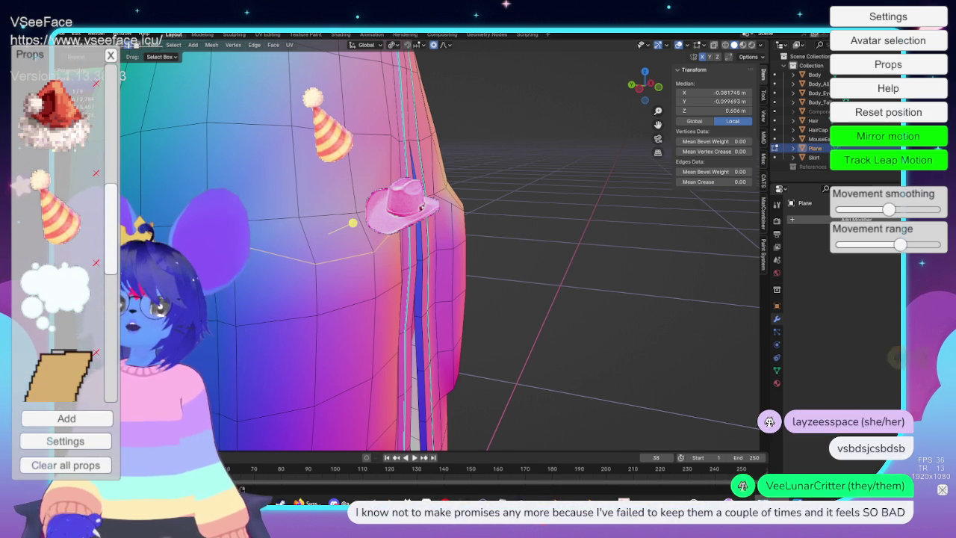
pyautogui.scroll(-3, 56, 224)
pyautogui.scroll(-2, 56, 224)
pyautogui.scroll(-2, 56, 224)
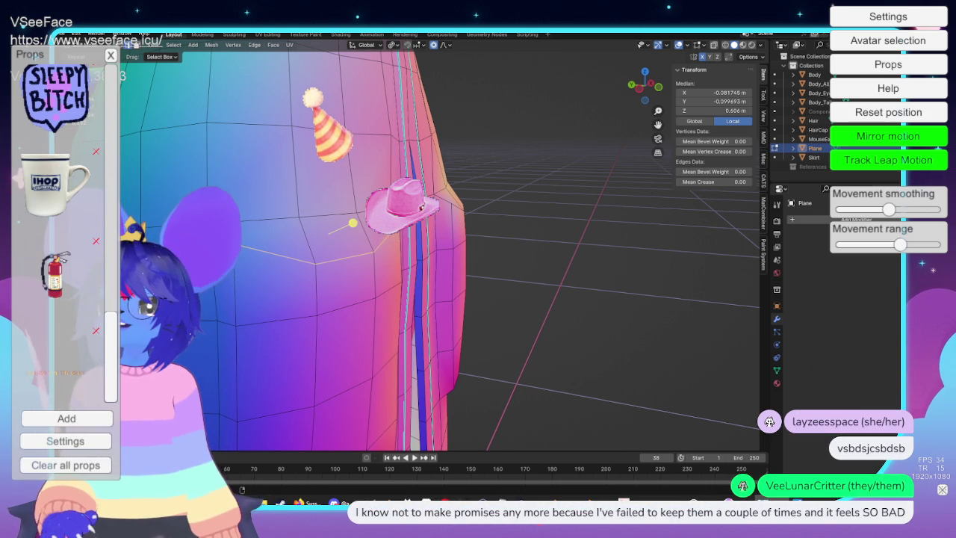
pyautogui.click(111, 56)
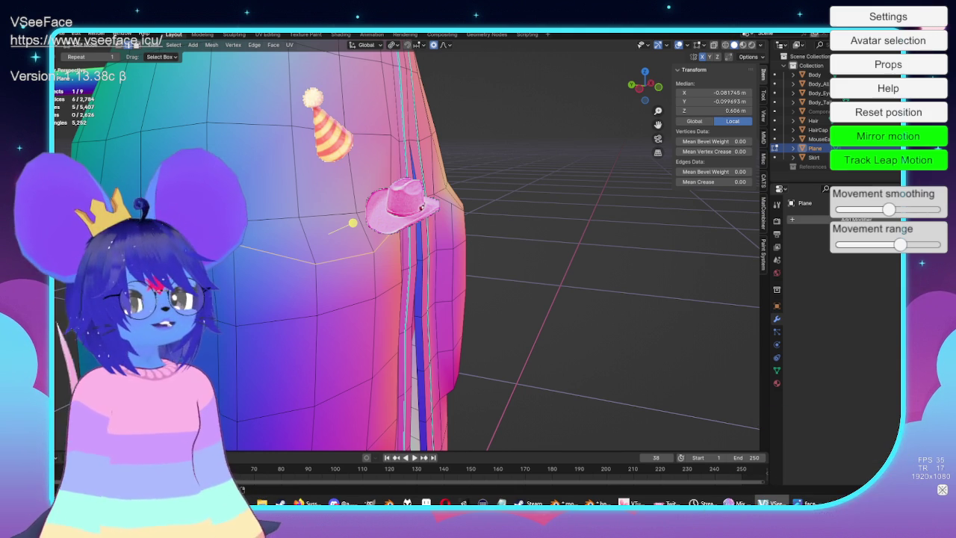
# Put the pink cowboy hat on the avatar's head, move the party hat right, and hide the overlay
pyautogui.moveTo(422, 207)
pyautogui.mouseDown()
pyautogui.moveTo(504, 209)
pyautogui.moveTo(449, 238)
pyautogui.mouseUp()
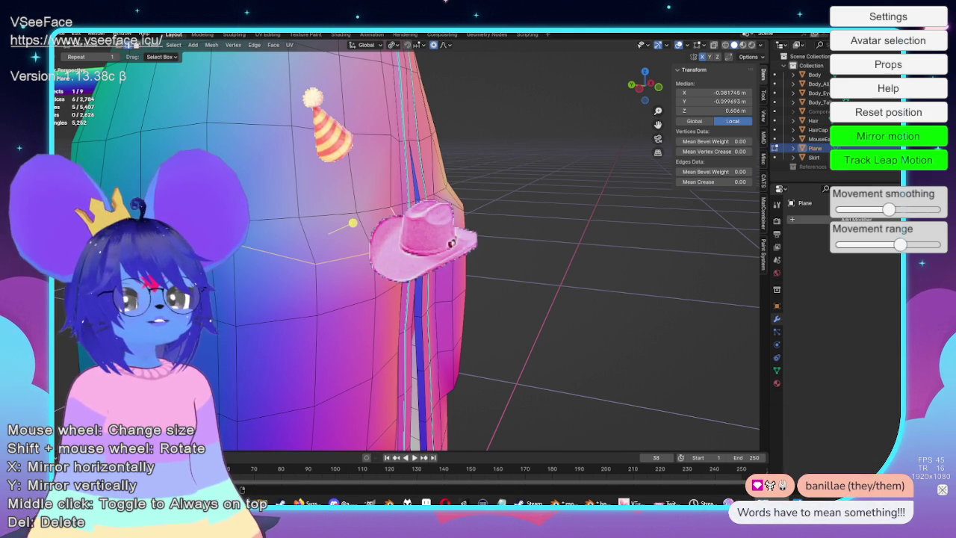
pyautogui.scroll(2, 422, 243)
pyautogui.scroll(2, 396, 261)
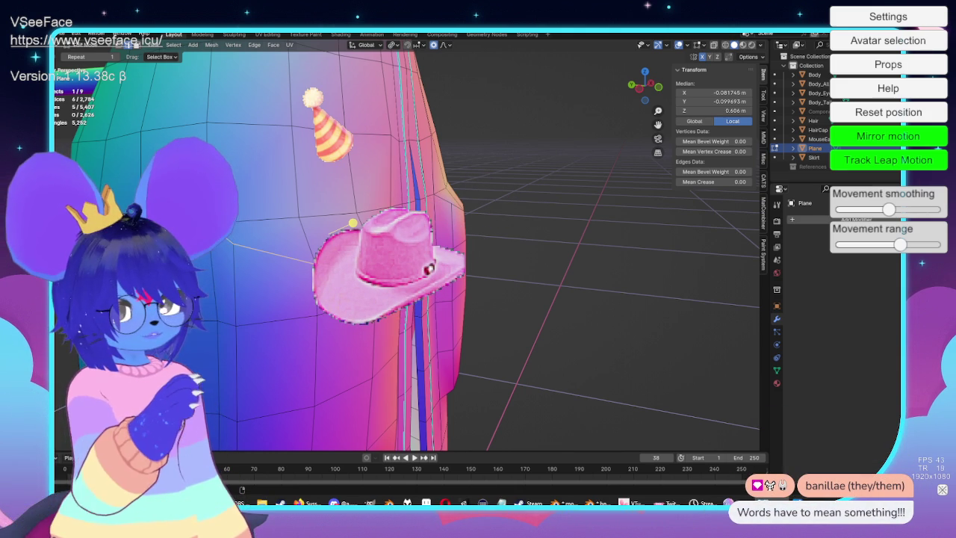
pyautogui.moveTo(388, 266)
pyautogui.mouseDown()
pyautogui.moveTo(202, 352)
pyautogui.moveTo(203, 289)
pyautogui.moveTo(120, 276)
pyautogui.mouseUp()
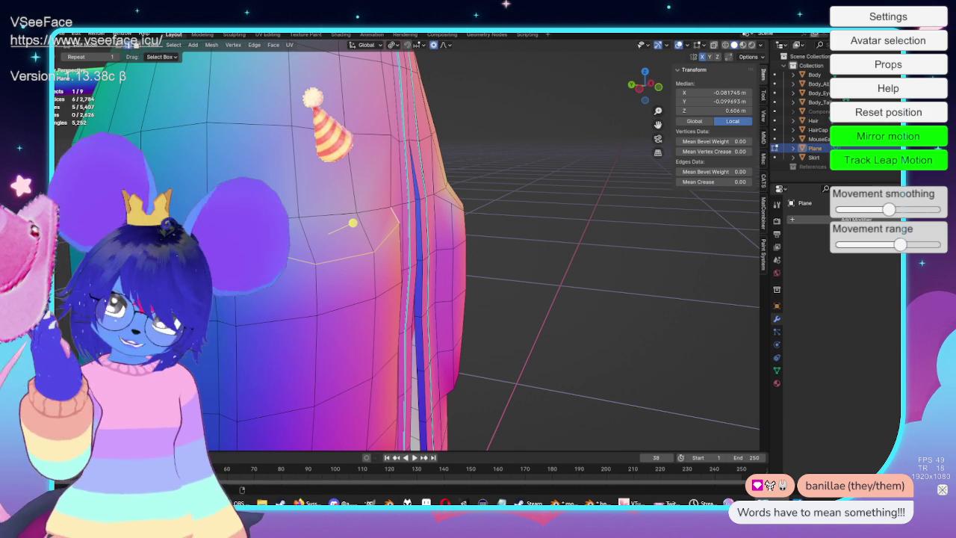
pyautogui.moveTo(328, 125)
pyautogui.mouseDown()
pyautogui.moveTo(651, 126)
pyautogui.moveTo(662, 303)
pyautogui.moveTo(632, 357)
pyautogui.moveTo(616, 269)
pyautogui.mouseUp()
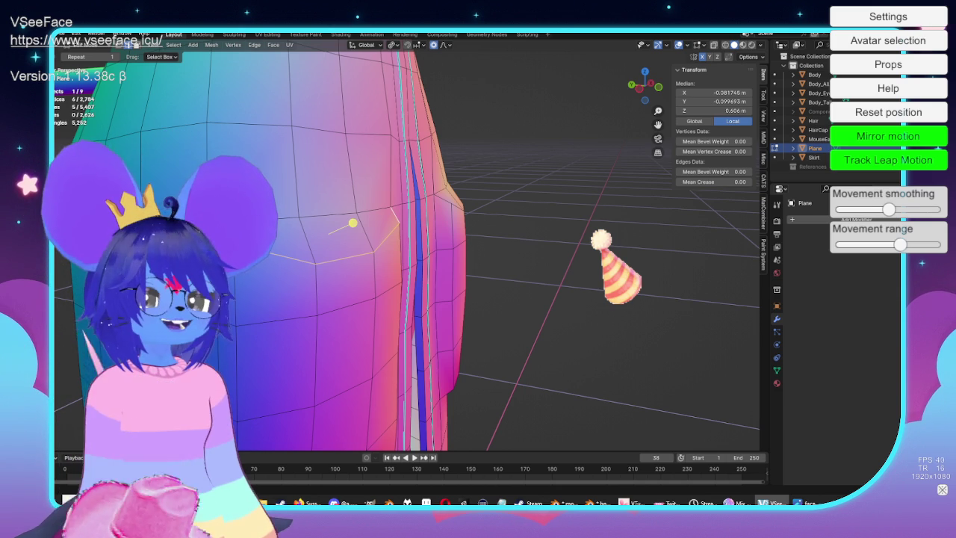
pyautogui.press('Escape')
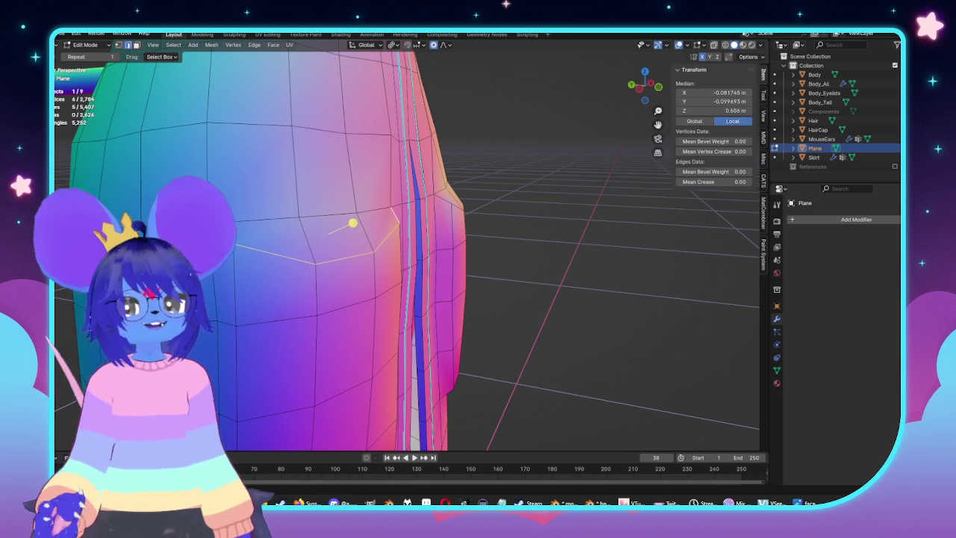
# Orbit to the pocket and mark its selected outline edges as sharp
pyautogui.moveTo(497, 63)
pyautogui.mouseDown(button='middle')
pyautogui.moveTo(487, 200)
pyautogui.moveTo(527, 215)
pyautogui.mouseUp(button='middle')
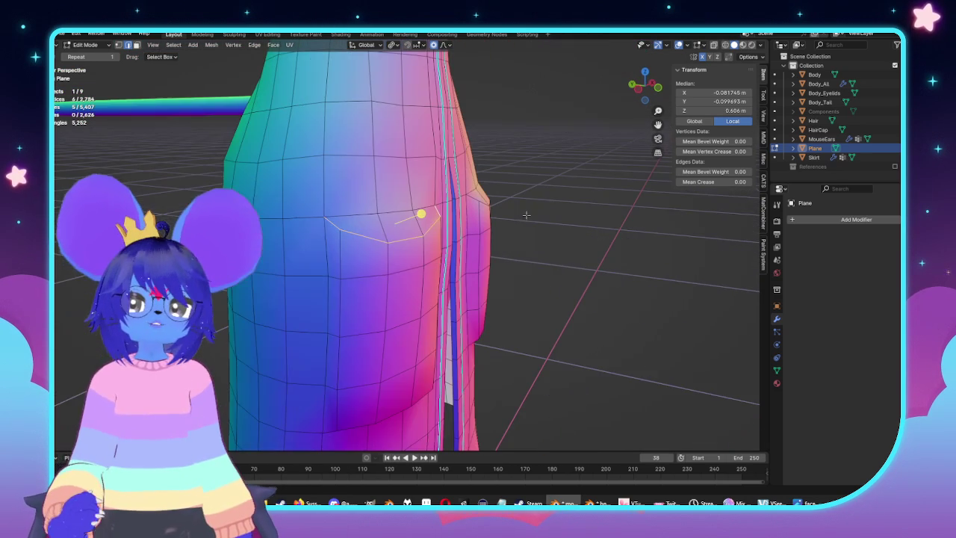
pyautogui.moveTo(393, 278); pyautogui.dragTo(455, 188, button='middle')
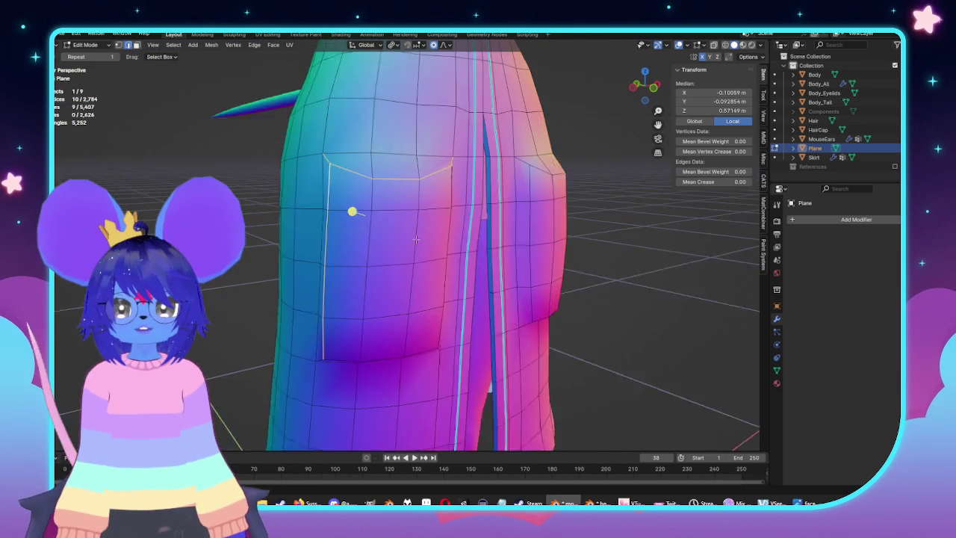
pyautogui.moveTo(331, 221); pyautogui.dragTo(357, 266, button='middle')
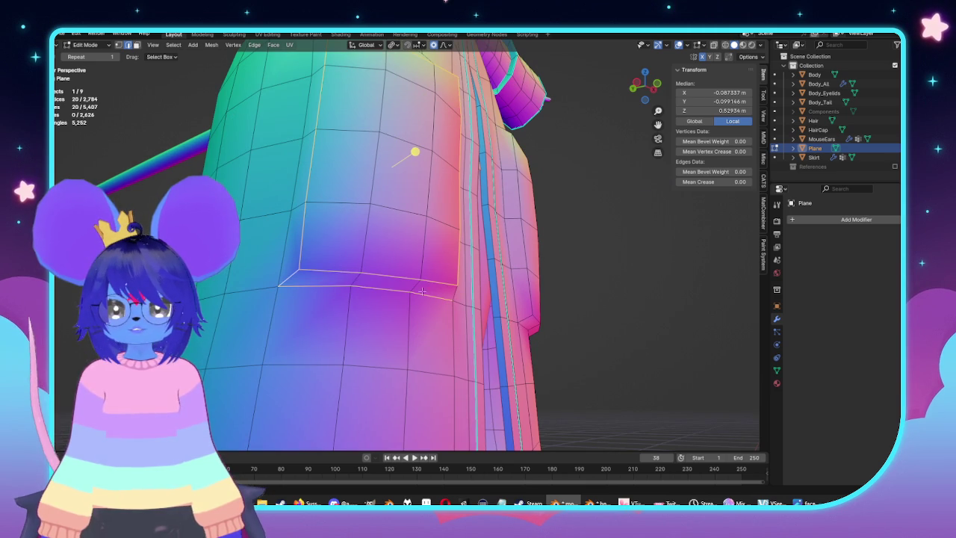
pyautogui.moveTo(453, 287); pyautogui.dragTo(387, 255, button='middle')
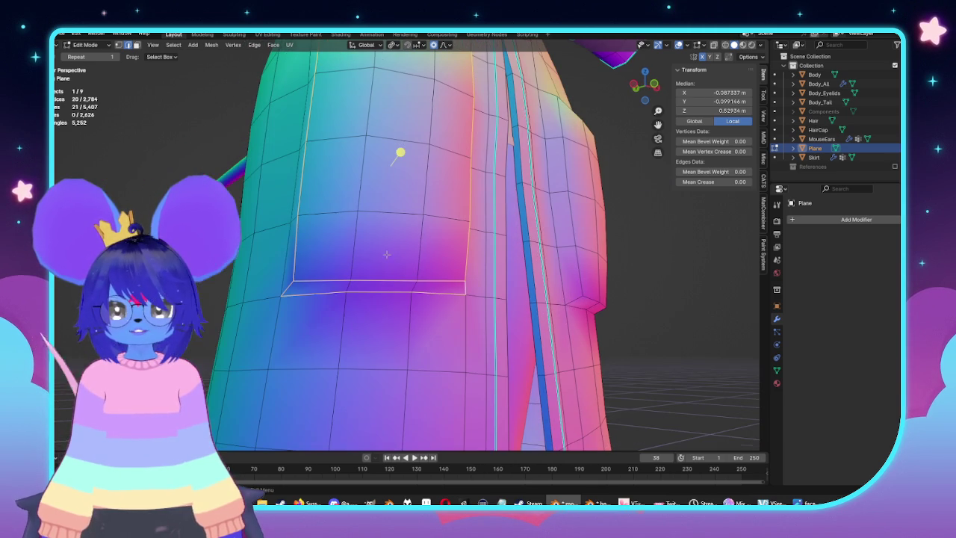
pyautogui.click(255, 45)
pyautogui.click(288, 224)
pyautogui.scroll(-3, 406, 188)
# Compare the pocket's shading in Object and Edit Mode, then deselect one right-edge vertex
pyautogui.press('Tab')
pyautogui.moveTo(405, 187); pyautogui.dragTo(438, 241, button='middle')
pyautogui.scroll(2, 425, 240)
pyautogui.press('Tab')
pyautogui.scroll(3, 425, 240)
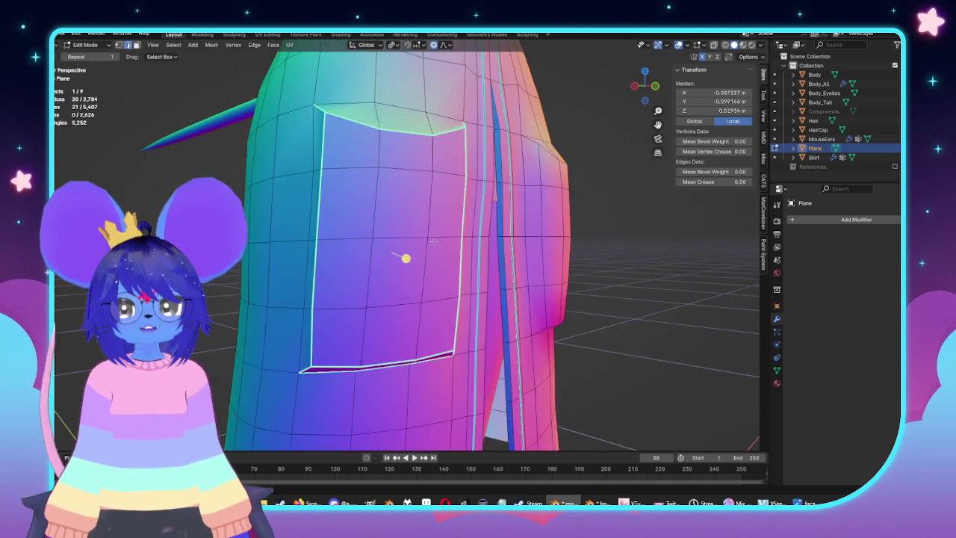
pyautogui.scroll(2, 403, 259)
pyautogui.scroll(1, 374, 242)
pyautogui.press('Tab')
pyautogui.press('Tab')
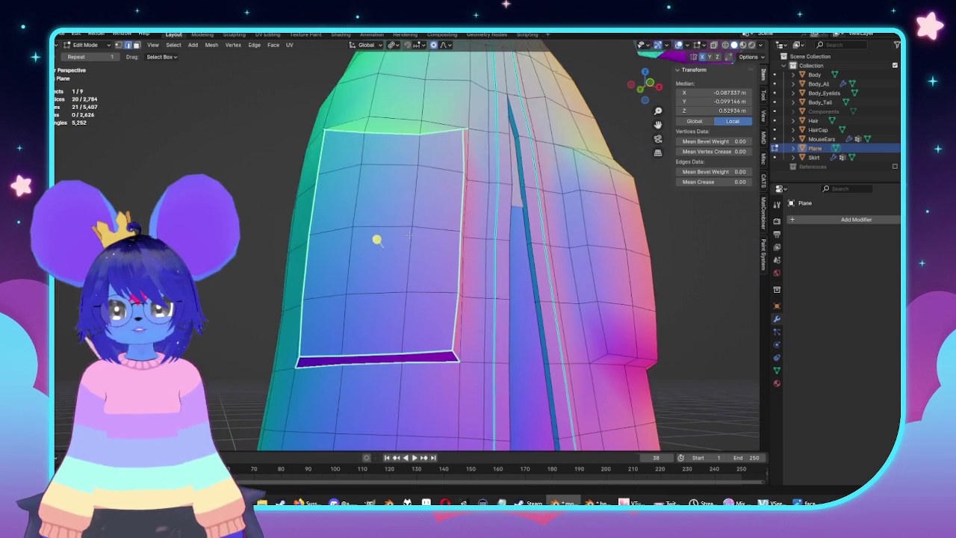
pyautogui.moveTo(416, 240); pyautogui.dragTo(337, 197, button='middle')
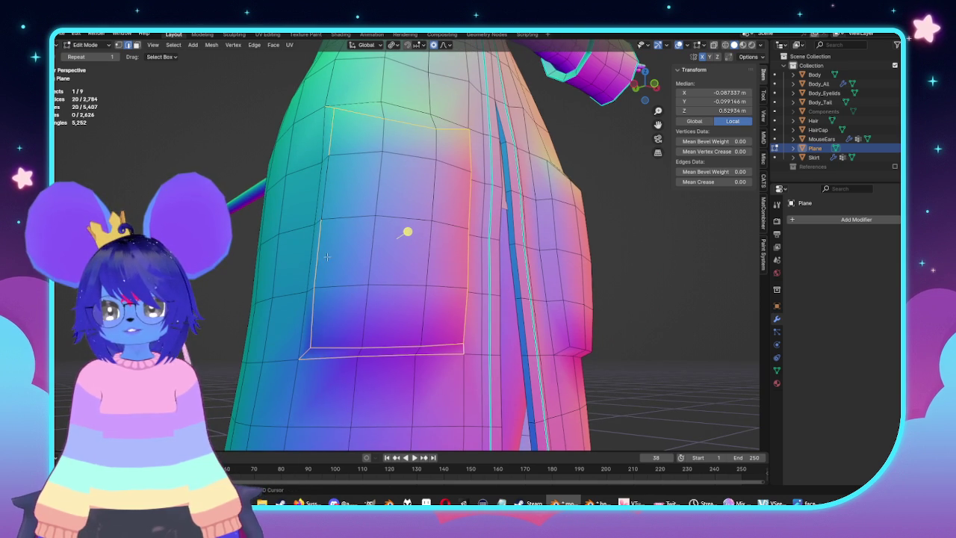
pyautogui.keyDown('shift'); pyautogui.click(465, 254); pyautogui.keyUp('shift')
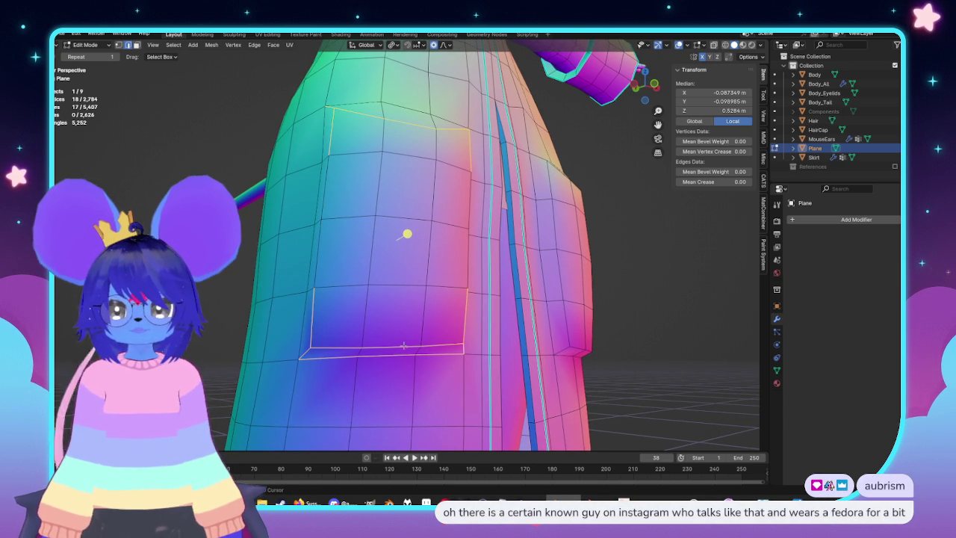
pyautogui.moveTo(477, 148); pyautogui.dragTo(446, 263, button='middle')
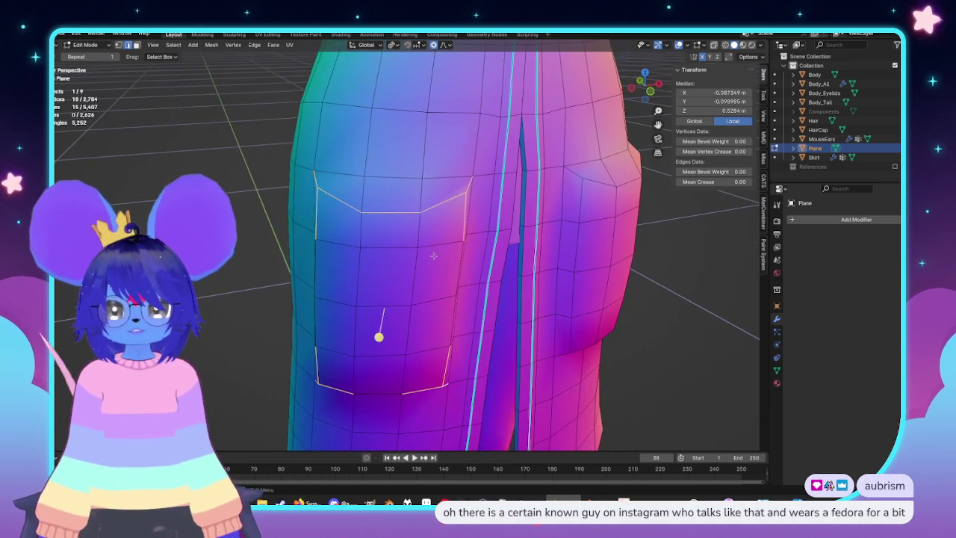
# Mark the second pocket's outline edges sharp, inspect it in Object Mode, then switch to the YouTube browser
pyautogui.click(257, 48)
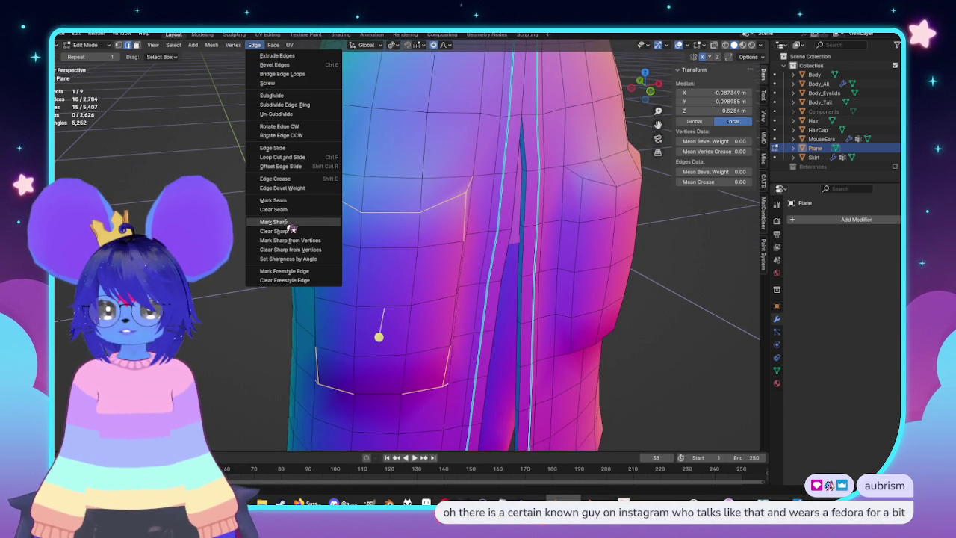
pyautogui.click(288, 222)
pyautogui.press('Tab')
pyautogui.moveTo(470, 267)
pyautogui.mouseDown(button='middle')
pyautogui.moveTo(516, 252)
pyautogui.moveTo(450, 282)
pyautogui.moveTo(520, 278)
pyautogui.mouseUp(button='middle')
pyautogui.scroll(3, 502, 253)
pyautogui.scroll(3, 508, 264)
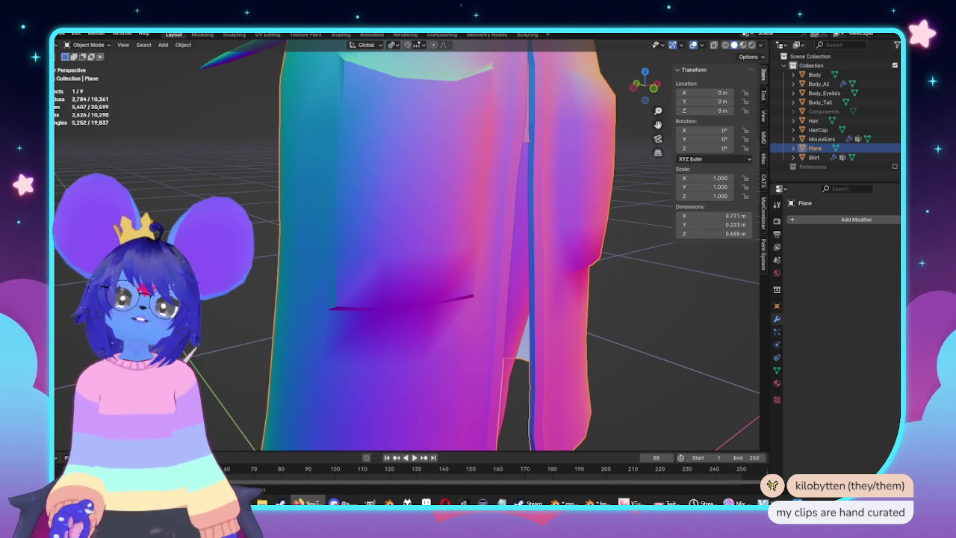
pyautogui.hotkey('alt', 'Tab')
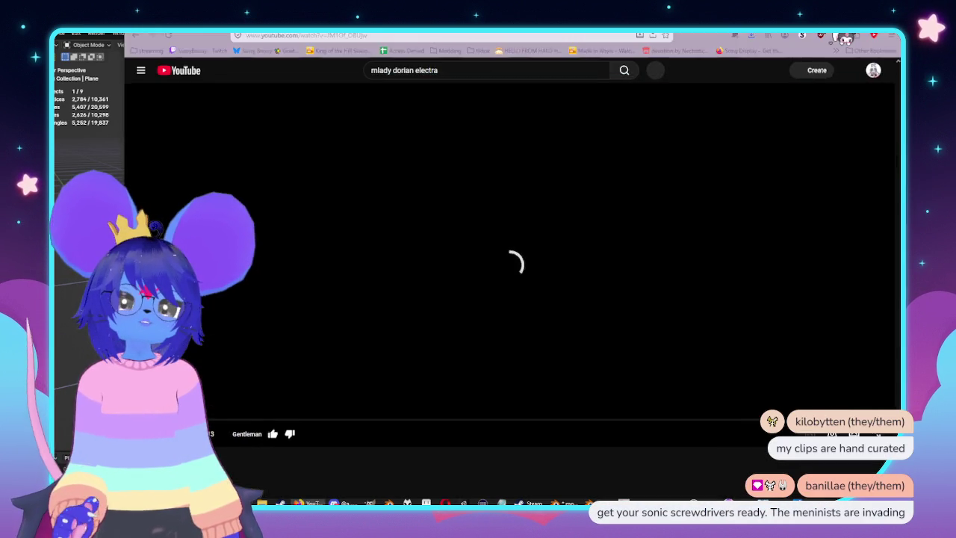
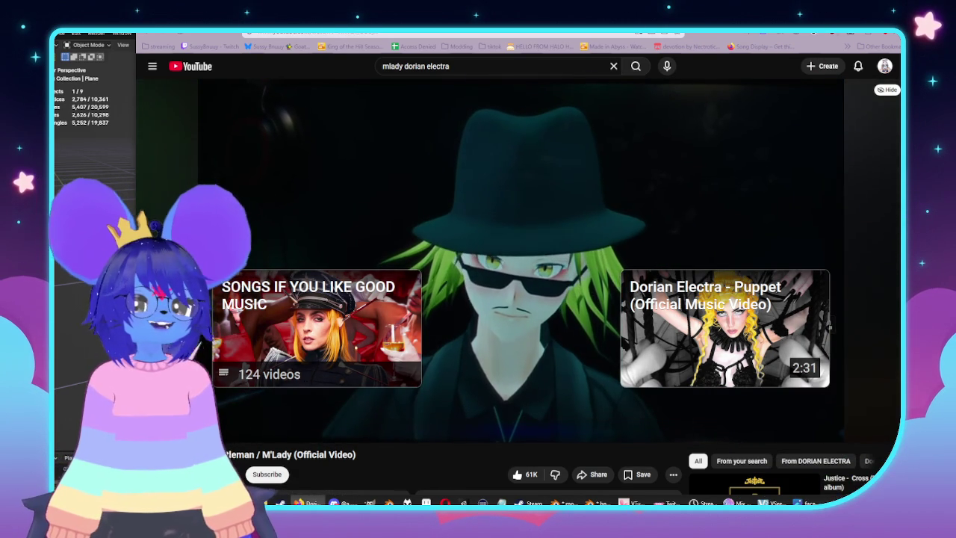
# Minimize the YouTube M'Lady music video so the Blender coat scene shows again
pyautogui.click(837, 51)
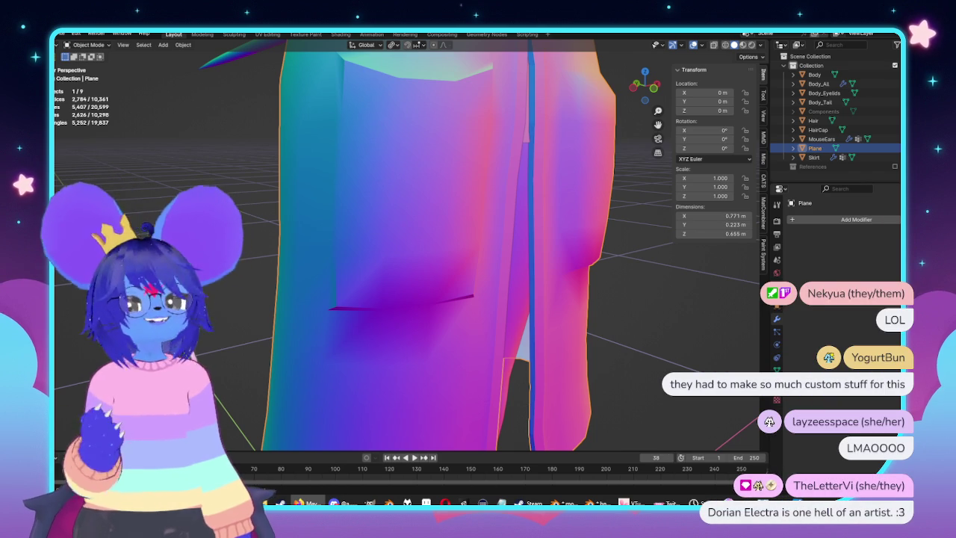
# In Edit Mode, select all linked coat geometry and symmetrize it from the Mesh menu
pyautogui.scroll(-6, 447, 241)
pyautogui.moveTo(419, 239); pyautogui.dragTo(446, 241, button='middle')
pyautogui.press('Tab')
pyautogui.scroll(3, 447, 241)
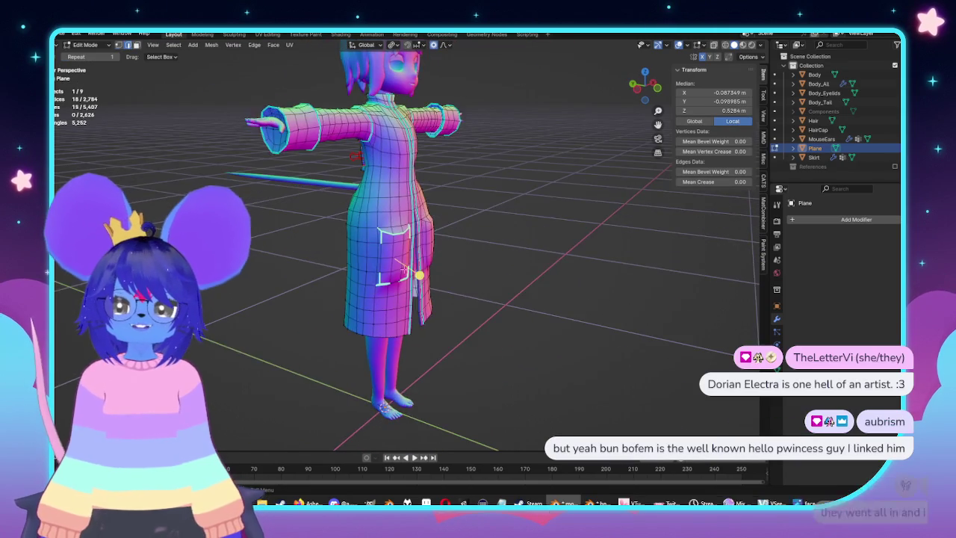
pyautogui.scroll(2, 387, 262)
pyautogui.moveTo(365, 319); pyautogui.dragTo(366, 320)
pyautogui.hotkey('ctrl', 'l')
pyautogui.moveTo(485, 239)
pyautogui.mouseDown(button='middle')
pyautogui.moveTo(533, 225)
pyautogui.moveTo(478, 195)
pyautogui.mouseUp(button='middle')
pyautogui.click(212, 44)
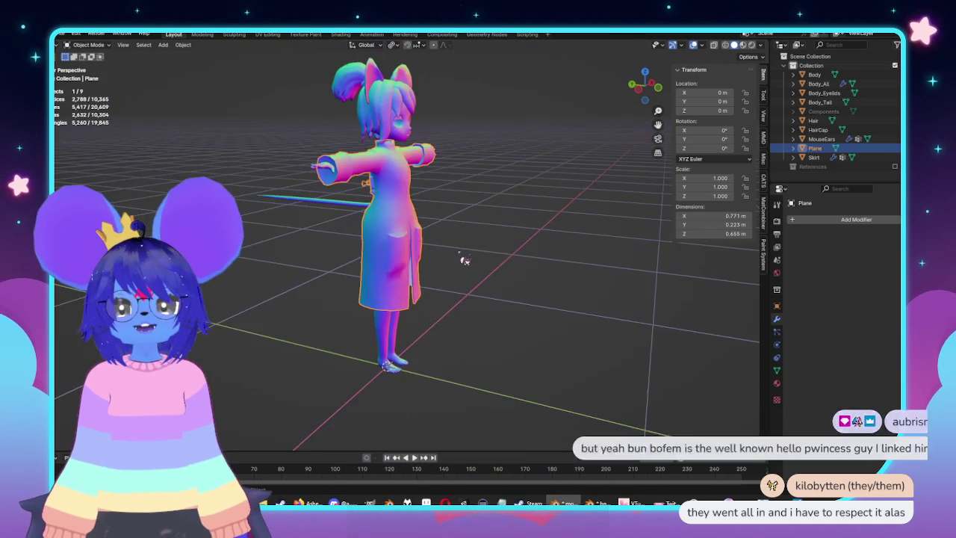
# Deselect everything, then reselect the coat object from a front view
pyautogui.moveTo(466, 261)
pyautogui.mouseDown(button='middle')
pyautogui.moveTo(426, 241)
pyautogui.moveTo(520, 298)
pyautogui.mouseUp(button='middle')
pyautogui.click(532, 309)
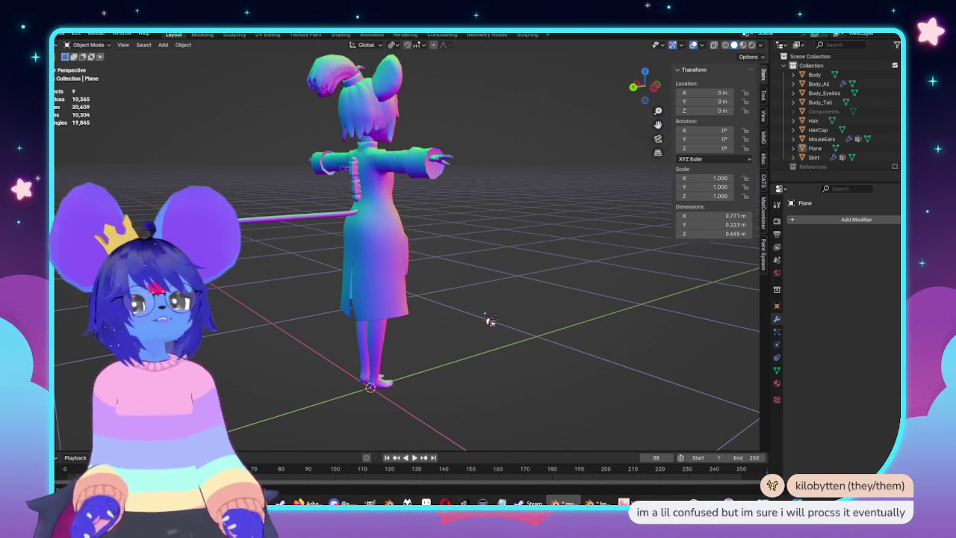
pyautogui.moveTo(528, 298)
pyautogui.mouseDown(button='middle')
pyautogui.moveTo(416, 310)
pyautogui.moveTo(498, 316)
pyautogui.moveTo(488, 301)
pyautogui.moveTo(587, 282)
pyautogui.moveTo(559, 253)
pyautogui.moveTo(523, 269)
pyautogui.mouseUp(button='middle')
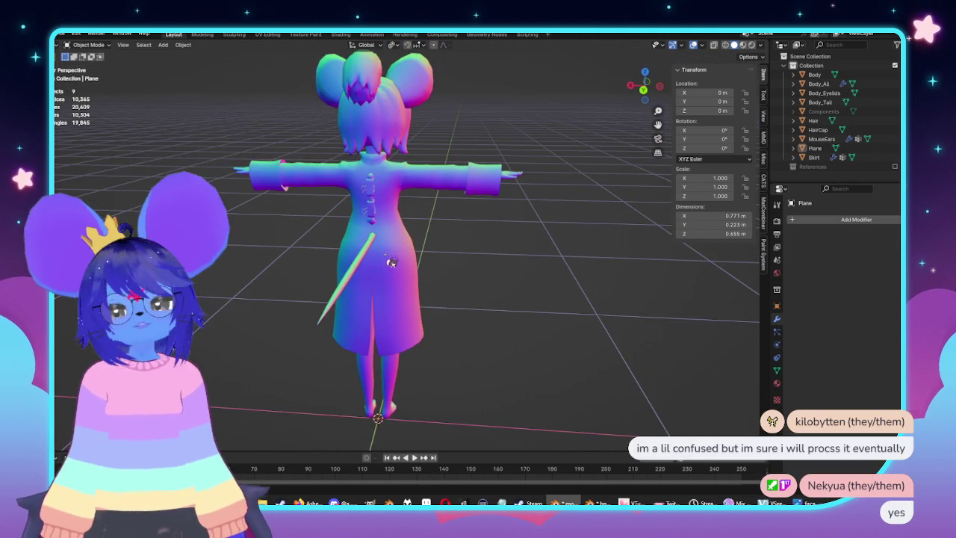
pyautogui.scroll(3, 496, 273)
pyautogui.scroll(3, 504, 264)
pyautogui.scroll(-5, 478, 254)
pyautogui.click(488, 207)
pyautogui.moveTo(489, 207)
pyautogui.mouseDown(button='middle')
pyautogui.moveTo(542, 216)
pyautogui.moveTo(516, 224)
pyautogui.moveTo(508, 333)
pyautogui.moveTo(349, 280)
pyautogui.moveTo(424, 300)
pyautogui.moveTo(463, 329)
pyautogui.moveTo(506, 306)
pyautogui.mouseUp(button='middle')
# Clear the coat's mesh selection, return to Object Mode, and re-enter Edit Mode at the lower back
pyautogui.press('Tab')
pyautogui.scroll(3, 530, 215)
pyautogui.hotkey('alt', 'a')
pyautogui.scroll(3, 515, 224)
pyautogui.scroll(-5, 508, 333)
pyautogui.scroll(4, 418, 299)
pyautogui.press('Tab')
pyautogui.scroll(3, 438, 331)
pyautogui.scroll(2, 502, 352)
pyautogui.moveTo(501, 352)
pyautogui.mouseDown(button='middle')
pyautogui.moveTo(446, 314)
pyautogui.moveTo(412, 307)
pyautogui.mouseUp(button='middle')
pyautogui.press('Tab')
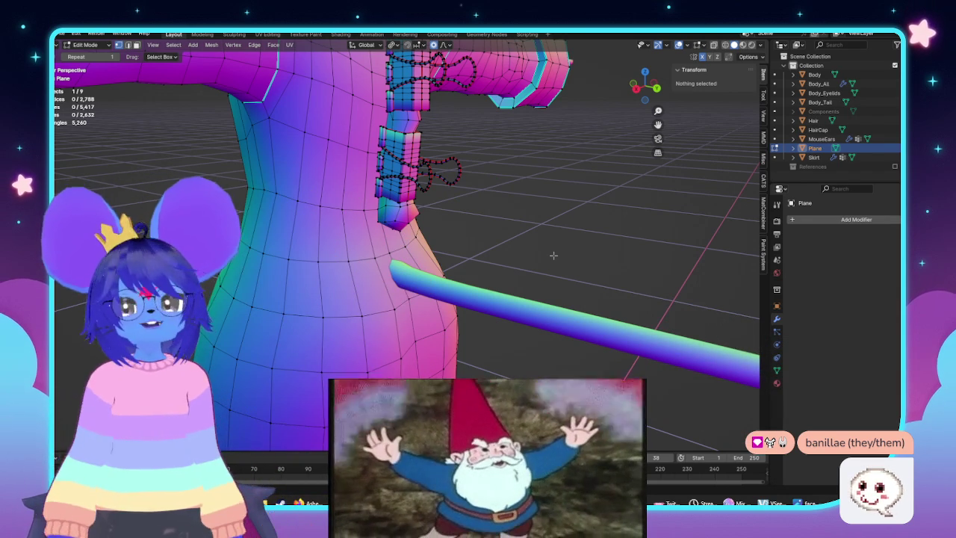
# Merge the cluster of vertices at the clasp piece's tip into one vertex at center
pyautogui.moveTo(489, 275)
pyautogui.mouseDown(button='middle')
pyautogui.moveTo(449, 277)
pyautogui.moveTo(508, 258)
pyautogui.mouseUp(button='middle')
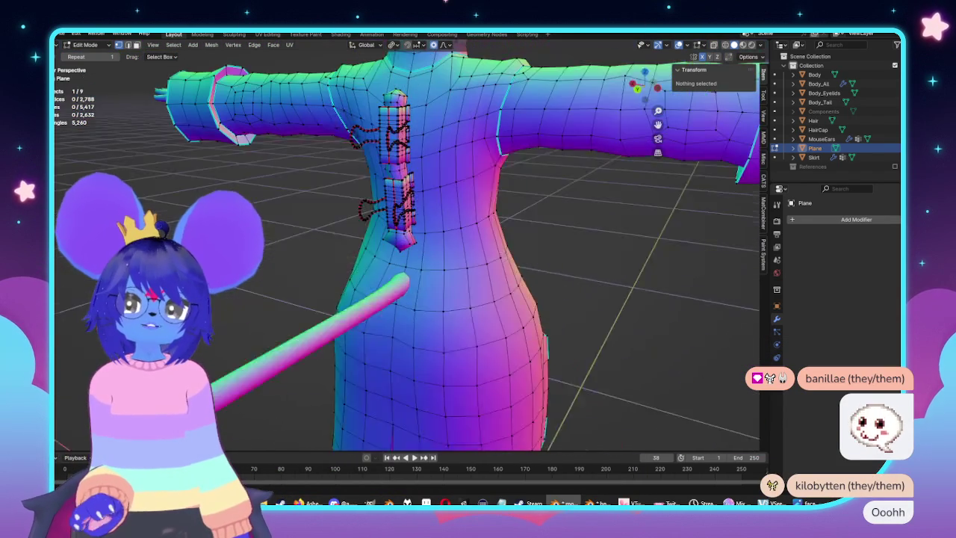
pyautogui.moveTo(419, 254)
pyautogui.mouseDown(button='middle')
pyautogui.moveTo(407, 243)
pyautogui.moveTo(443, 213)
pyautogui.mouseUp(button='middle')
pyautogui.scroll(5, 407, 243)
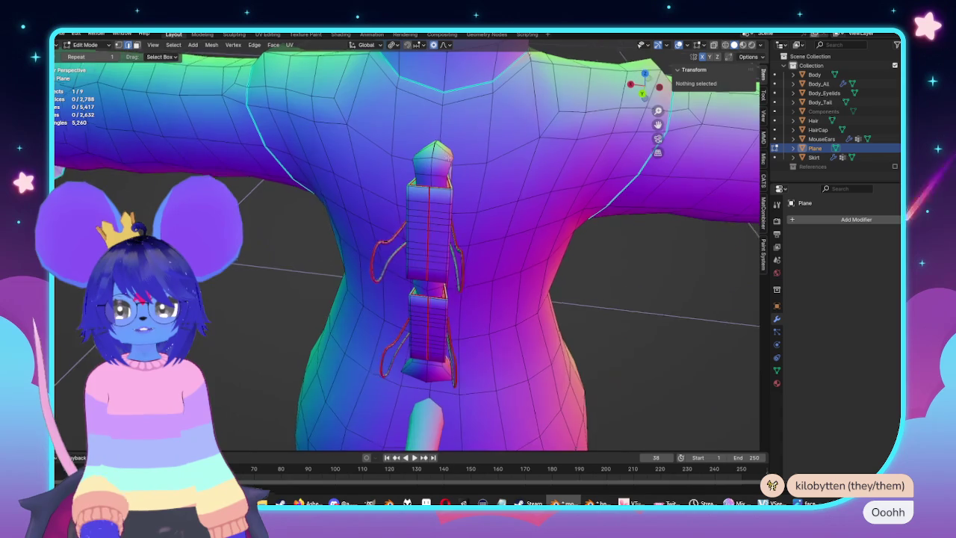
pyautogui.moveTo(430, 246); pyautogui.dragTo(412, 271, button='middle')
pyautogui.scroll(4, 422, 254)
pyautogui.scroll(2, 406, 241)
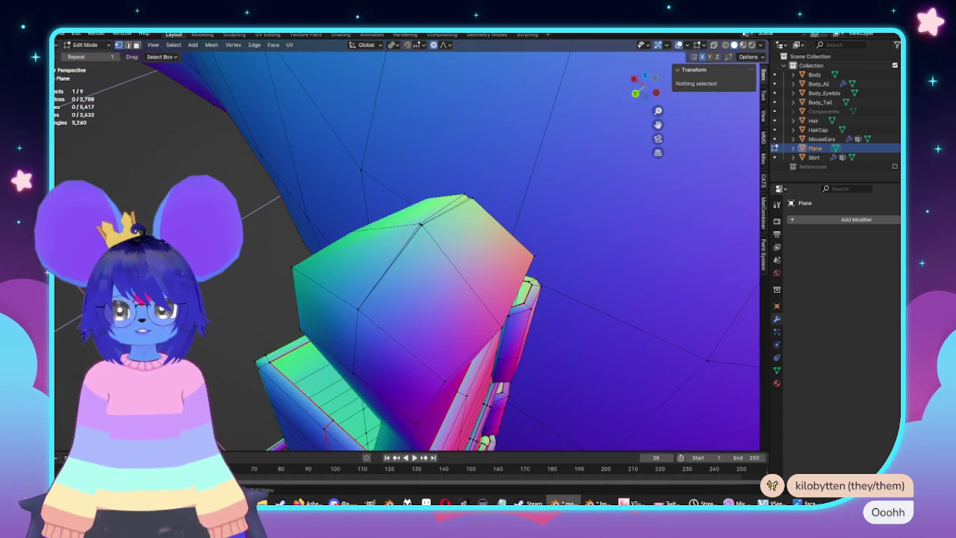
pyautogui.moveTo(429, 236); pyautogui.dragTo(432, 237)
pyautogui.press('m')
pyautogui.click(404, 228)
# Orbit out to the torso and arm and select a face on the coat's back
pyautogui.moveTo(455, 183)
pyautogui.mouseDown(button='middle')
pyautogui.moveTo(478, 207)
pyautogui.moveTo(436, 296)
pyautogui.moveTo(476, 201)
pyautogui.moveTo(445, 291)
pyautogui.moveTo(426, 307)
pyautogui.mouseUp(button='middle')
pyautogui.scroll(-3, 476, 200)
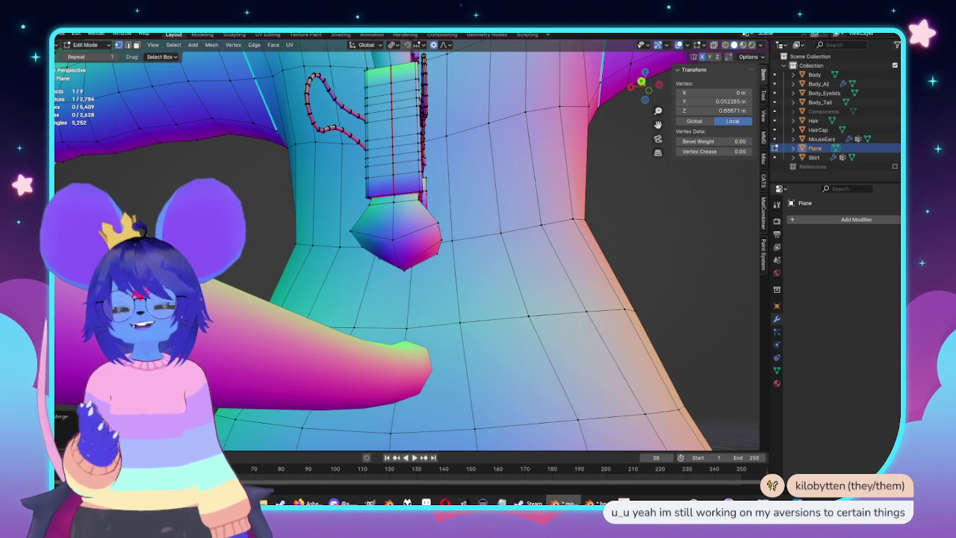
pyautogui.moveTo(500, 233)
pyautogui.mouseDown(button='middle')
pyautogui.moveTo(454, 380)
pyautogui.moveTo(420, 303)
pyautogui.moveTo(448, 298)
pyautogui.mouseUp(button='middle')
pyautogui.scroll(2, 437, 343)
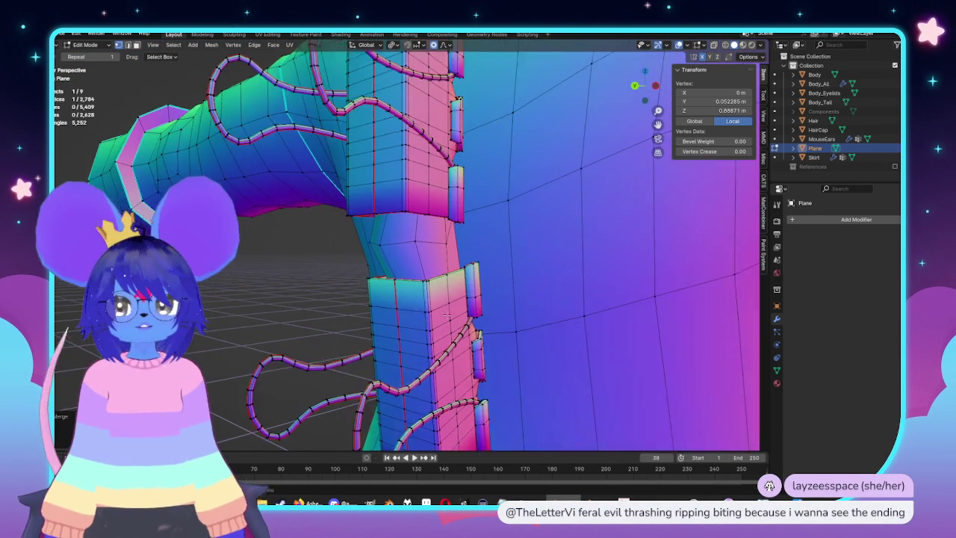
pyautogui.click(449, 299)
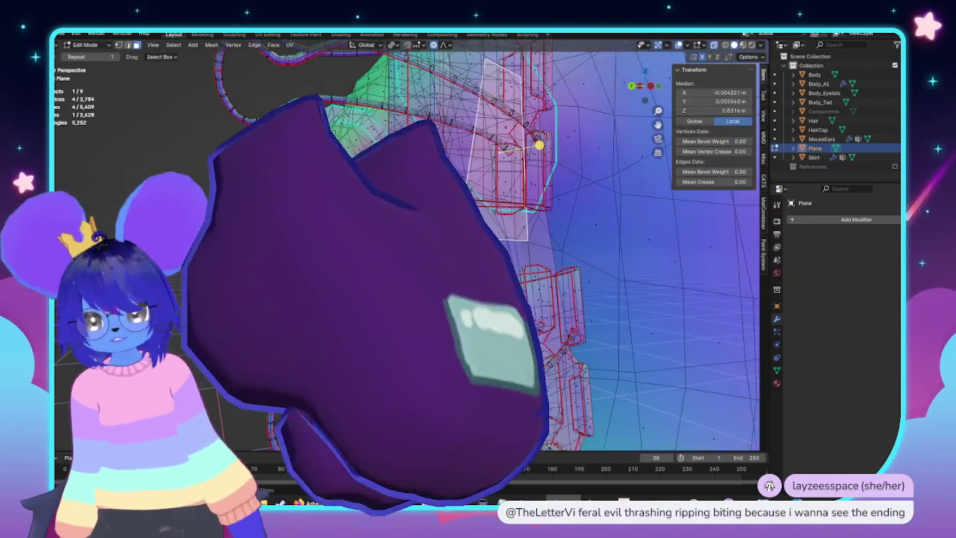
# Select the patch faces between the clasp pieces, using X-ray to reveal hidden edges
pyautogui.moveTo(448, 298); pyautogui.dragTo(418, 314, button='middle')
pyautogui.hotkey('alt', 'z')
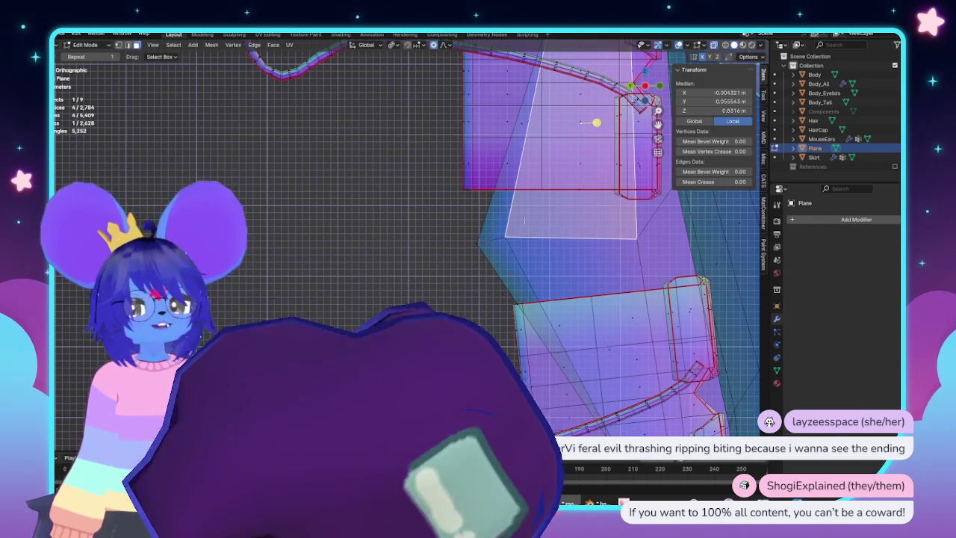
pyautogui.hotkey('alt', 'z')
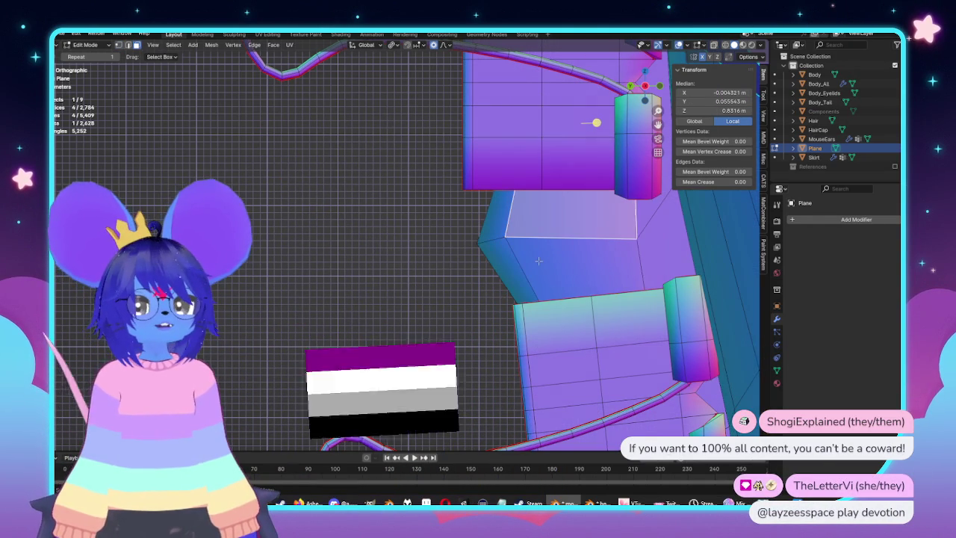
pyautogui.keyDown('shift'); pyautogui.click(487, 237); pyautogui.keyUp('shift')
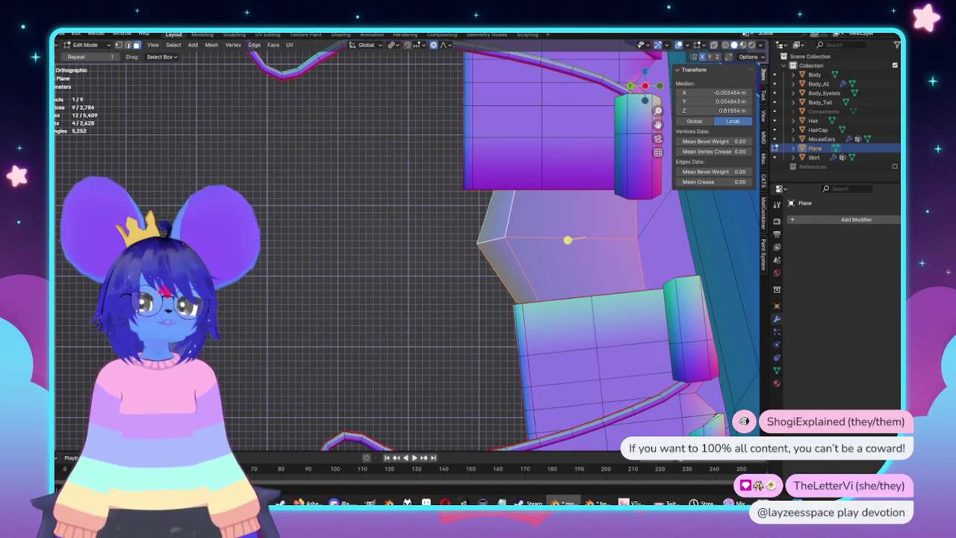
pyautogui.keyDown('alt'); pyautogui.moveTo(302, 253); pyautogui.dragTo(402, 286, button='middle'); pyautogui.keyUp('alt')
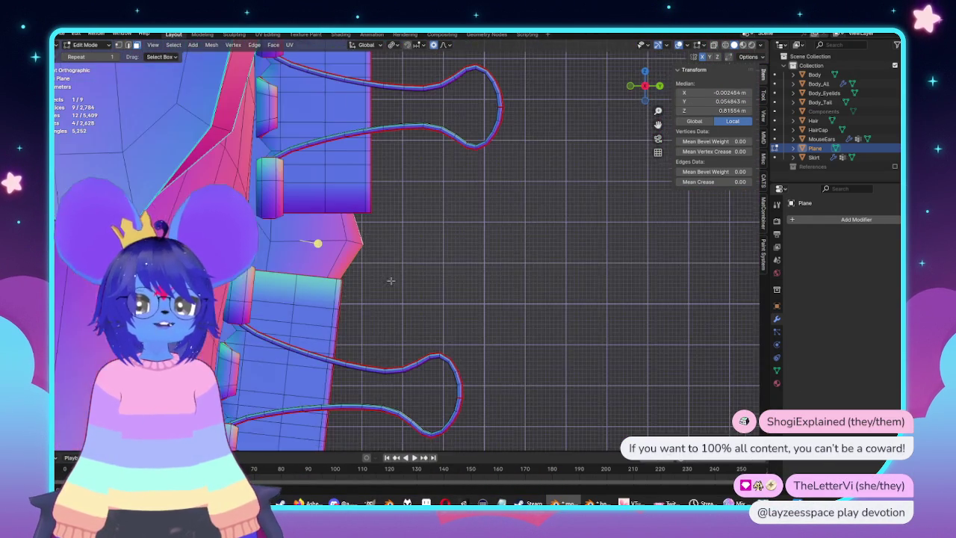
pyautogui.scroll(3, 521, 249)
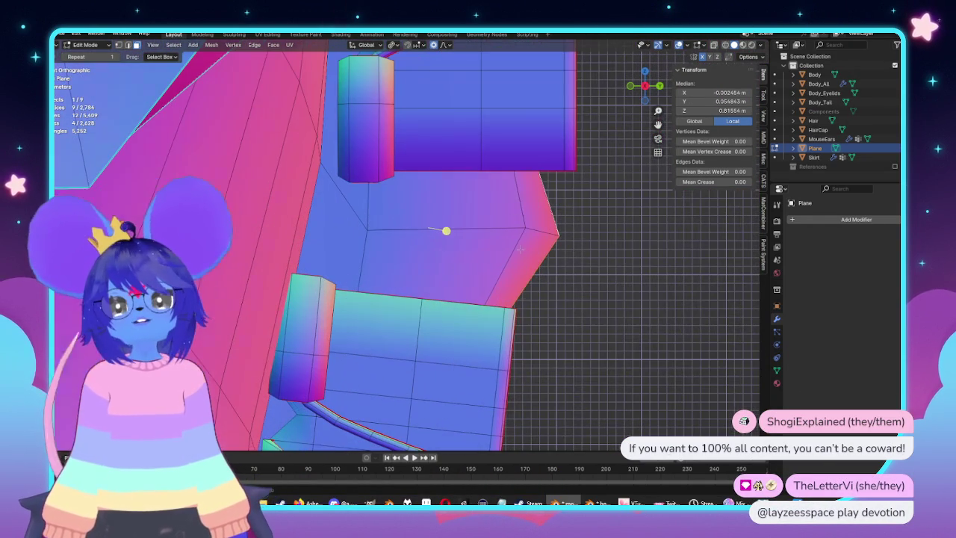
pyautogui.keyDown('shift'); pyautogui.click(511, 203); pyautogui.keyUp('shift')
pyautogui.moveTo(511, 203)
pyautogui.mouseDown(button='middle')
pyautogui.moveTo(438, 287)
pyautogui.moveTo(403, 283)
pyautogui.mouseUp(button='middle')
pyautogui.hotkey('alt', 'z')
pyautogui.scroll(3, 396, 284)
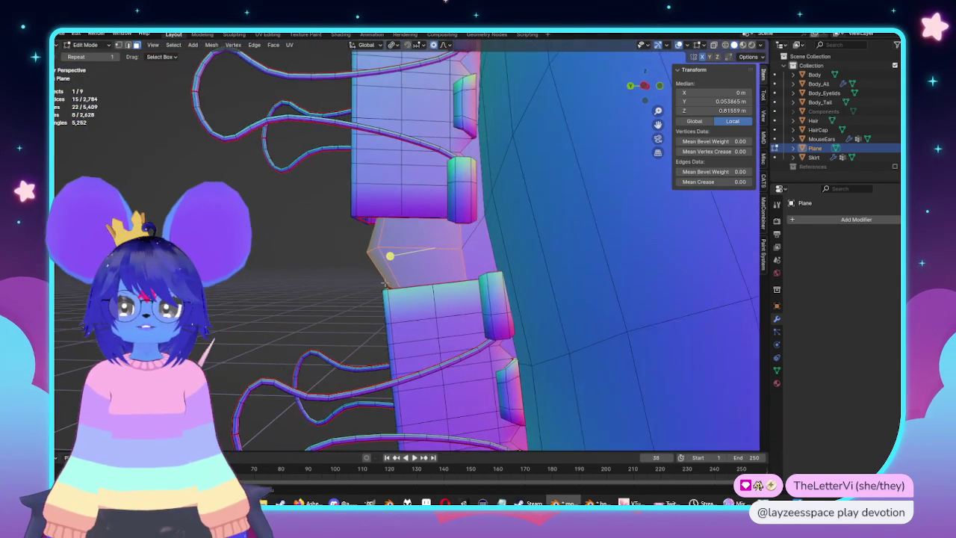
pyautogui.hotkey('alt', 'z')
pyautogui.moveTo(383, 283)
pyautogui.mouseDown(button='middle')
pyautogui.moveTo(519, 327)
pyautogui.moveTo(516, 314)
pyautogui.mouseUp(button='middle')
# Inset the selected patch faces
pyautogui.press('i')
pyautogui.click(526, 323)
pyautogui.scroll(4, 516, 314)
pyautogui.hotkey('alt', 'z')
pyautogui.scroll(-2, 508, 304)
pyautogui.hotkey('alt', 'z')
# Deselect the inner inset face and edge-slide the patch edge, bringing the vertex to Z 0.82103 m
pyautogui.press('c')
pyautogui.moveTo(331, 261); pyautogui.dragTo(379, 250, button='middle')
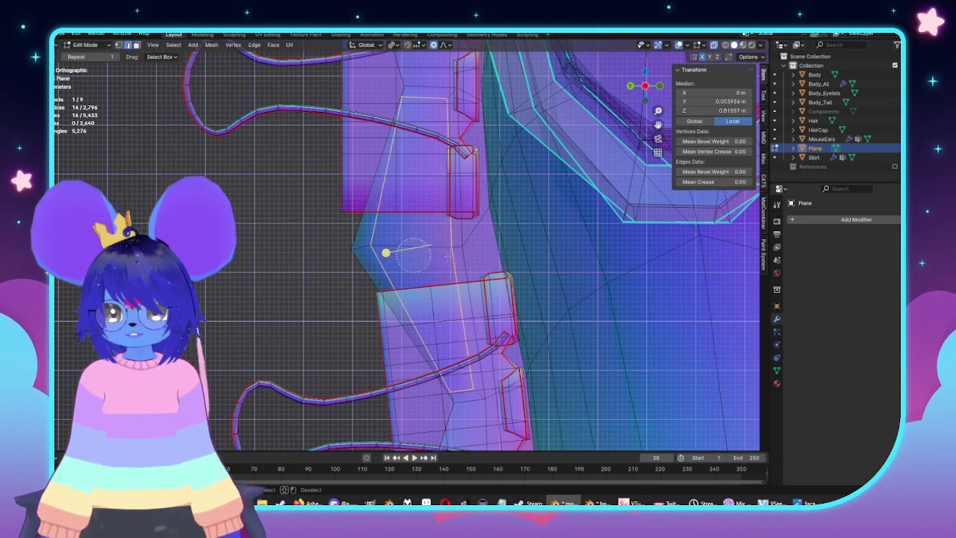
pyautogui.rightClick(341, 252)
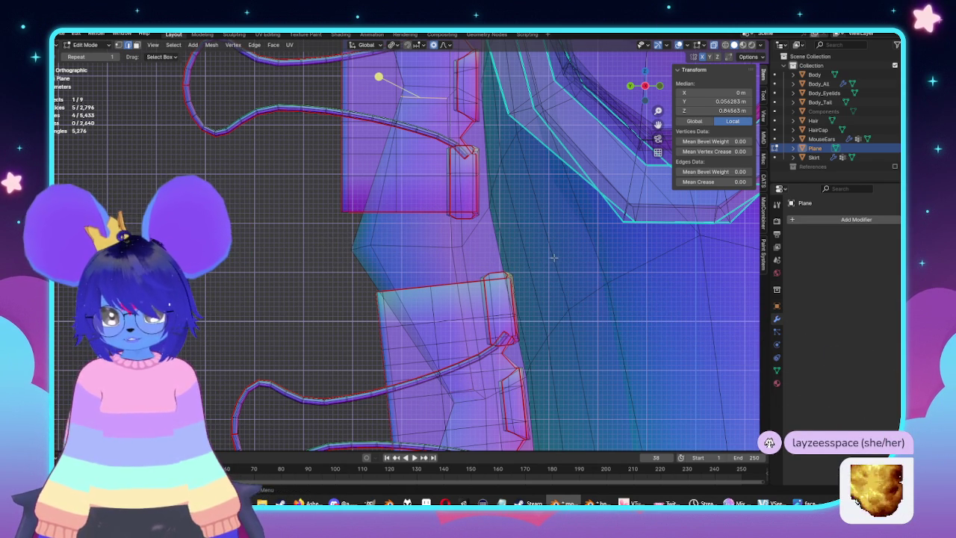
pyautogui.press('g')
pyautogui.press('g')
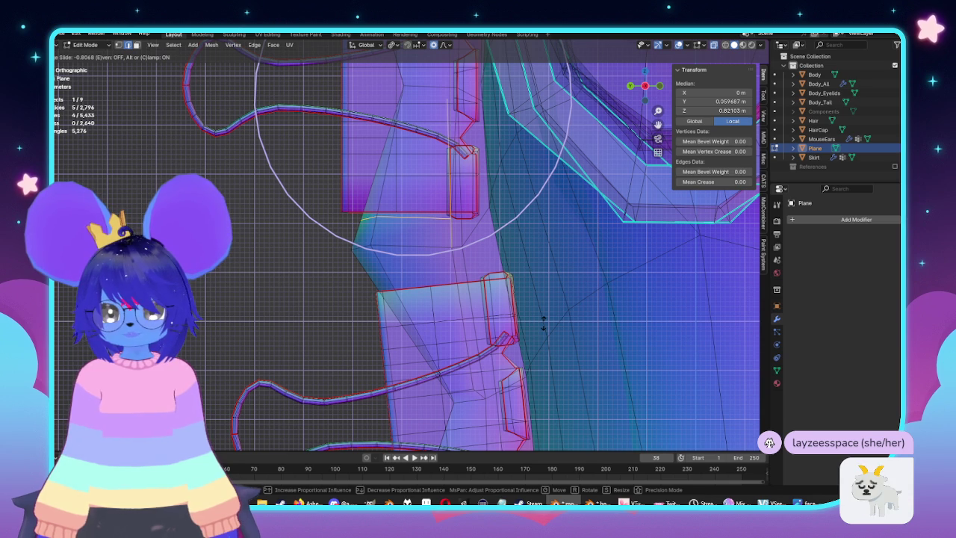
pyautogui.click(543, 323)
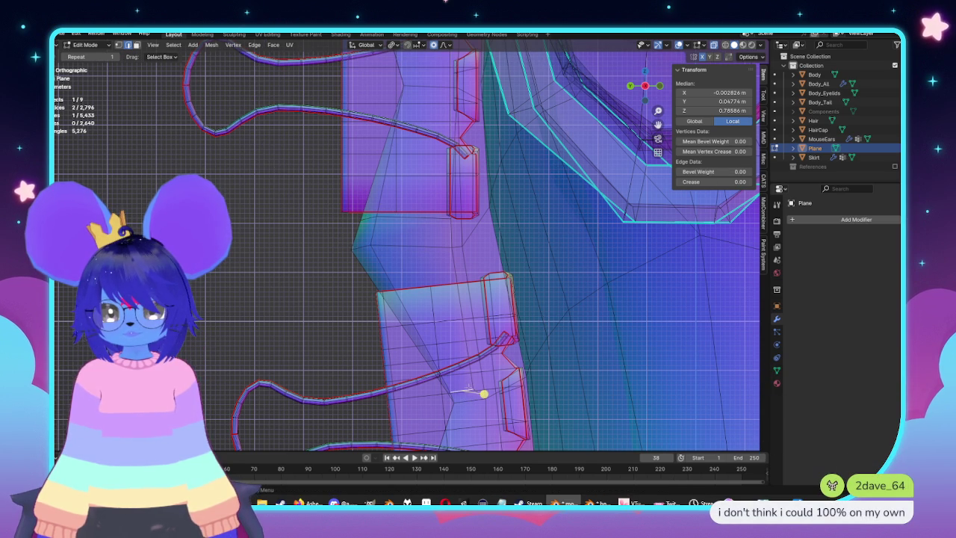
# Edge-slide another edge of the patch into shape
pyautogui.moveTo(472, 388); pyautogui.dragTo(419, 385, button='middle')
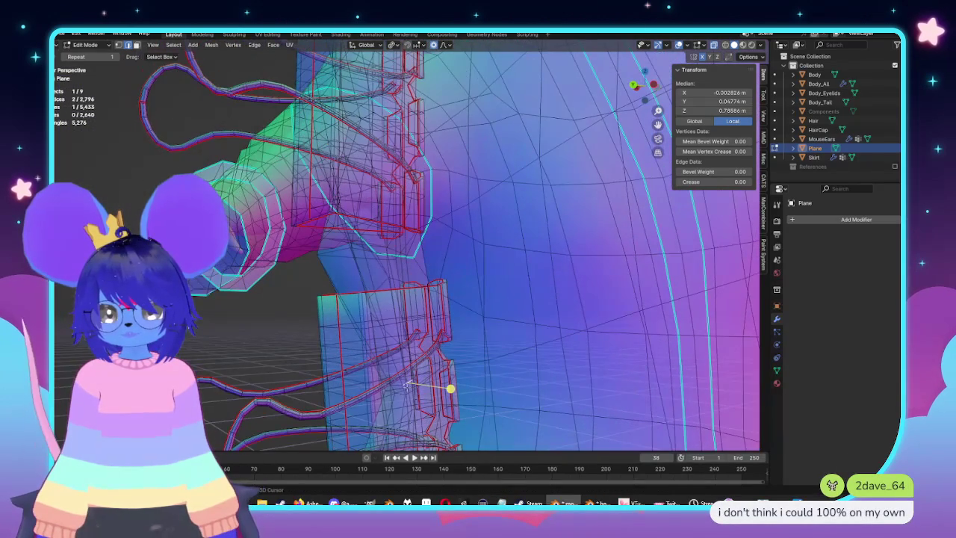
pyautogui.moveTo(408, 384); pyautogui.dragTo(549, 366, button='middle')
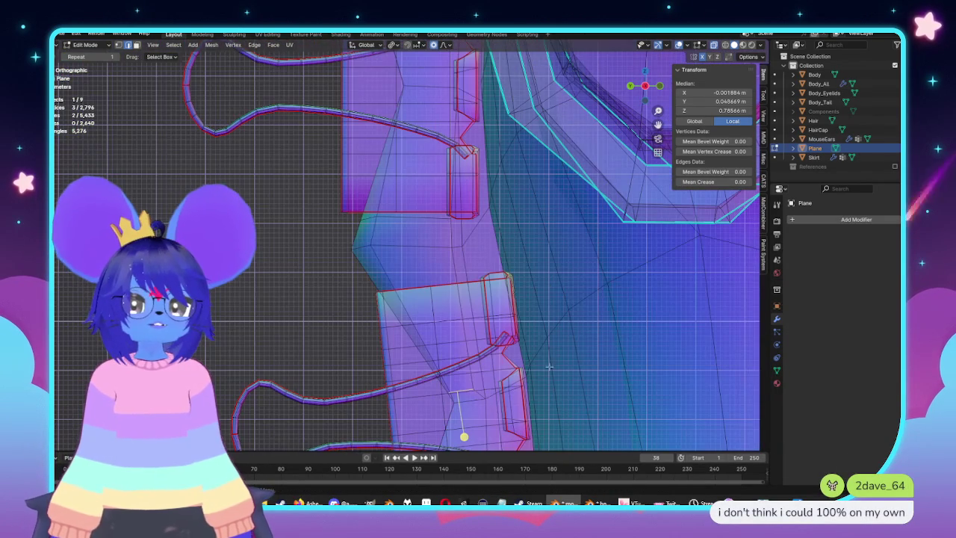
pyautogui.press('g')
pyautogui.press('g')
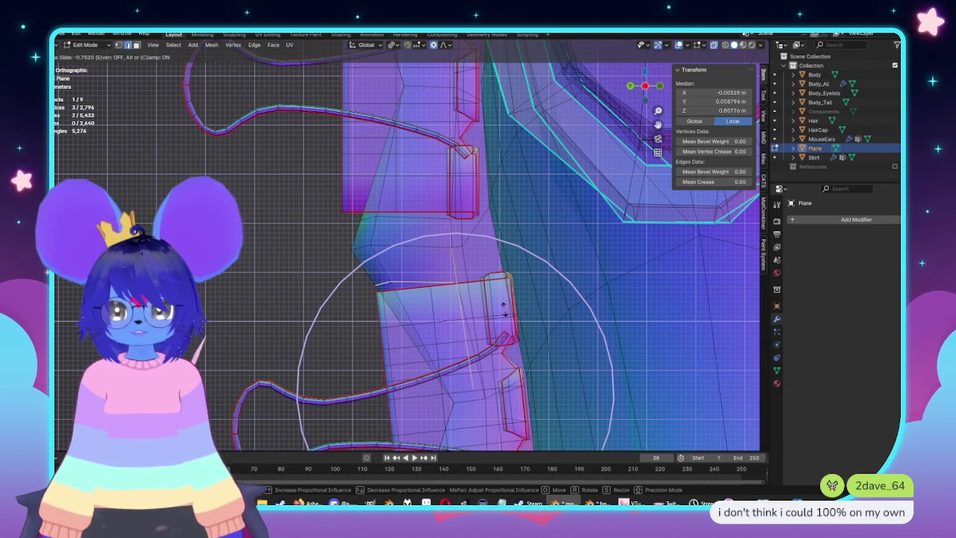
pyautogui.click(399, 316)
# Move a single patch face, then frame it in a straight-on front orthographic view
pyautogui.moveTo(399, 316); pyautogui.dragTo(356, 306, button='middle')
pyautogui.hotkey('alt', 'a')
pyautogui.click(361, 235)
pyautogui.moveTo(361, 236)
pyautogui.keyDown('shift'); pyautogui.mouseDown(button='middle')
pyautogui.moveTo(425, 256)
pyautogui.moveTo(482, 252)
pyautogui.mouseUp(button='middle'); pyautogui.keyUp('shift')
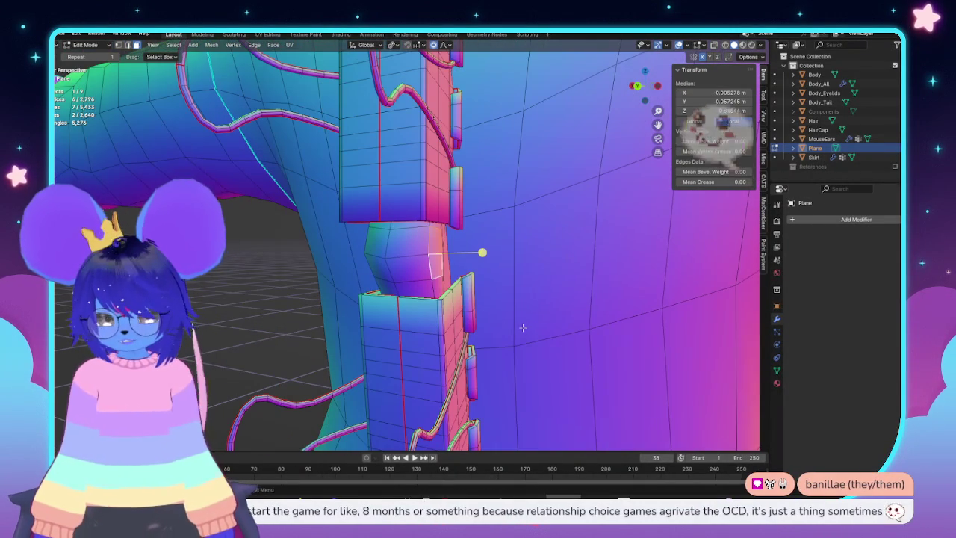
pyautogui.press('g')
pyautogui.click(523, 328)
pyautogui.press('KP_Decimal')
pyautogui.press('KP_5')
pyautogui.moveTo(403, 278)
pyautogui.mouseDown(button='middle')
pyautogui.moveTo(437, 131)
pyautogui.moveTo(484, 216)
pyautogui.moveTo(466, 313)
pyautogui.moveTo(473, 258)
pyautogui.mouseUp(button='middle')
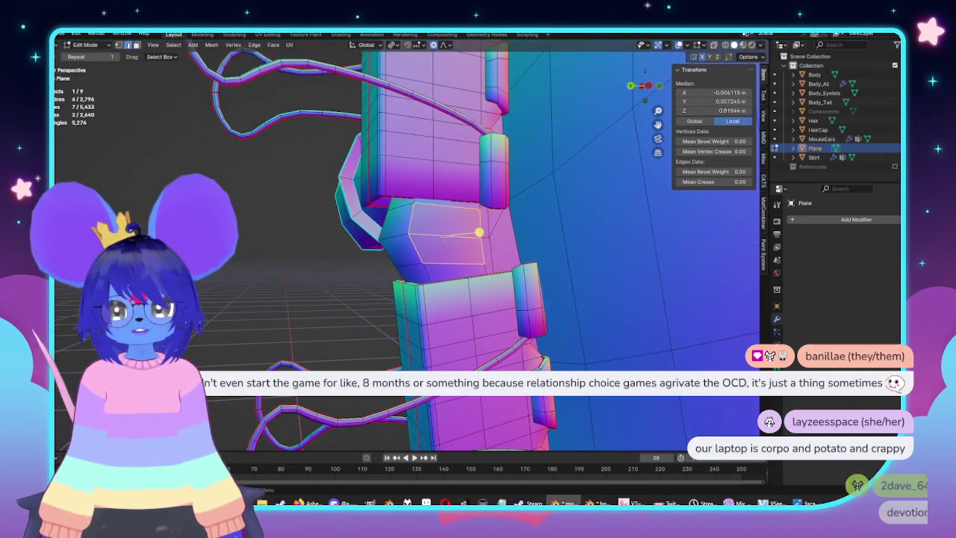
pyautogui.press('KP_1')
# Move the middle connector vertex along X, then nudge it with proportional falloff
pyautogui.press('g')
pyautogui.press('x')
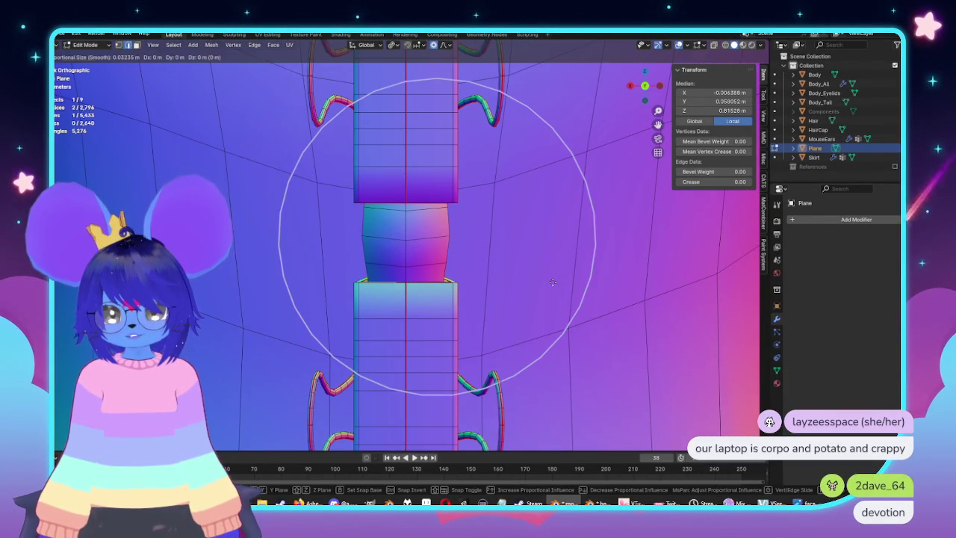
pyautogui.scroll(4, 566, 280)
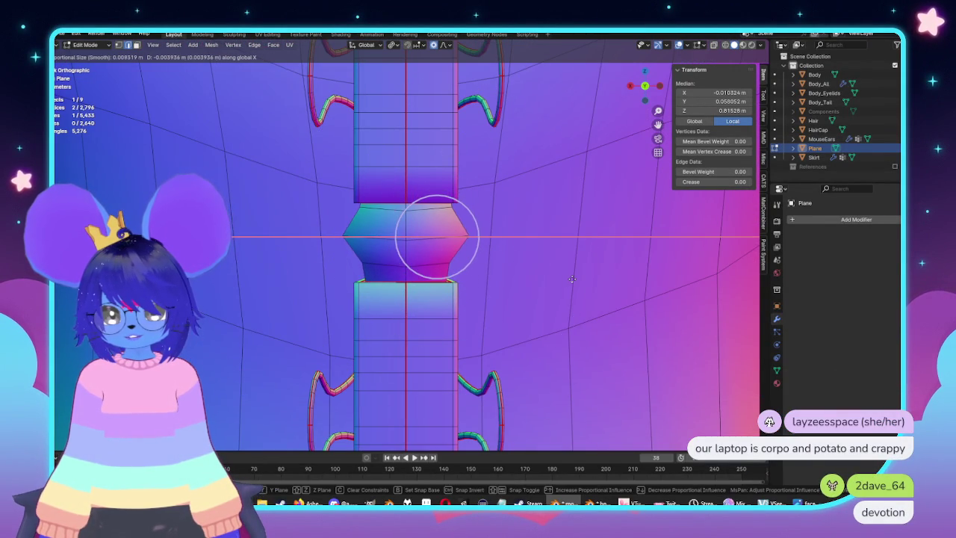
pyautogui.click(499, 239)
pyautogui.press('Tab')
pyautogui.moveTo(499, 239)
pyautogui.mouseDown(button='middle')
pyautogui.moveTo(528, 324)
pyautogui.moveTo(478, 249)
pyautogui.mouseUp(button='middle')
pyautogui.press('Tab')
pyautogui.scroll(2, 506, 249)
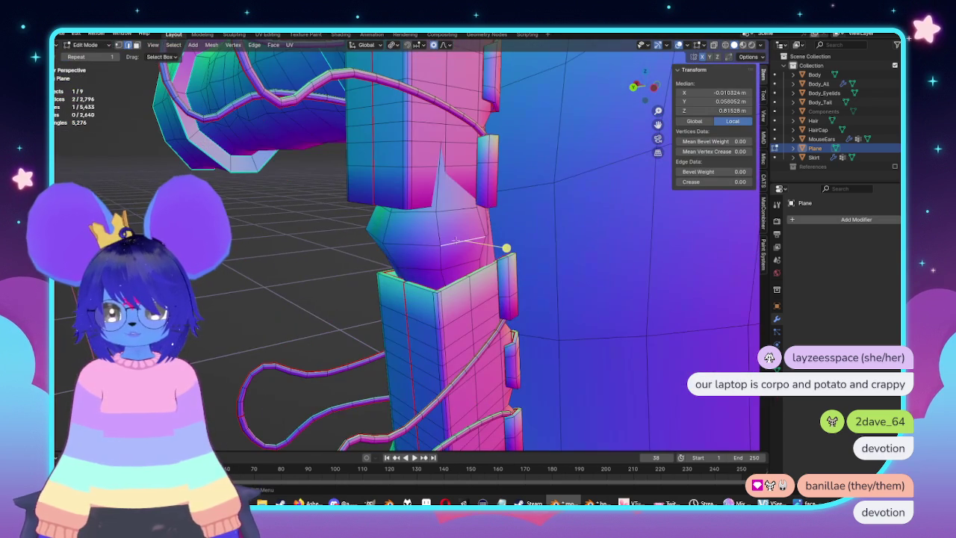
pyautogui.press('g')
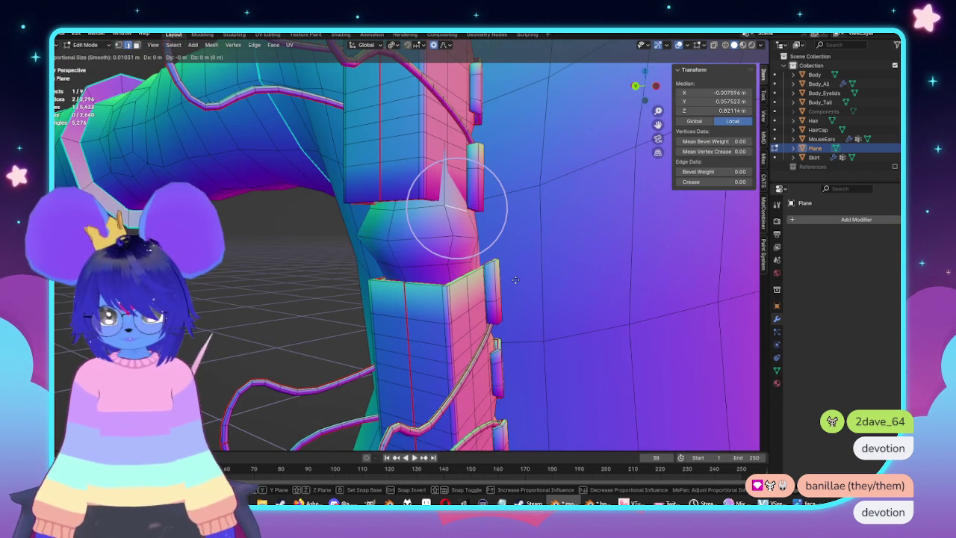
pyautogui.click(513, 281)
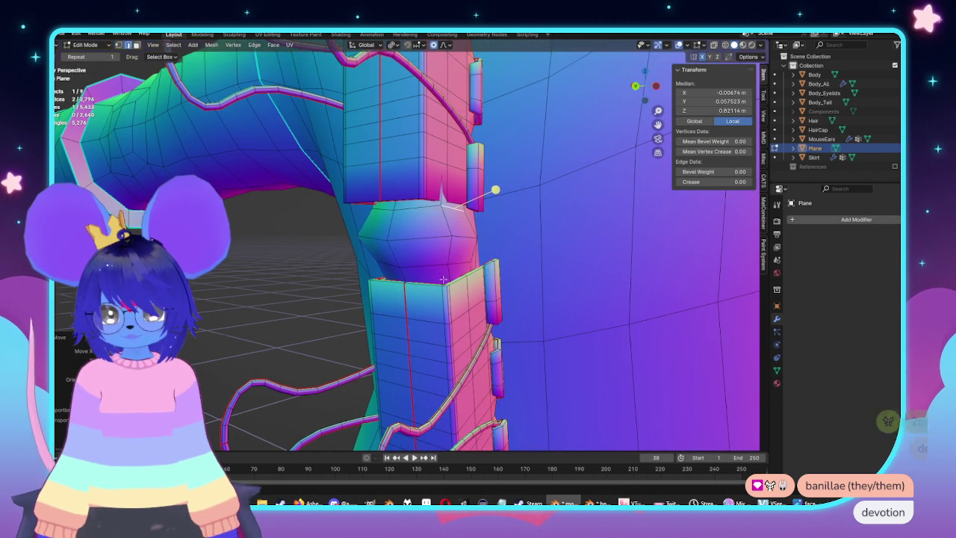
# Select the whole linked connector piece, move it softly into a rounded bulge, and return to Object Mode
pyautogui.press('KP_1')
pyautogui.hotkey('alt', 'z')
pyautogui.hotkey('alt', 'a')
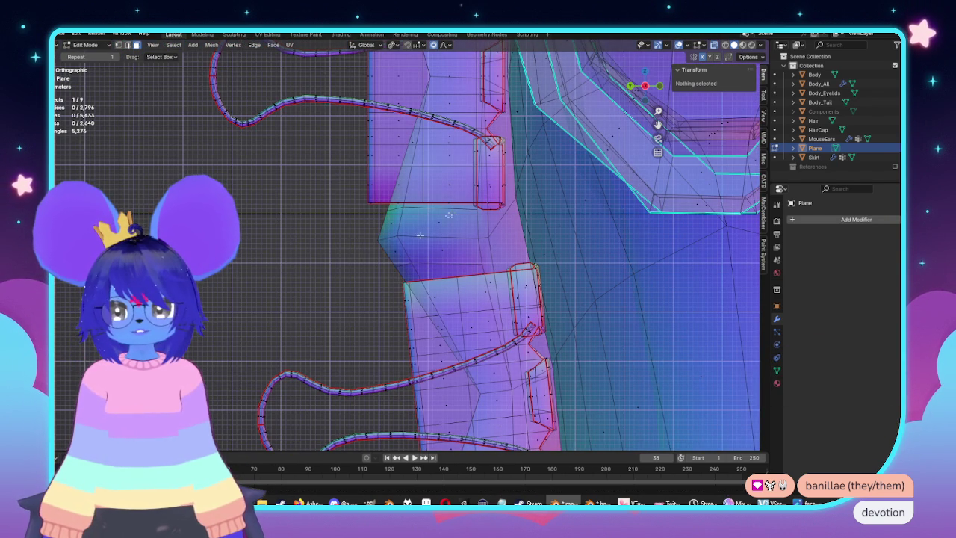
pyautogui.press('l')
pyautogui.press('g')
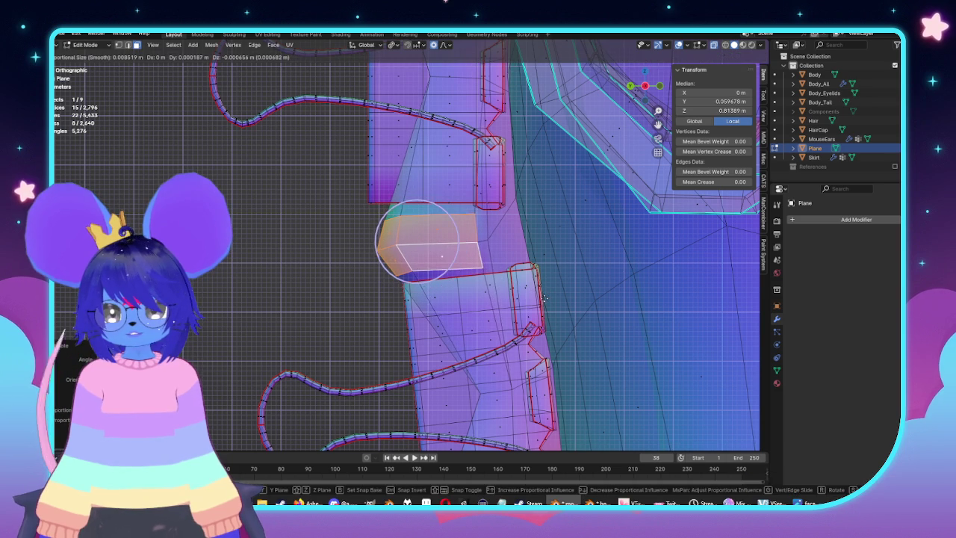
pyautogui.click(543, 297)
pyautogui.press('Tab')
pyautogui.hotkey('alt', 'z')
pyautogui.moveTo(543, 297); pyautogui.dragTo(533, 298, button='middle')
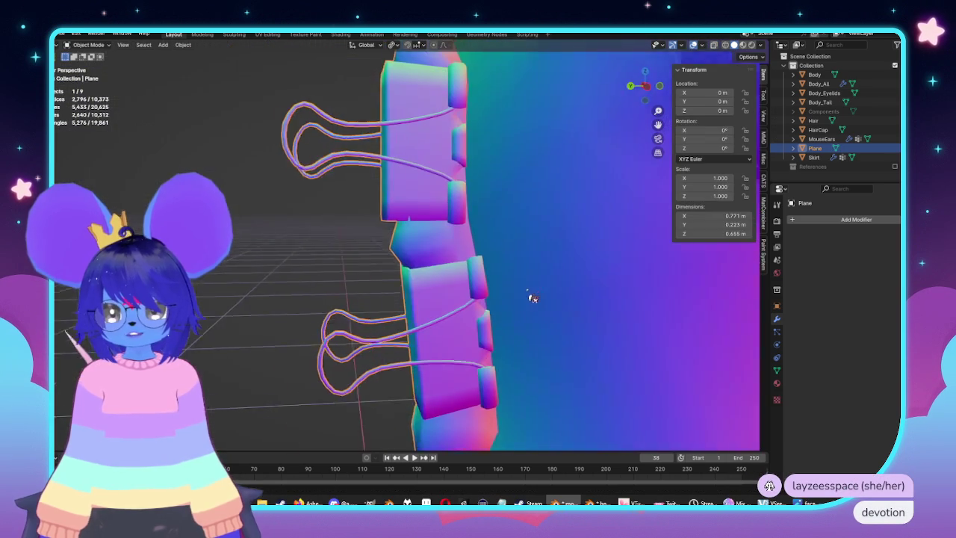
# Inspect the back belt's connector and top end from behind, ending in a straight back view
pyautogui.press('Tab')
pyautogui.press('KP_Decimal')
pyautogui.moveTo(444, 216); pyautogui.dragTo(475, 187, button='middle')
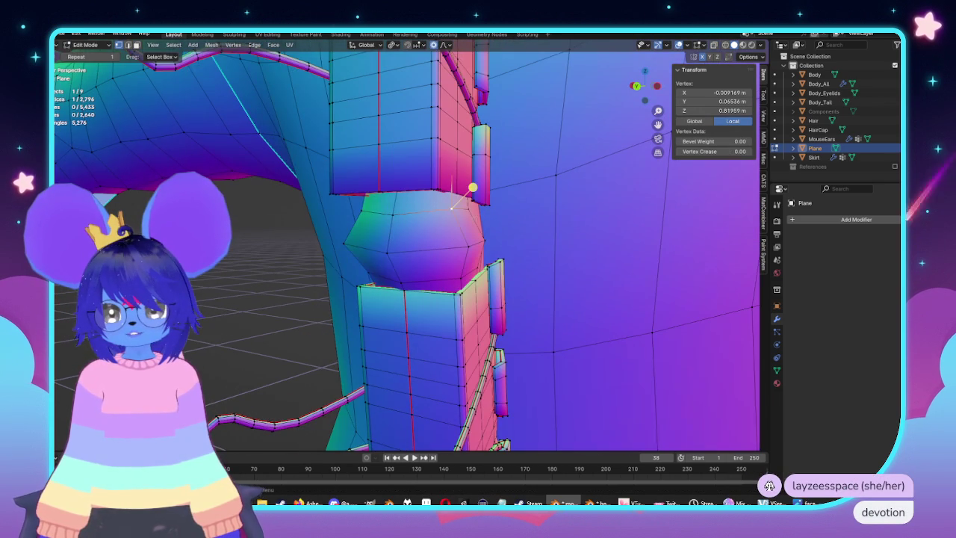
pyautogui.click(508, 183)
pyautogui.scroll(-4, 527, 190)
pyautogui.press('Tab')
pyautogui.moveTo(577, 267); pyautogui.dragTo(486, 302, button='middle')
pyautogui.press('ctrl+KP_1')
pyautogui.scroll(3, 487, 298)
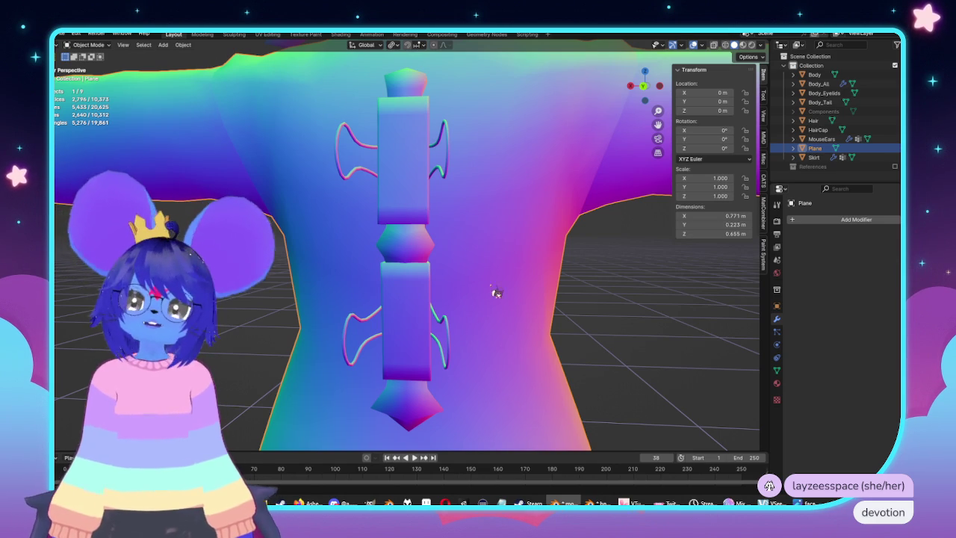
pyautogui.moveTo(491, 326); pyautogui.dragTo(420, 299, button='middle')
pyautogui.moveTo(344, 267); pyautogui.dragTo(456, 157, button='middle')
pyautogui.press('ctrl+KP_1')
# With X-ray on, softly move the belt's top end vertex in the back view
pyautogui.press('Tab')
pyautogui.scroll(3, 478, 224)
pyautogui.scroll(2, 478, 224)
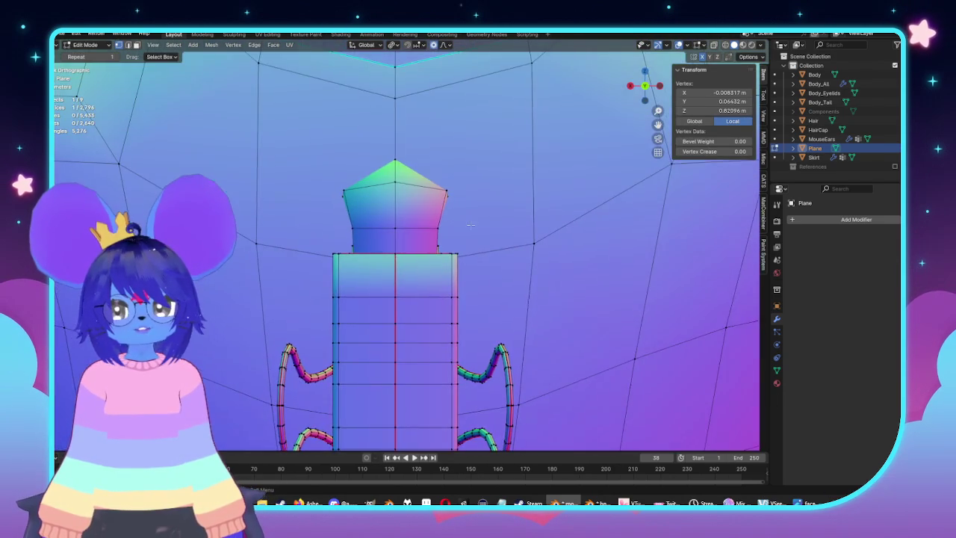
pyautogui.moveTo(477, 224); pyautogui.dragTo(408, 228, button='middle')
pyautogui.hotkey('alt', 'z')
pyautogui.moveTo(476, 229); pyautogui.dragTo(497, 236, button='middle')
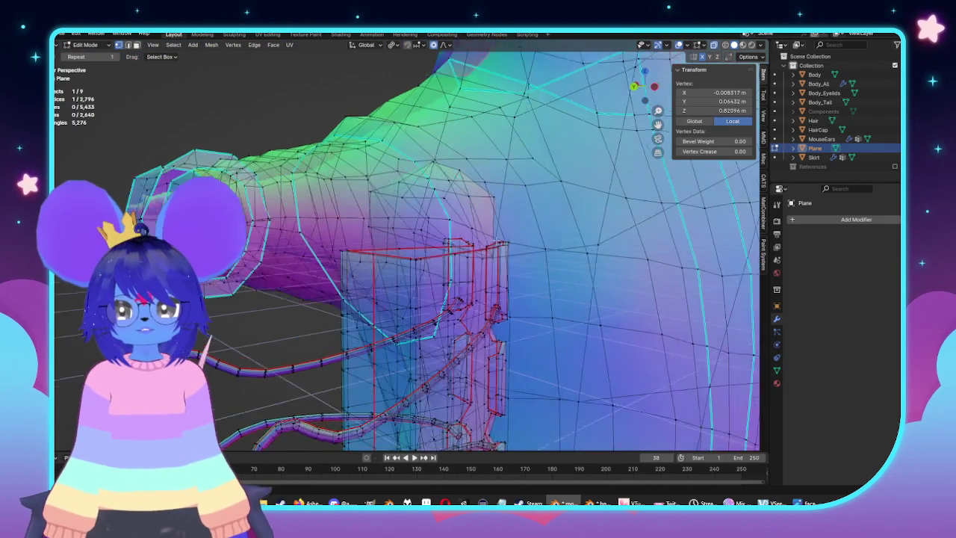
pyautogui.moveTo(517, 271); pyautogui.dragTo(538, 276, button='middle')
pyautogui.press('ctrl+KP_1')
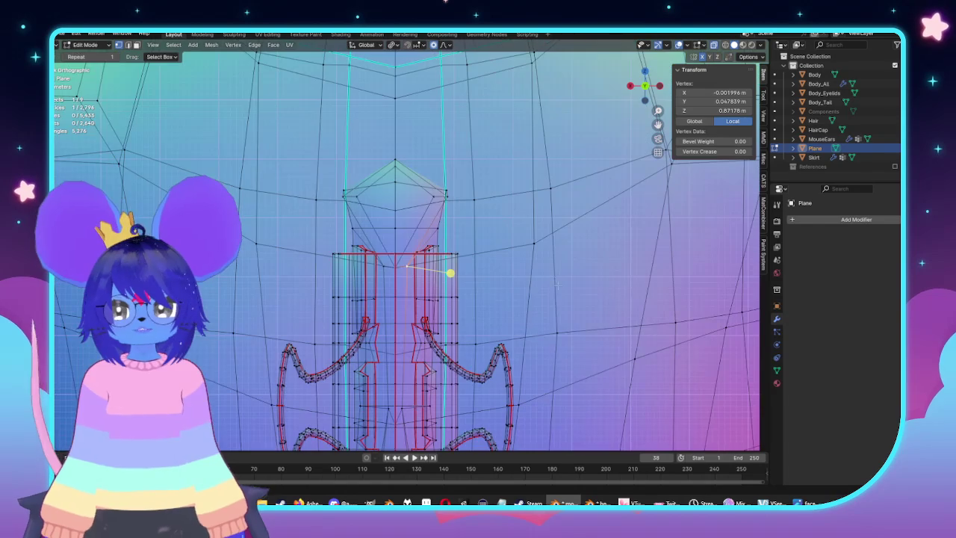
pyautogui.press('g')
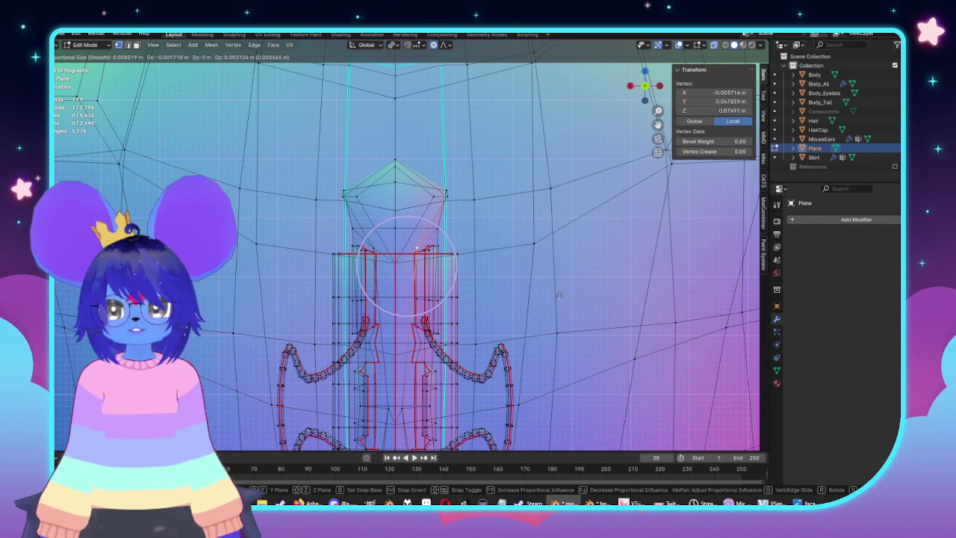
pyautogui.click(557, 294)
pyautogui.hotkey('alt', 'z')
# Pull the top end vertex toward the coat with proportional-editing moves
pyautogui.moveTo(454, 254)
pyautogui.mouseDown(button='middle')
pyautogui.moveTo(540, 252)
pyautogui.moveTo(529, 251)
pyautogui.moveTo(535, 290)
pyautogui.mouseUp(button='middle')
pyautogui.hotkey('alt', 'z')
pyautogui.press('g')
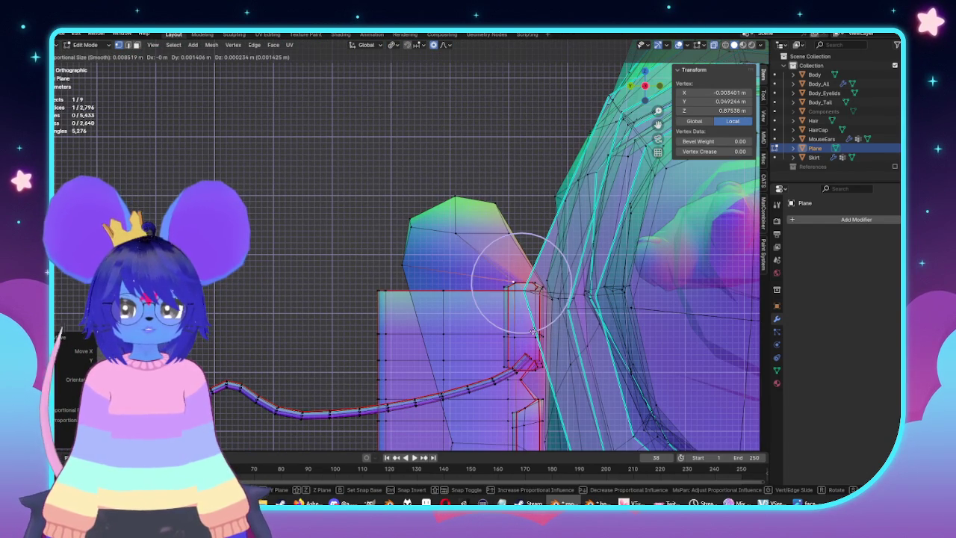
pyautogui.click(523, 331)
pyautogui.press('KP_1')
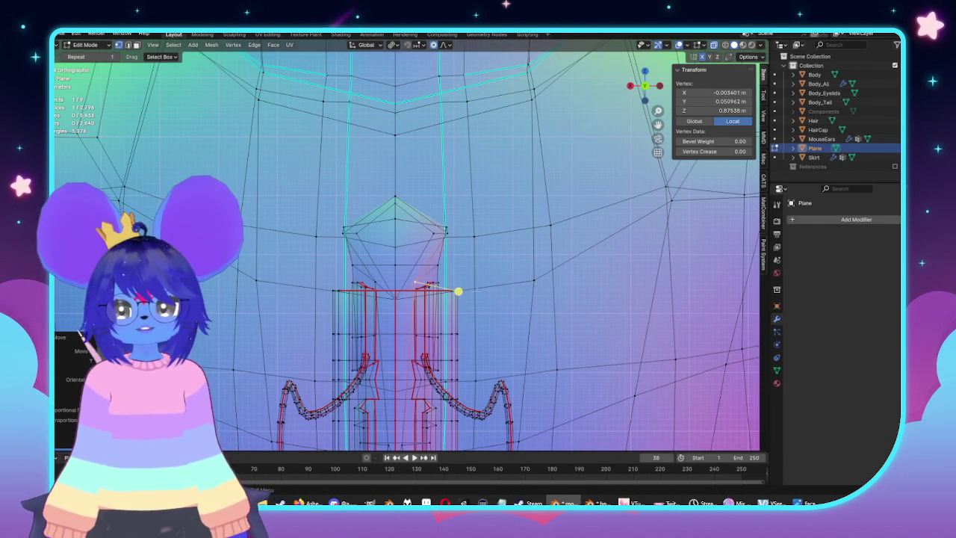
pyautogui.hotkey('alt', 'z')
pyautogui.moveTo(490, 293)
pyautogui.mouseDown(button='middle')
pyautogui.moveTo(497, 273)
pyautogui.moveTo(526, 274)
pyautogui.moveTo(446, 274)
pyautogui.mouseUp(button='middle')
pyautogui.press('g')
pyautogui.click(536, 266)
# Shift the top vertex sideways along X, then soft-move it in side view
pyautogui.press('g')
pyautogui.press('x')
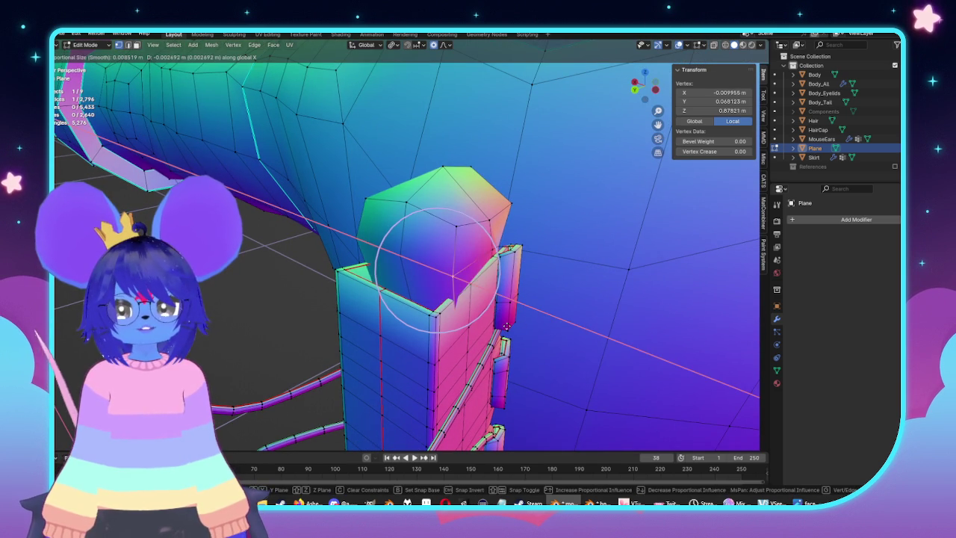
pyautogui.click(447, 275)
pyautogui.moveTo(447, 275); pyautogui.dragTo(424, 290, button='middle')
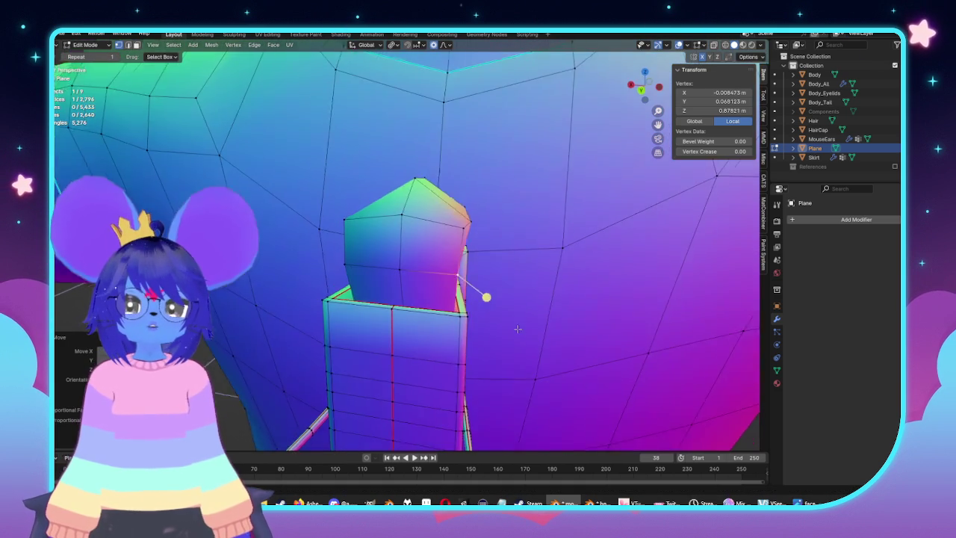
pyautogui.press('KP_3')
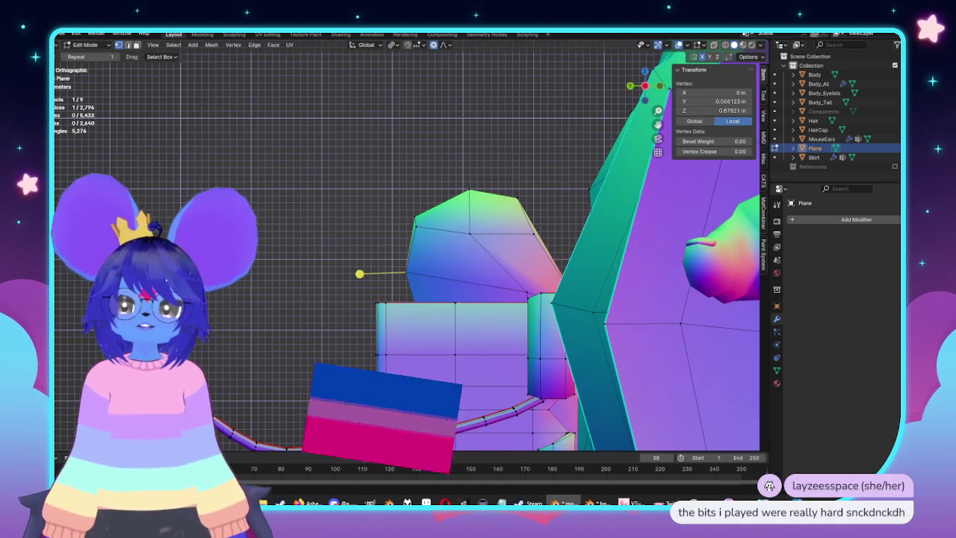
pyautogui.press('g')
pyautogui.click(525, 299)
# Box-select the top cap, shift it up and back, and scale it slightly
pyautogui.hotkey('alt', 'z')
pyautogui.moveTo(309, 117)
pyautogui.mouseDown()
pyautogui.moveTo(533, 277)
pyautogui.moveTo(550, 302)
pyautogui.mouseUp()
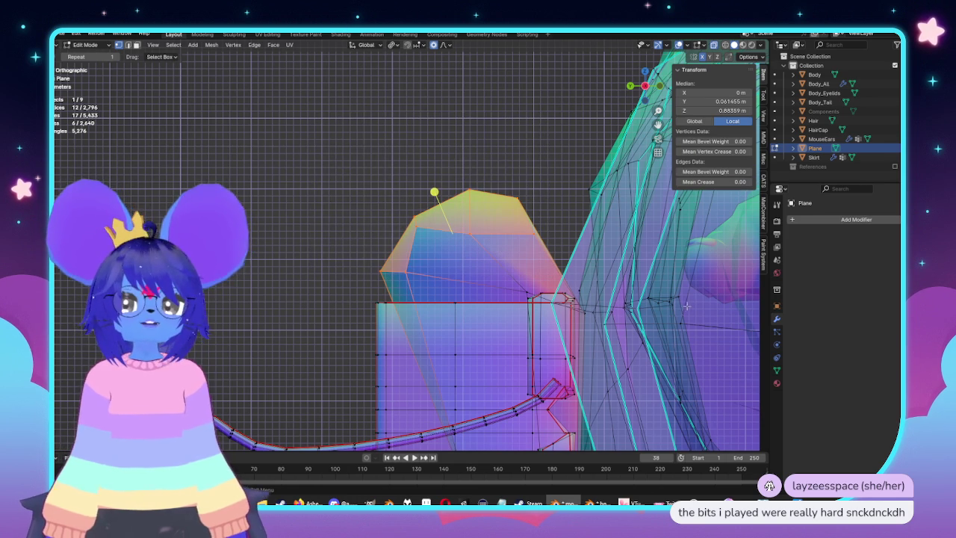
pyautogui.press('g')
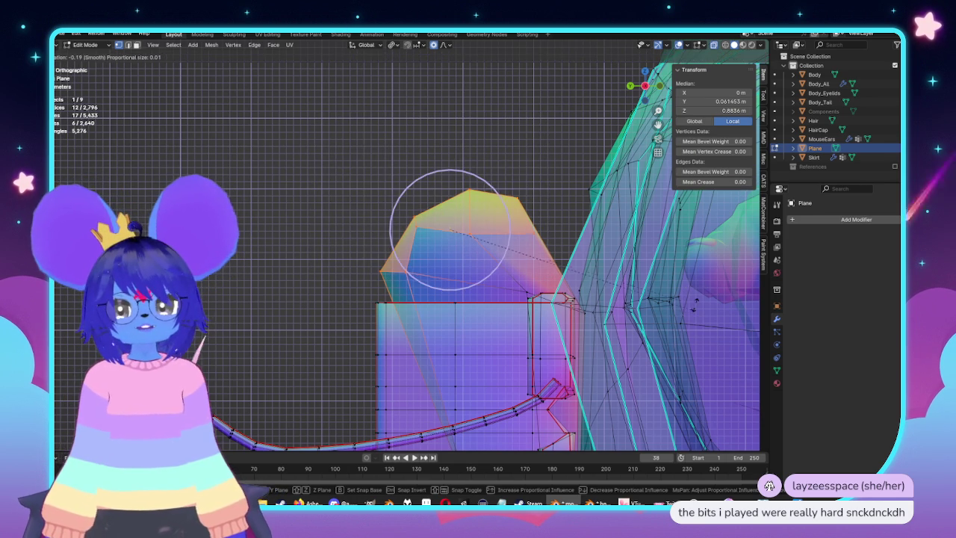
pyautogui.click(686, 290)
pyautogui.press('s')
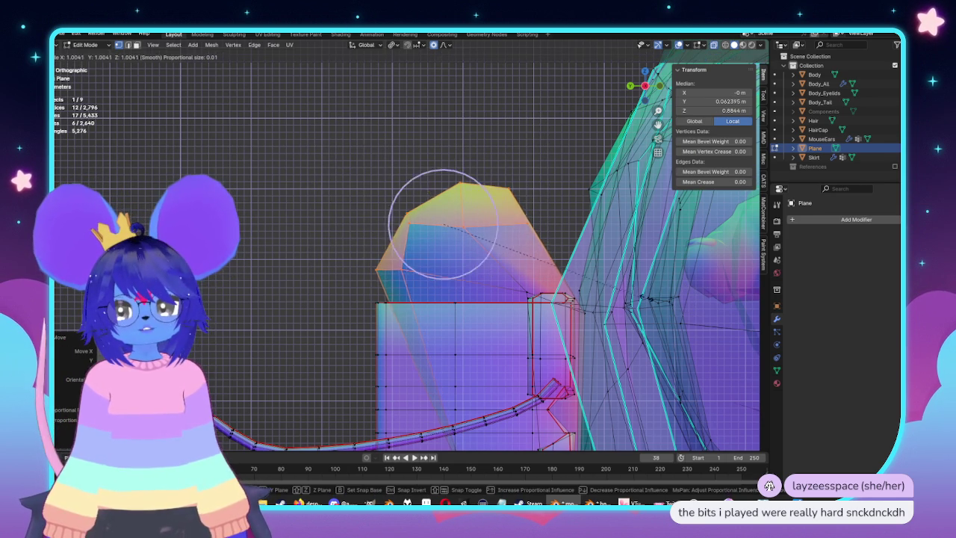
pyautogui.click(567, 267)
pyautogui.moveTo(568, 268)
pyautogui.mouseDown(button='middle')
pyautogui.moveTo(463, 319)
pyautogui.moveTo(478, 358)
pyautogui.moveTo(433, 241)
pyautogui.moveTo(452, 325)
pyautogui.moveTo(450, 258)
pyautogui.moveTo(373, 224)
pyautogui.moveTo(283, 287)
pyautogui.mouseUp(button='middle')
pyautogui.press('Tab')
pyautogui.press('Tab')
pyautogui.scroll(-5, 283, 287)
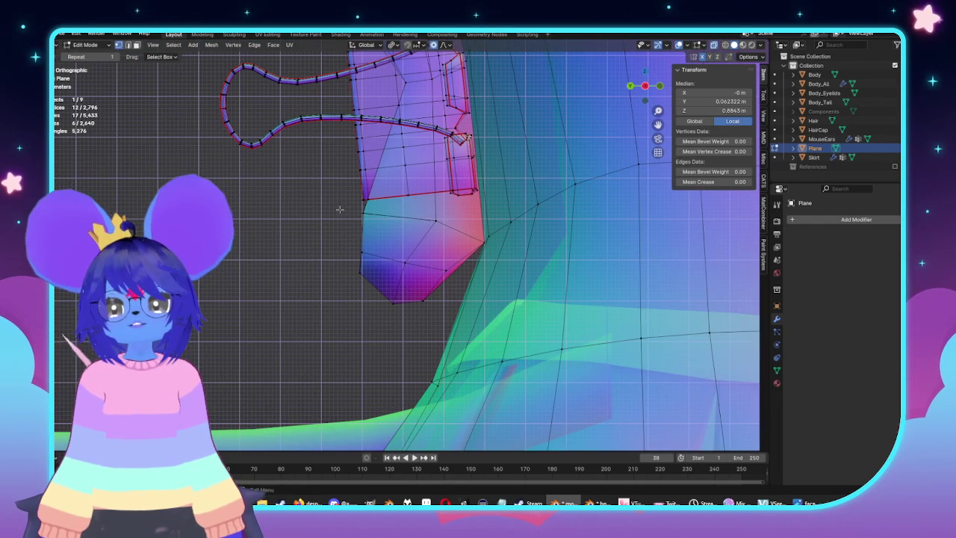
# Widen the belt's pointed bottom end piece by scaling it along X
pyautogui.moveTo(449, 307); pyautogui.dragTo(450, 307)
pyautogui.press('ctrl+KP_1')
pyautogui.press('KP_Decimal')
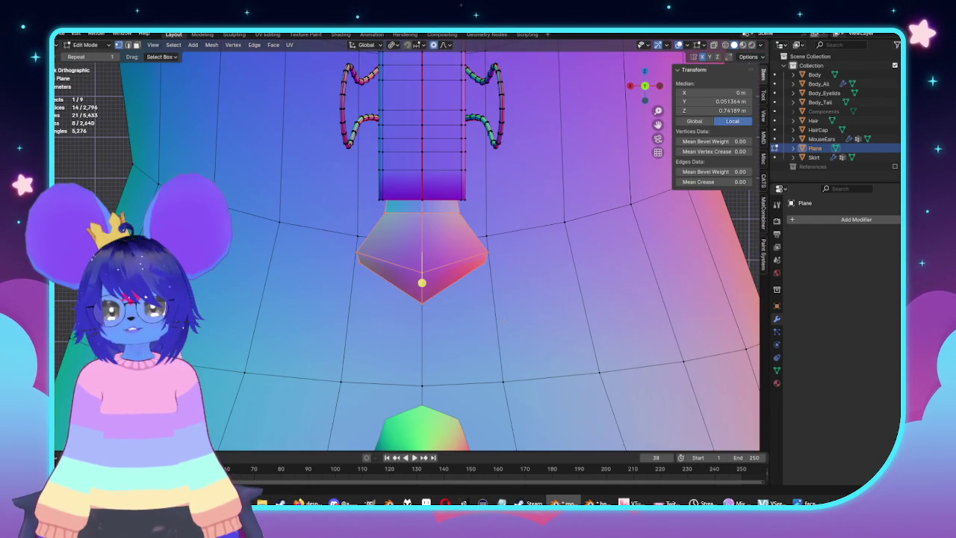
pyautogui.press('s')
pyautogui.press('x')
pyautogui.click(549, 317)
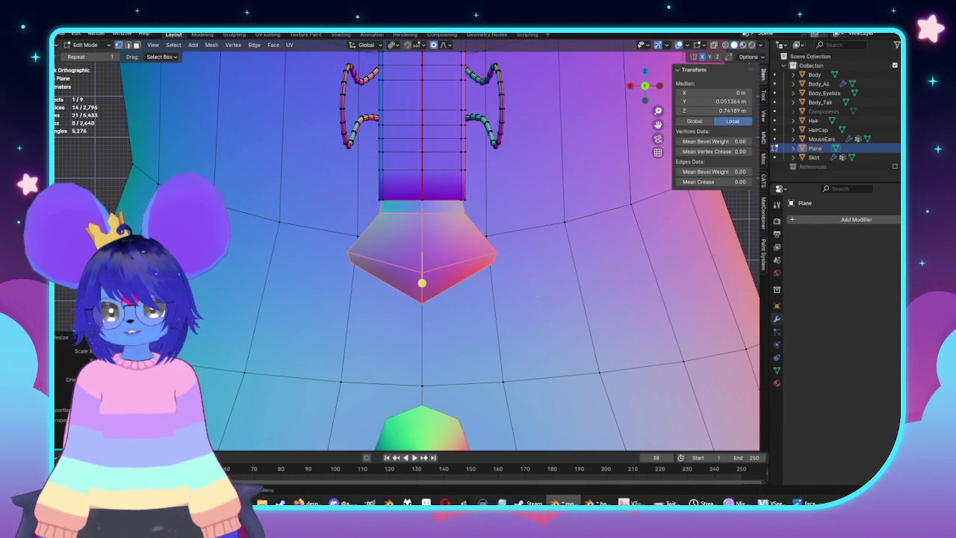
# Nudge the bottom tip edge and slide its corner vertex along the edge
pyautogui.click(490, 284)
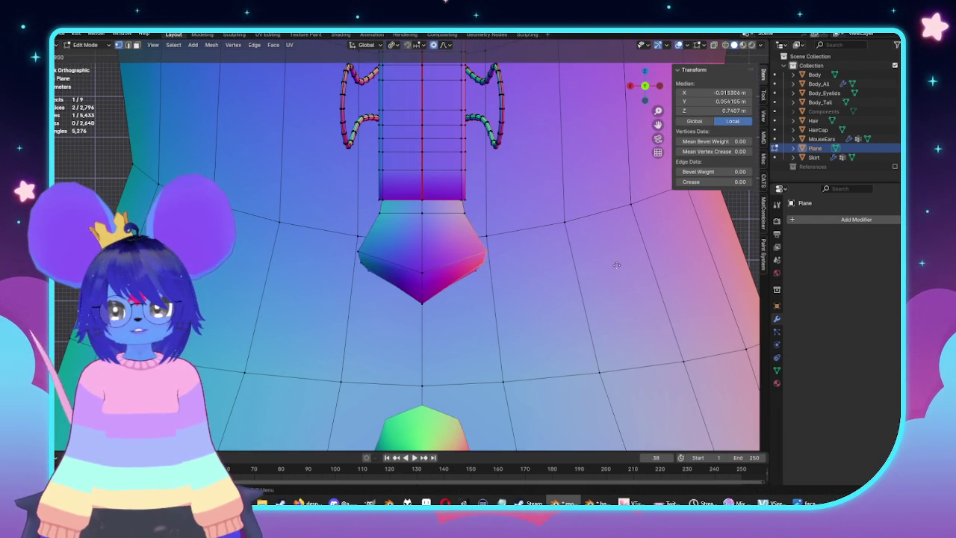
pyautogui.click(523, 267)
pyautogui.moveTo(521, 267)
pyautogui.mouseDown(button='middle')
pyautogui.moveTo(479, 272)
pyautogui.moveTo(519, 270)
pyautogui.mouseUp(button='middle')
pyautogui.click(437, 268)
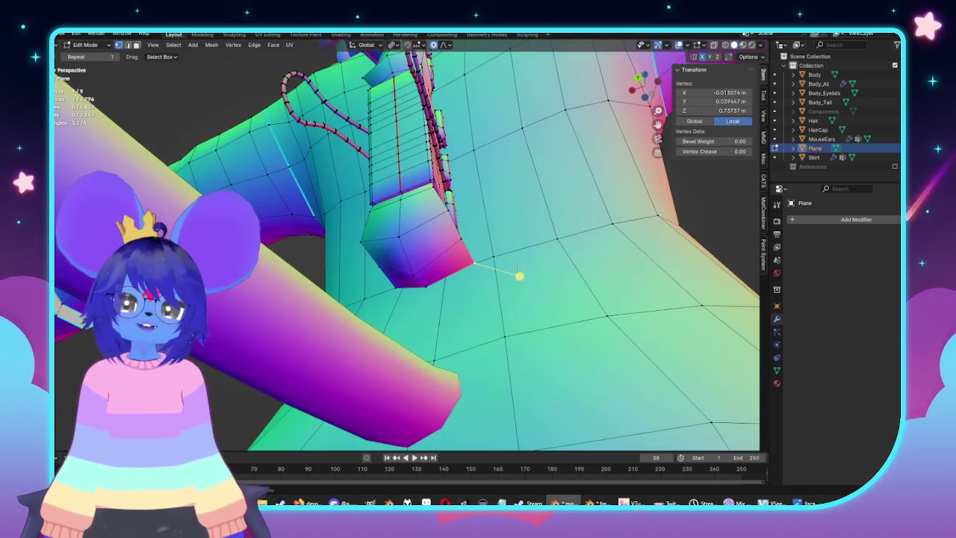
pyautogui.moveTo(518, 273); pyautogui.dragTo(527, 265, button='middle')
pyautogui.hotkey('shift', 'v')
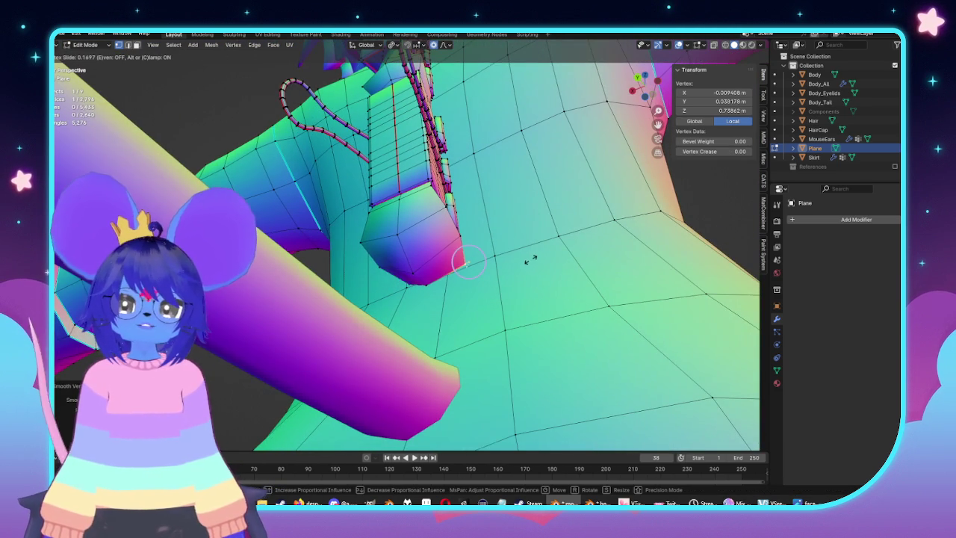
pyautogui.click(533, 260)
pyautogui.moveTo(532, 260)
pyautogui.mouseDown(button='middle')
pyautogui.moveTo(471, 296)
pyautogui.moveTo(493, 302)
pyautogui.mouseUp(button='middle')
pyautogui.scroll(2, 468, 302)
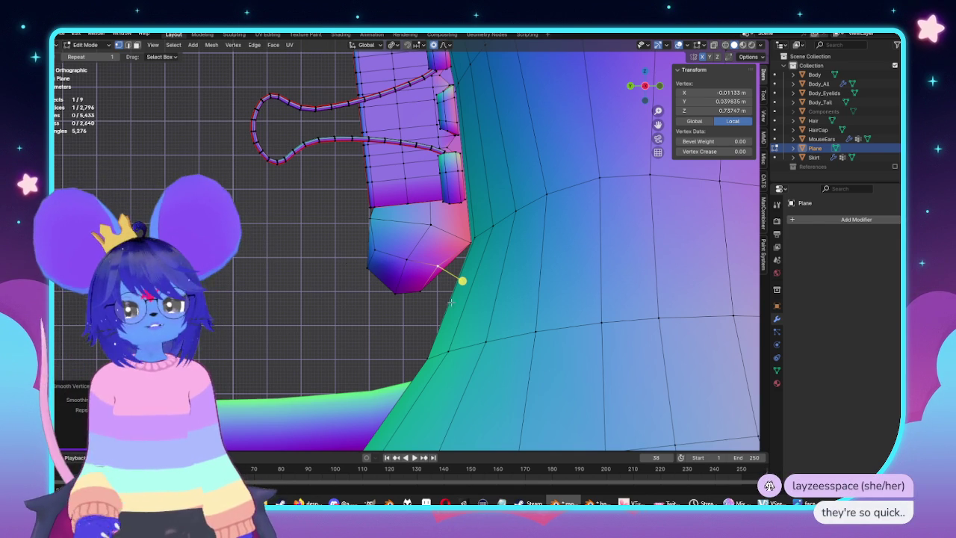
# Review the belt, then finish moving the vertex near the side straps
pyautogui.scroll(-3, 421, 264)
pyautogui.scroll(-3, 474, 304)
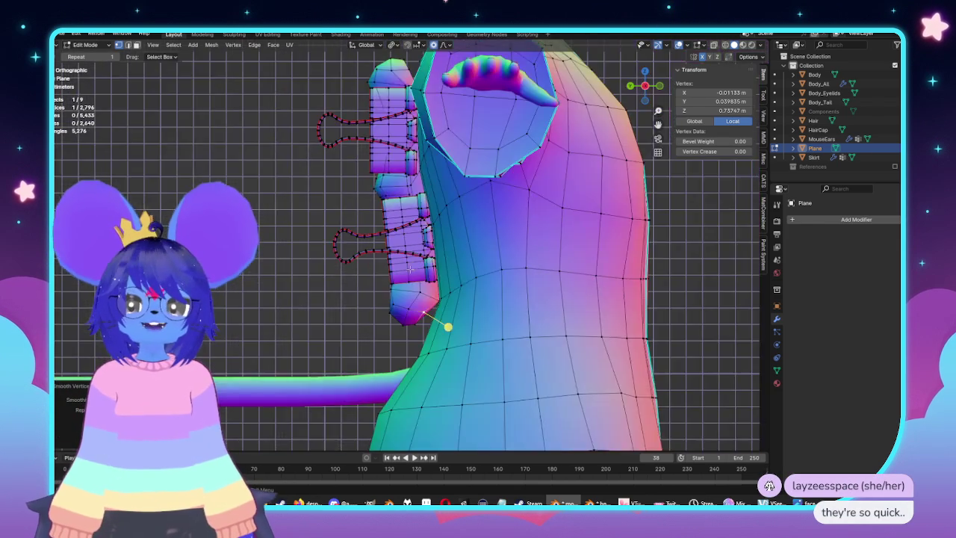
pyautogui.press('Tab')
pyautogui.moveTo(448, 326); pyautogui.dragTo(497, 215, button='middle')
pyautogui.press('Tab')
pyautogui.moveTo(478, 334); pyautogui.dragTo(466, 433, button='middle')
pyautogui.scroll(3, 372, 225)
pyautogui.moveTo(372, 224); pyautogui.dragTo(398, 243, button='middle')
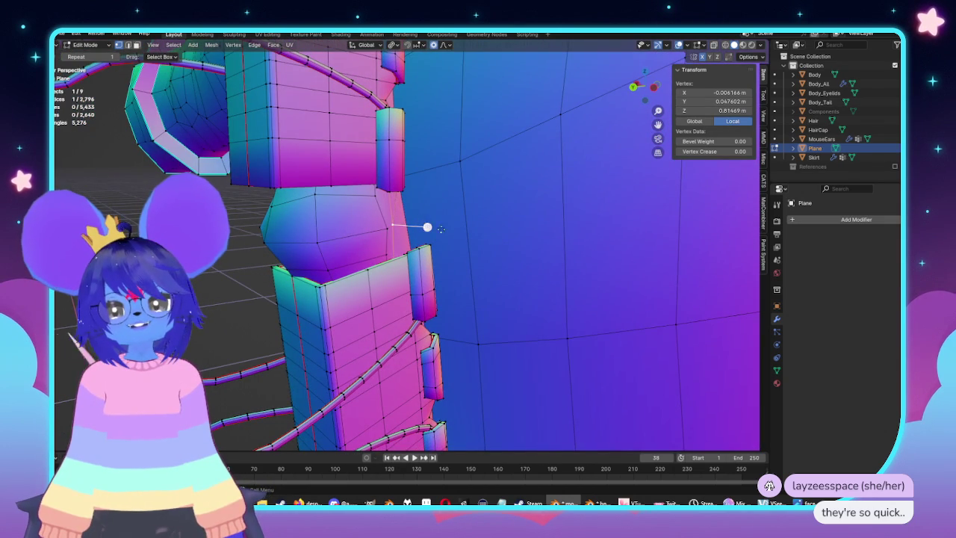
pyautogui.click(427, 226)
# Check the whole torso and save the scene to mouse.blend
pyautogui.press('Tab')
pyautogui.moveTo(541, 242); pyautogui.dragTo(466, 274, button='middle')
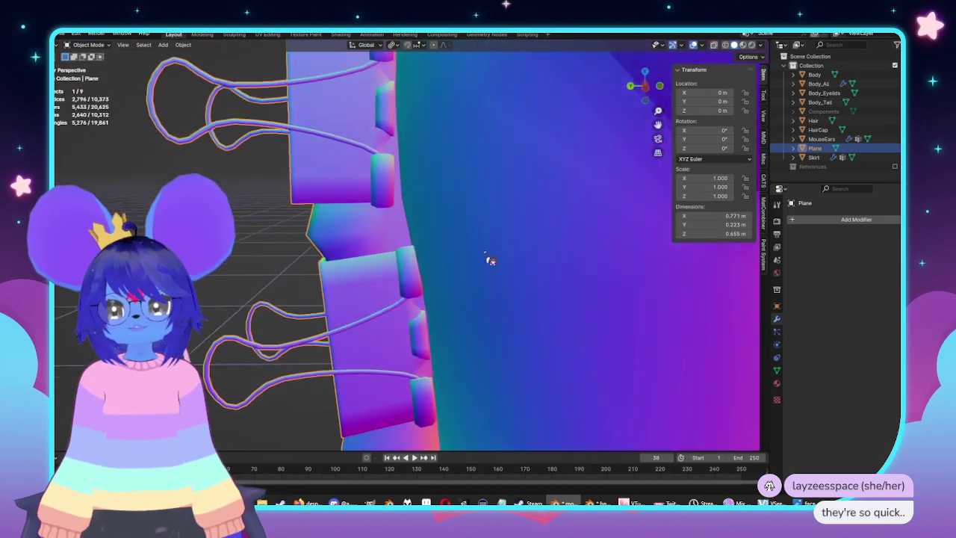
pyautogui.scroll(-3, 486, 260)
pyautogui.scroll(-2, 458, 261)
pyautogui.scroll(2, 457, 262)
pyautogui.moveTo(457, 261)
pyautogui.mouseDown(button='middle')
pyautogui.moveTo(449, 259)
pyautogui.moveTo(547, 257)
pyautogui.moveTo(495, 284)
pyautogui.moveTo(320, 256)
pyautogui.moveTo(420, 180)
pyautogui.mouseUp(button='middle')
pyautogui.hotkey('ctrl', 's')
pyautogui.scroll(-3, 504, 265)
pyautogui.press('Tab')
# Select the shoulder-edge vertices in side view and soft-move them to round the shoulder
pyautogui.scroll(5, 420, 180)
pyautogui.moveTo(374, 231)
pyautogui.mouseDown(button='middle')
pyautogui.moveTo(448, 231)
pyautogui.moveTo(500, 252)
pyautogui.moveTo(418, 239)
pyautogui.mouseUp(button='middle')
pyautogui.scroll(3, 500, 252)
pyautogui.moveTo(409, 249); pyautogui.dragTo(355, 224)
pyautogui.press('KP_Decimal')
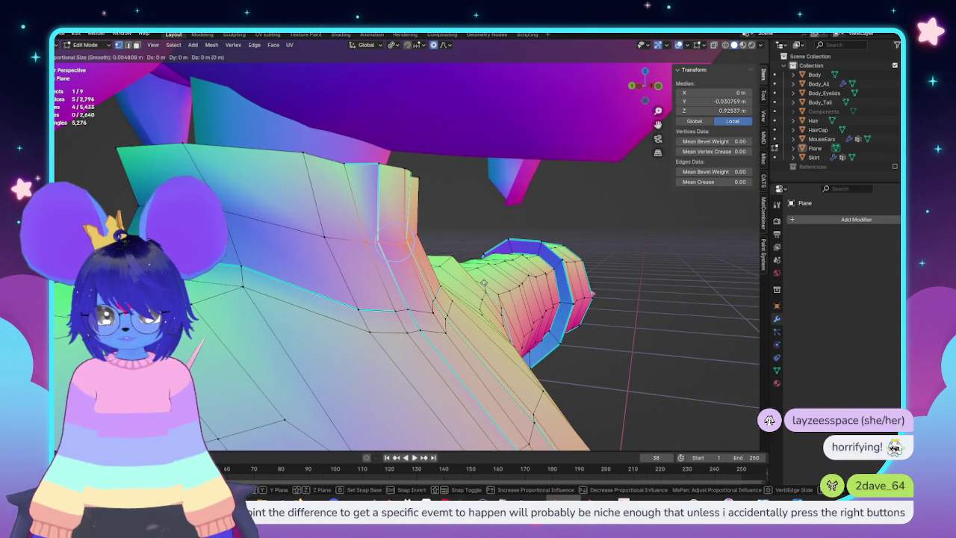
pyautogui.press('KP_5')
pyautogui.press('ctrl+KP_3')
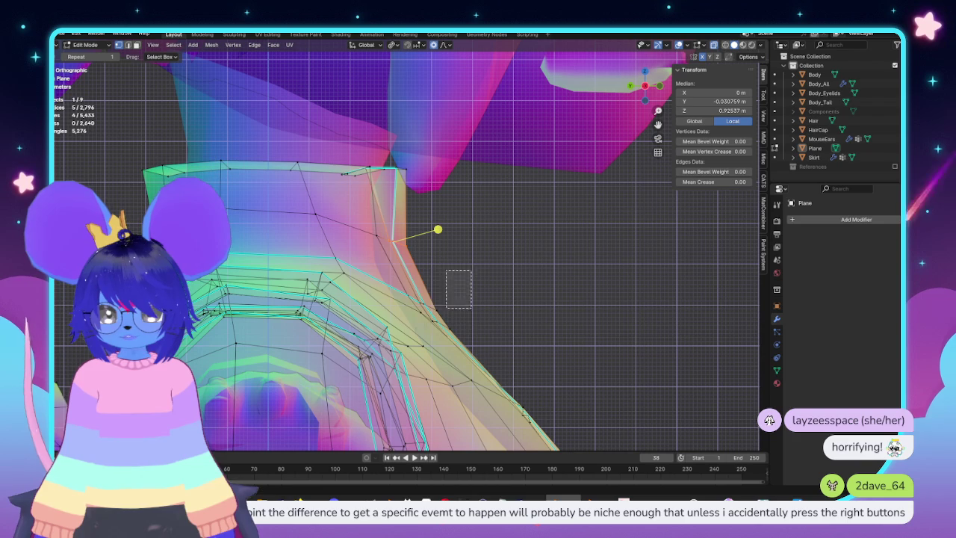
pyautogui.moveTo(446, 307); pyautogui.dragTo(415, 323)
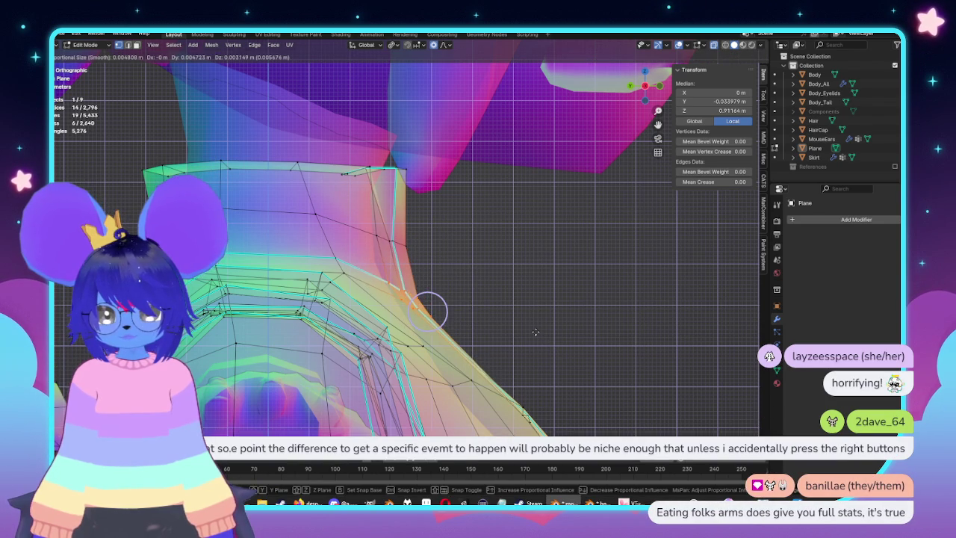
pyautogui.moveTo(554, 345); pyautogui.dragTo(491, 279, button='middle')
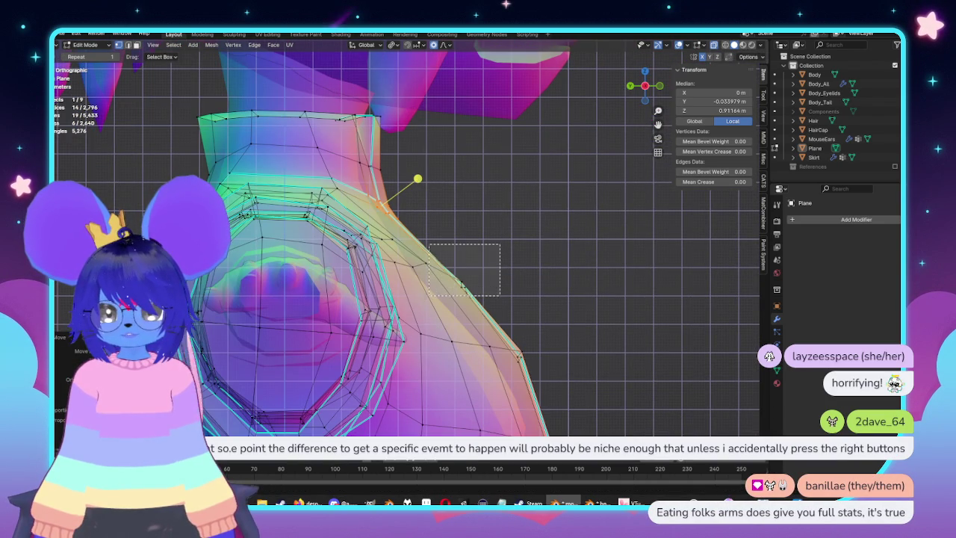
pyautogui.moveTo(429, 244); pyautogui.dragTo(500, 295)
pyautogui.press('g')
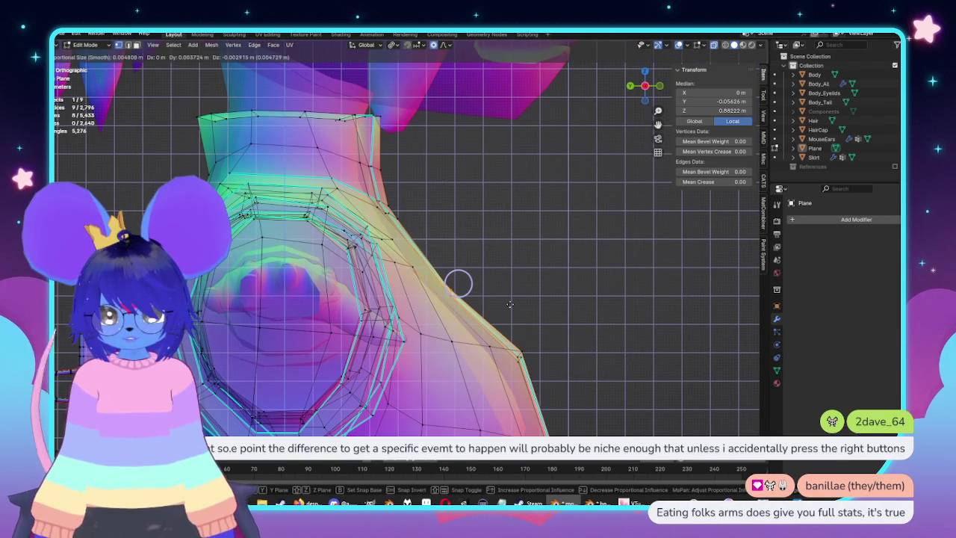
pyautogui.click(509, 304)
# Move the upper side edge vertices into a smoother outline
pyautogui.moveTo(509, 304); pyautogui.dragTo(446, 300, button='middle')
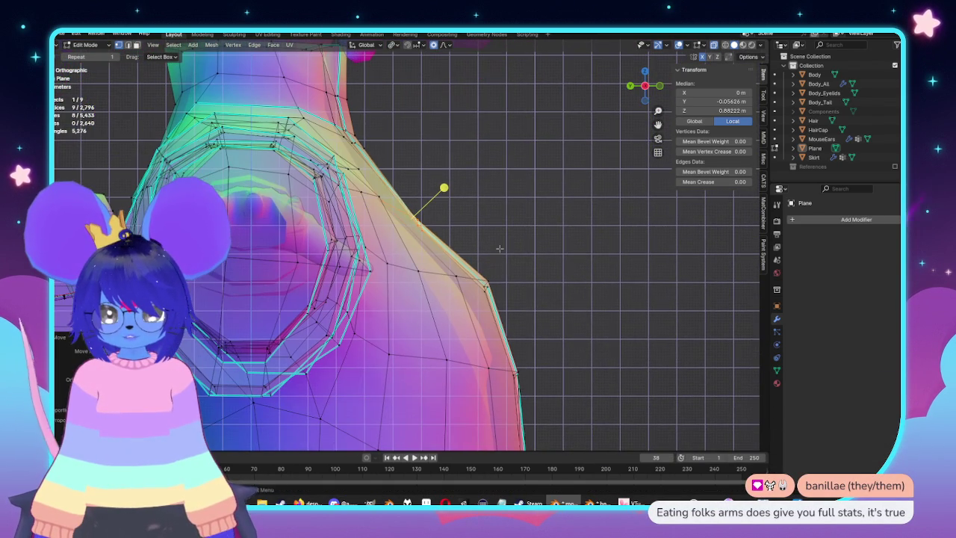
pyautogui.press('g')
pyautogui.click(523, 303)
pyautogui.moveTo(523, 303); pyautogui.dragTo(550, 233, button='middle')
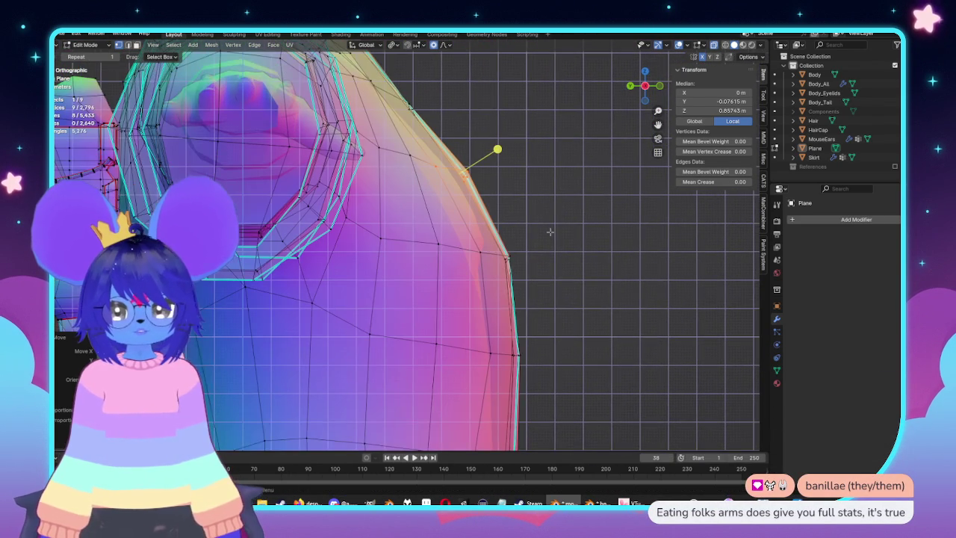
pyautogui.press('g')
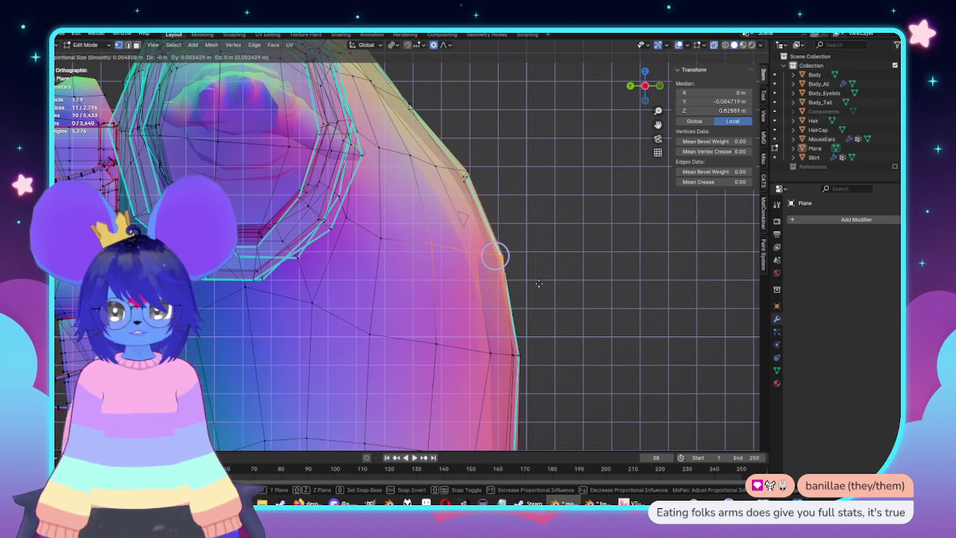
pyautogui.press('Escape')
pyautogui.press('g')
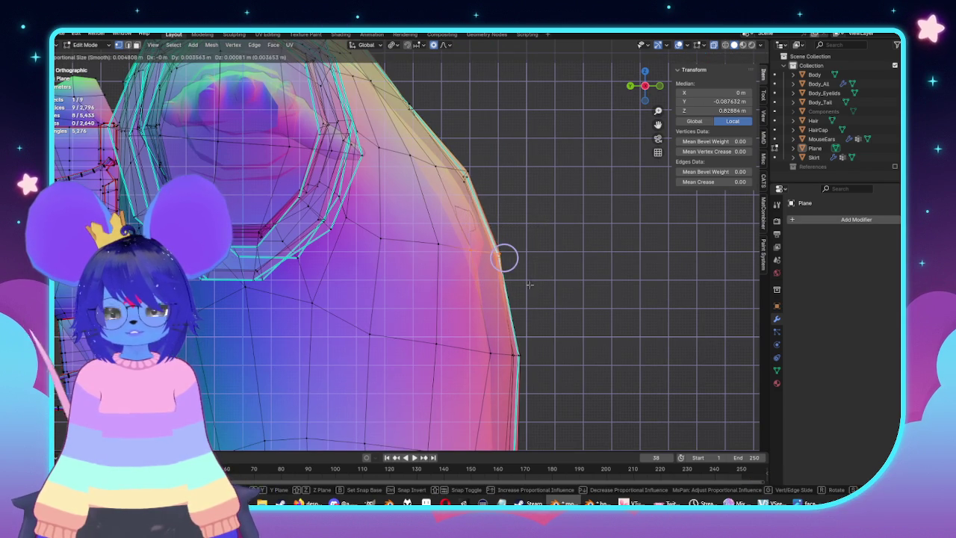
pyautogui.click(529, 284)
pyautogui.press('g')
pyautogui.click(558, 302)
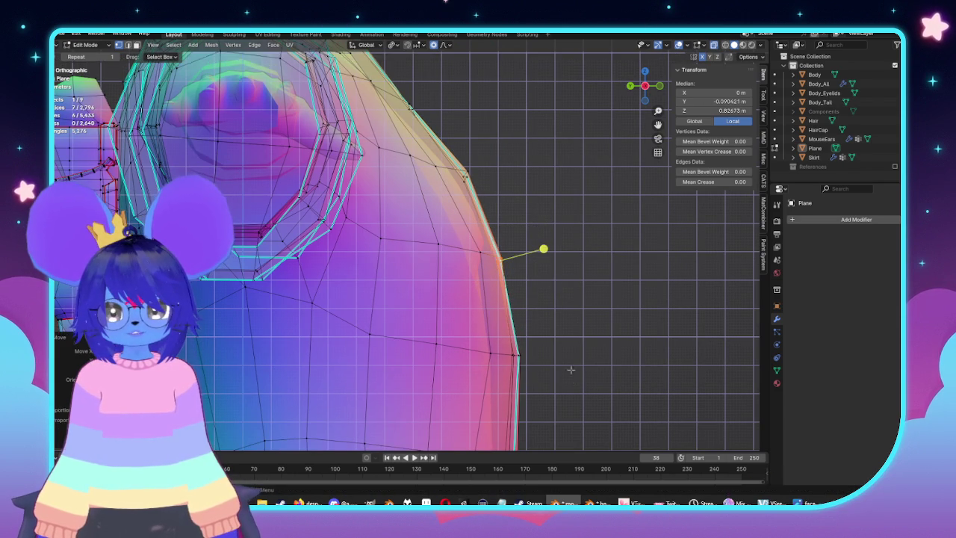
# Adjust the next vertices down the coat's side edge with proportional moves
pyautogui.keyDown('shift'); pyautogui.moveTo(559, 302); pyautogui.dragTo(568, 234, button='middle'); pyautogui.keyUp('shift')
pyautogui.moveTo(553, 183); pyautogui.dragTo(516, 228)
pyautogui.press('g')
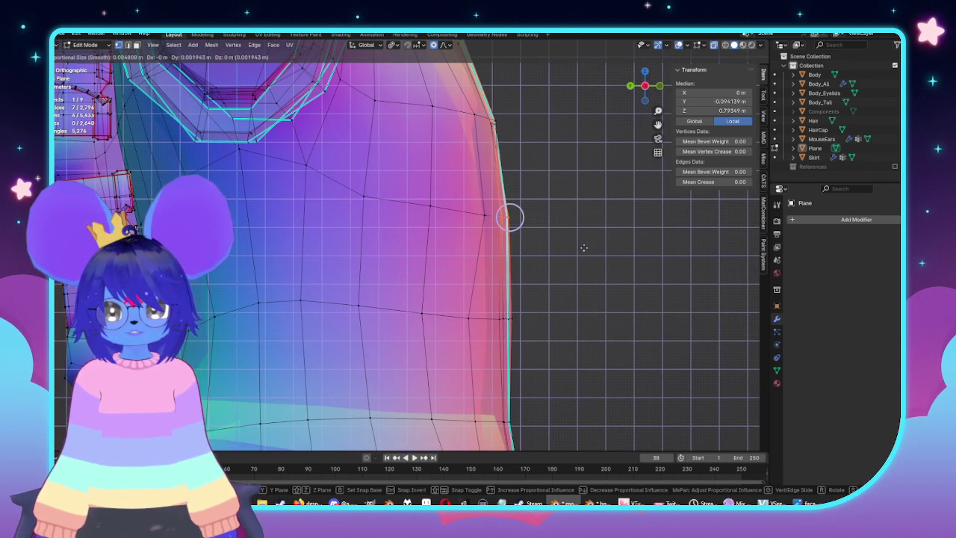
pyautogui.click(581, 249)
pyautogui.keyDown('shift'); pyautogui.moveTo(581, 248); pyautogui.dragTo(609, 272, button='middle'); pyautogui.keyUp('shift')
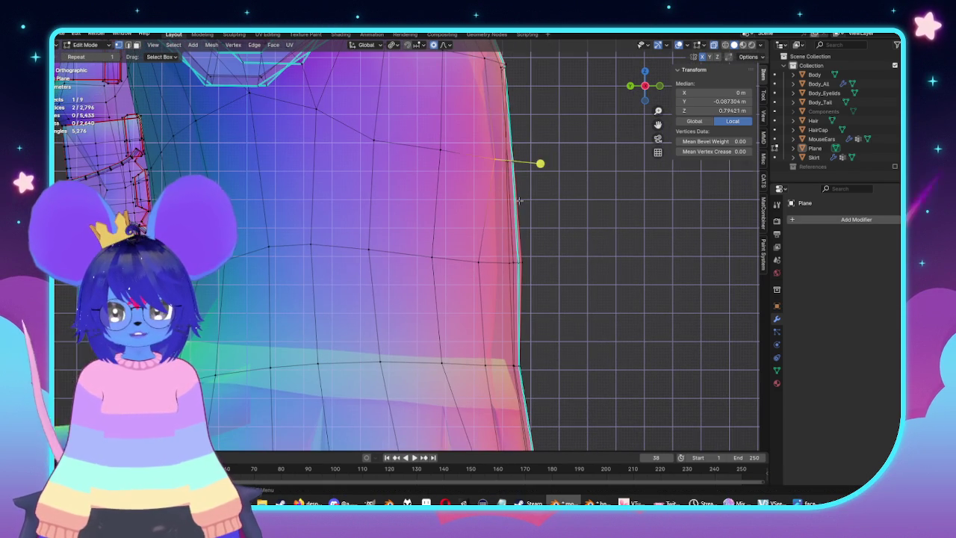
pyautogui.keyDown('shift'); pyautogui.moveTo(493, 138); pyautogui.dragTo(480, 247, button='middle'); pyautogui.keyUp('shift')
pyautogui.press('g')
pyautogui.click(583, 297)
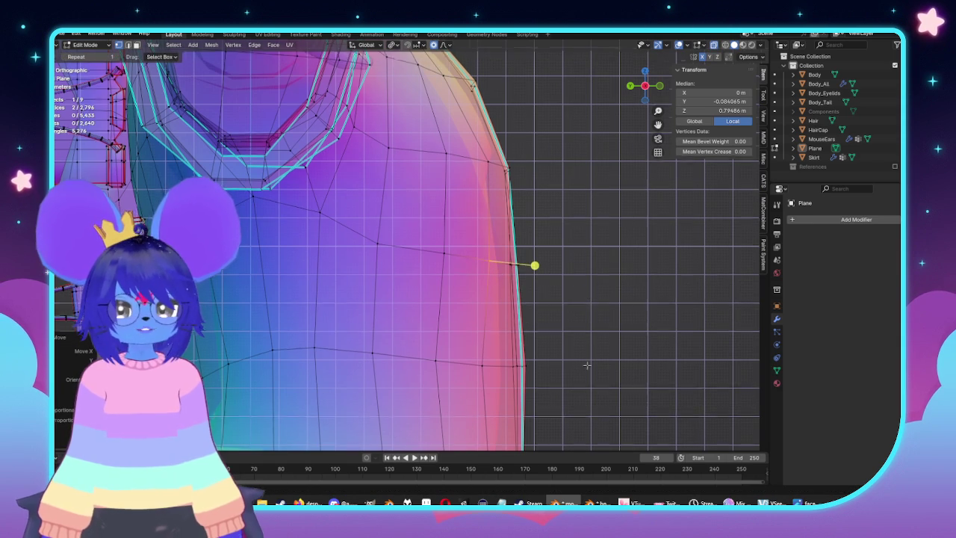
# Move the lower side-edge vertices, then select the vertex where the panels meet
pyautogui.keyDown('shift'); pyautogui.moveTo(583, 298); pyautogui.dragTo(553, 209, button='middle'); pyautogui.keyUp('shift')
pyautogui.moveTo(555, 212)
pyautogui.mouseDown()
pyautogui.moveTo(495, 287)
pyautogui.moveTo(456, 293)
pyautogui.mouseUp()
pyautogui.press('g')
pyautogui.click(504, 257)
pyautogui.keyDown('shift'); pyautogui.moveTo(536, 257); pyautogui.dragTo(576, 214, button='middle'); pyautogui.keyUp('shift')
pyautogui.moveTo(576, 214); pyautogui.dragTo(524, 270)
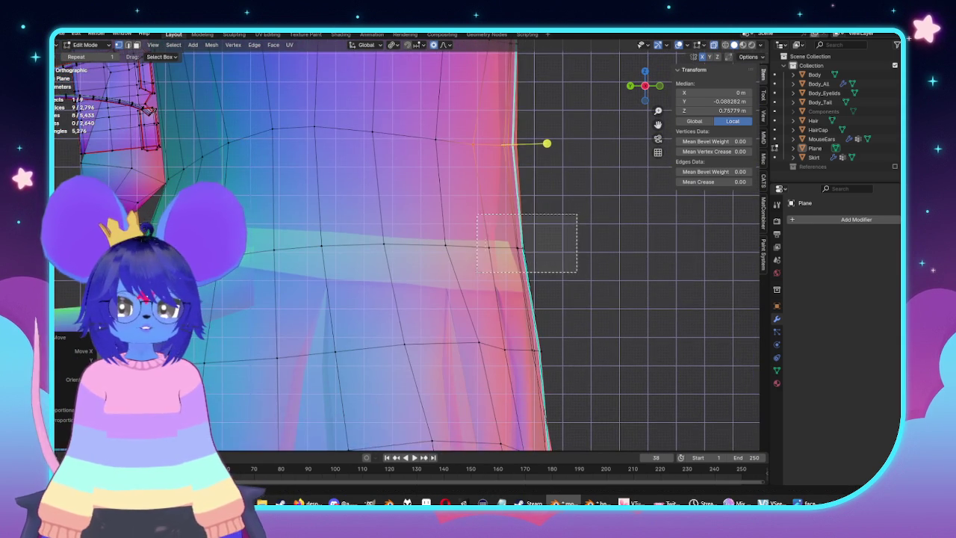
pyautogui.moveTo(150, 194)
pyautogui.keyDown('shift'); pyautogui.mouseDown(button='middle')
pyautogui.moveTo(274, 273)
pyautogui.moveTo(553, 254)
pyautogui.mouseUp(button='middle'); pyautogui.keyUp('shift')
pyautogui.click(295, 260)
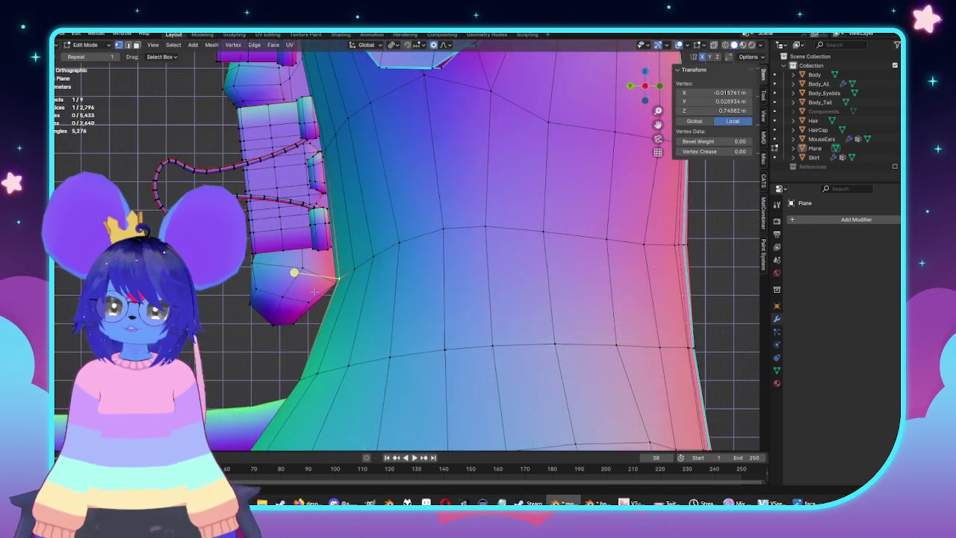
# With X-ray on, nudge the stray vertex onto the centre line at X=0
pyautogui.scroll(5, 553, 254)
pyautogui.hotkey('alt', 'z')
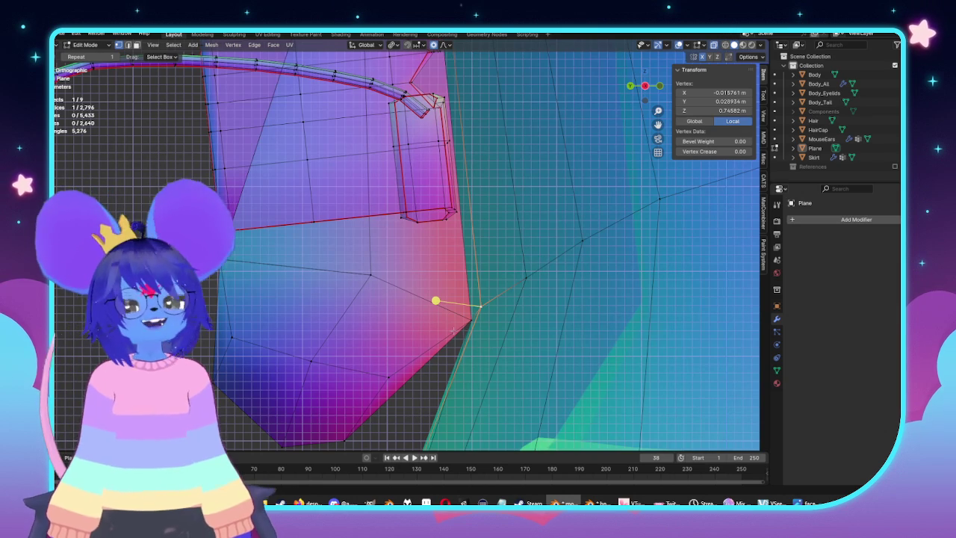
pyautogui.press('g')
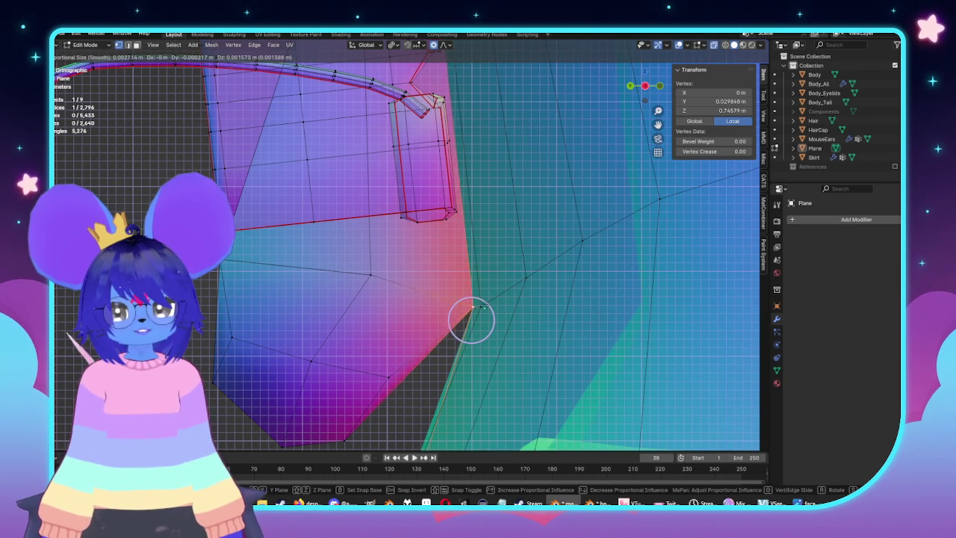
pyautogui.click(477, 290)
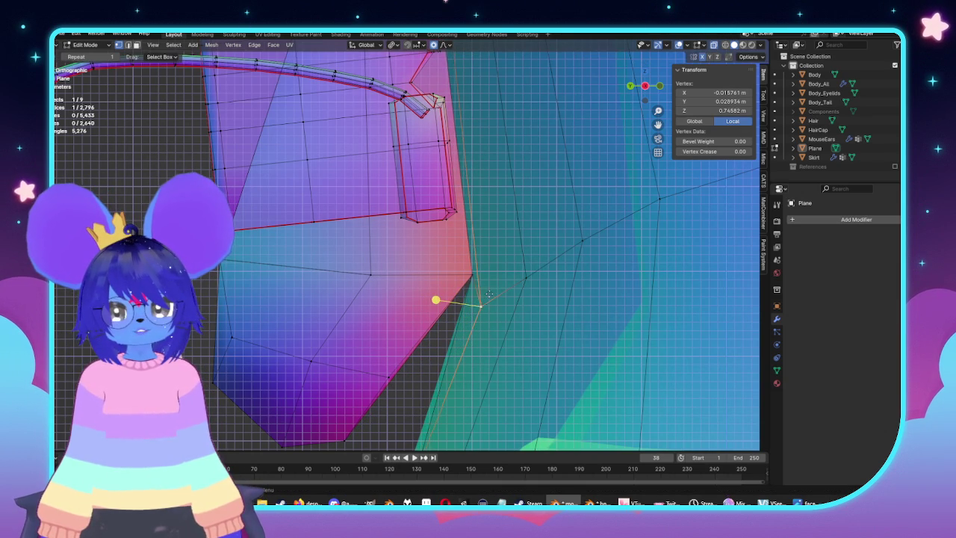
pyautogui.press('g')
pyautogui.click(490, 272)
pyautogui.moveTo(489, 273); pyautogui.dragTo(449, 299, button='middle')
pyautogui.press('g')
pyautogui.click(585, 254)
# Check the centre-line vertices in front view, then review the whole character in Object Mode
pyautogui.moveTo(584, 255)
pyautogui.mouseDown(button='middle')
pyautogui.moveTo(486, 292)
pyautogui.moveTo(448, 292)
pyautogui.mouseUp(button='middle')
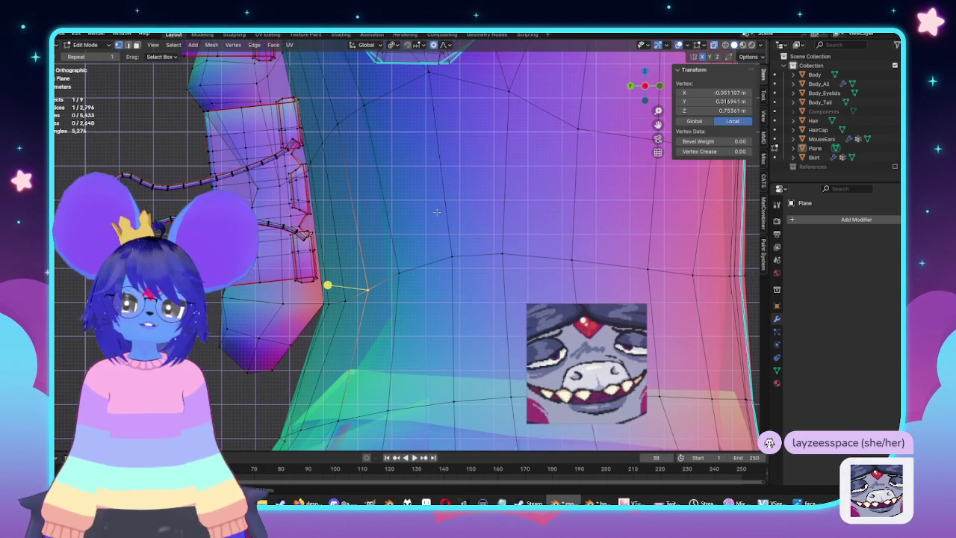
pyautogui.keyDown('shift'); pyautogui.click(502, 254); pyautogui.keyUp('shift')
pyautogui.press('KP_1')
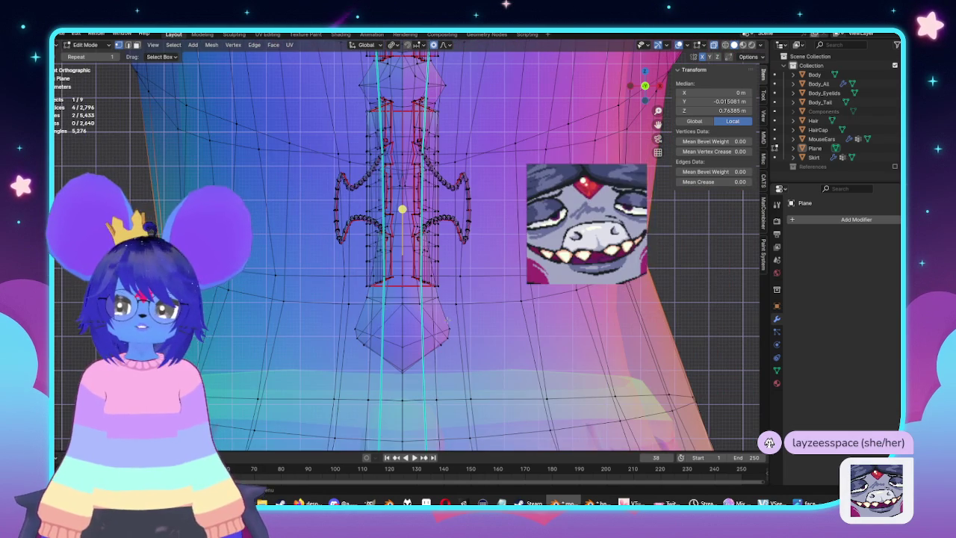
pyautogui.scroll(-5, 452, 319)
pyautogui.scroll(3, 445, 321)
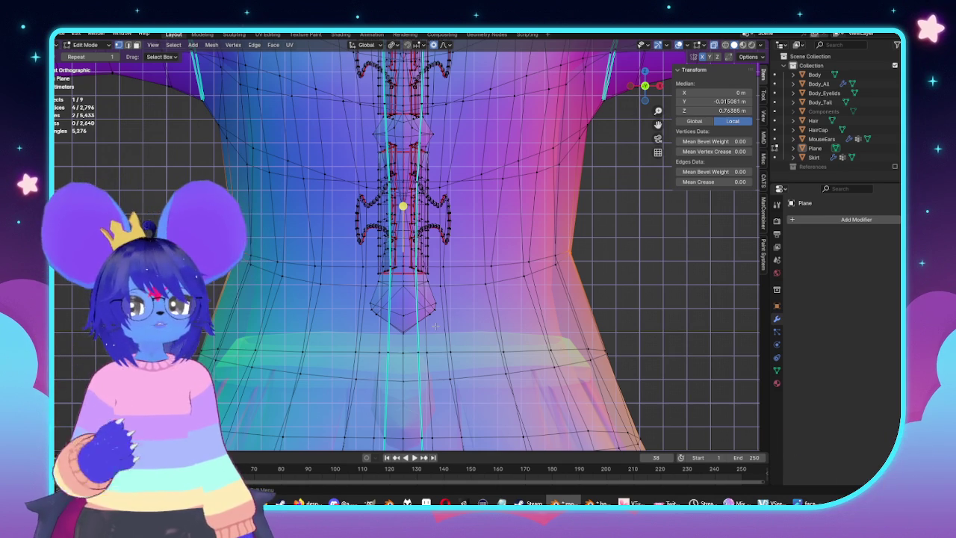
pyautogui.moveTo(508, 270); pyautogui.dragTo(554, 270, button='middle')
pyautogui.moveTo(476, 268)
pyautogui.mouseDown(button='middle')
pyautogui.moveTo(565, 267)
pyautogui.moveTo(542, 246)
pyautogui.moveTo(502, 267)
pyautogui.moveTo(561, 250)
pyautogui.moveTo(482, 261)
pyautogui.mouseUp(button='middle')
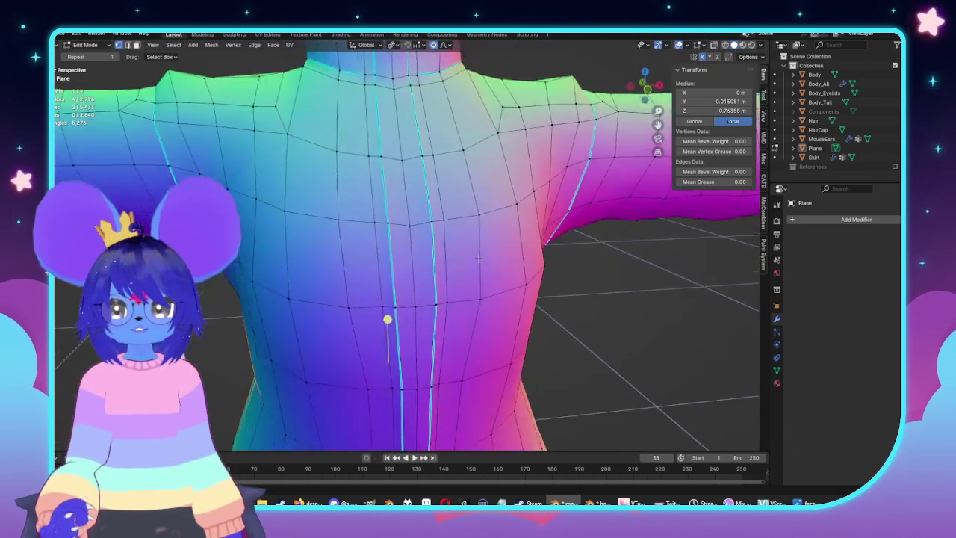
pyautogui.scroll(-3, 482, 262)
pyautogui.scroll(-3, 523, 269)
pyautogui.scroll(-2, 566, 277)
pyautogui.press('Tab')
pyautogui.moveTo(565, 315); pyautogui.dragTo(485, 290, button='middle')
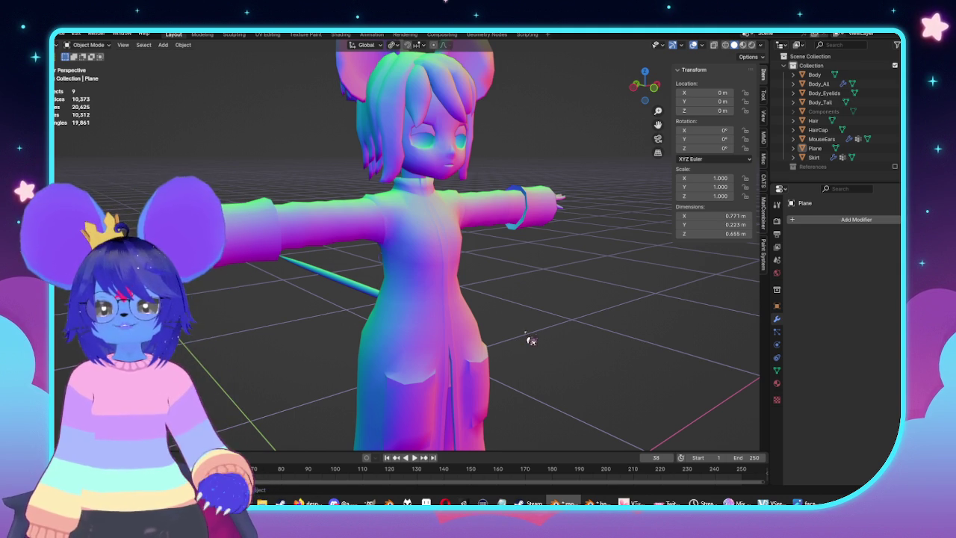
# In front orthographic view, nudge and rotate the selected pocket-flap edge into place
pyautogui.keyDown('shift'); pyautogui.moveTo(530, 341); pyautogui.dragTo(466, 235, button='middle'); pyautogui.keyUp('shift')
pyautogui.scroll(5, 431, 281)
pyautogui.scroll(2, 530, 239)
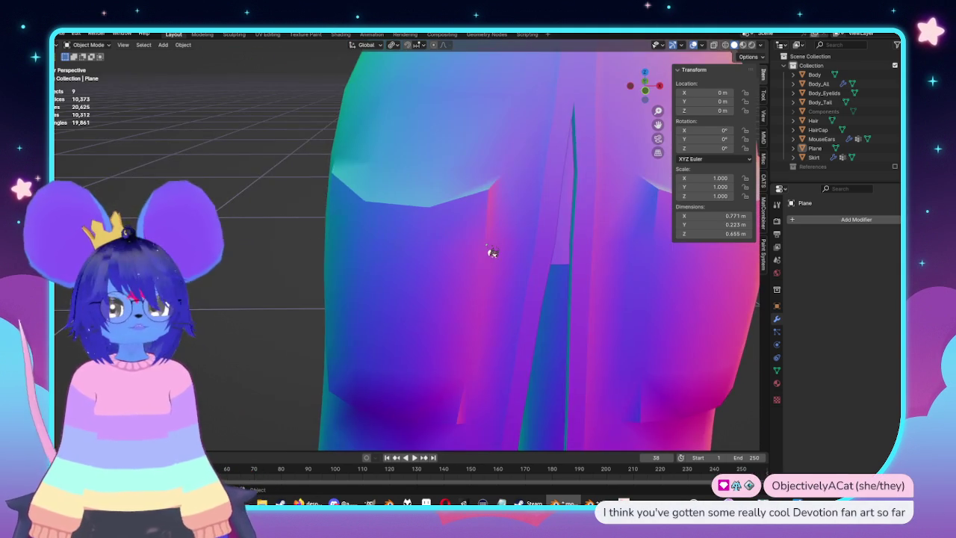
pyautogui.press('Tab')
pyautogui.moveTo(514, 273)
pyautogui.mouseDown(button='middle')
pyautogui.moveTo(474, 284)
pyautogui.moveTo(526, 288)
pyautogui.mouseUp(button='middle')
pyautogui.press('KP_1')
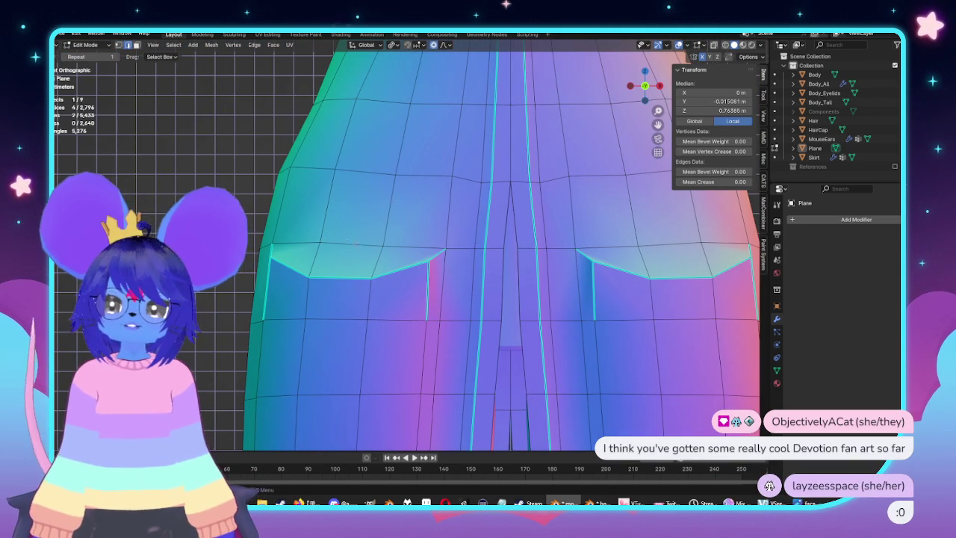
pyautogui.scroll(1, 366, 254)
pyautogui.press('g')
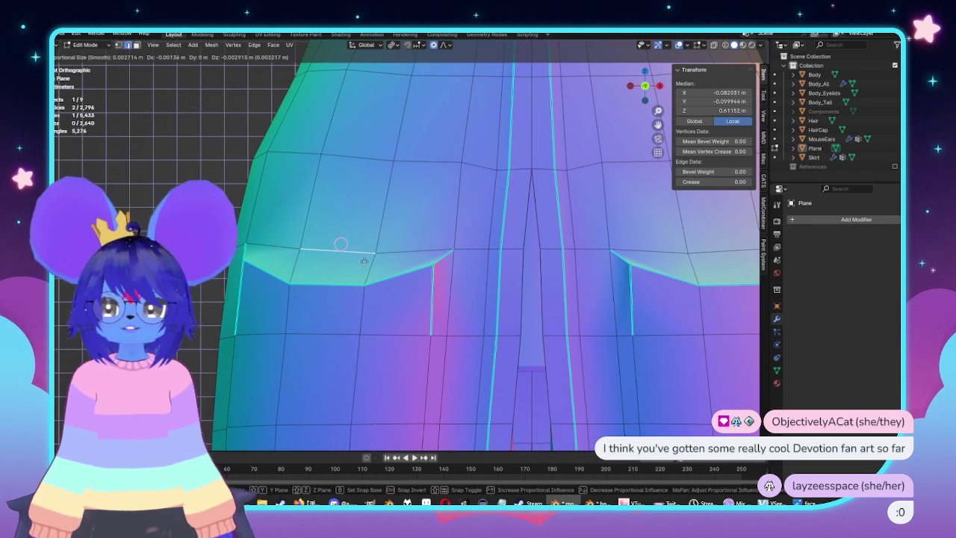
pyautogui.click(364, 264)
pyautogui.press('r')
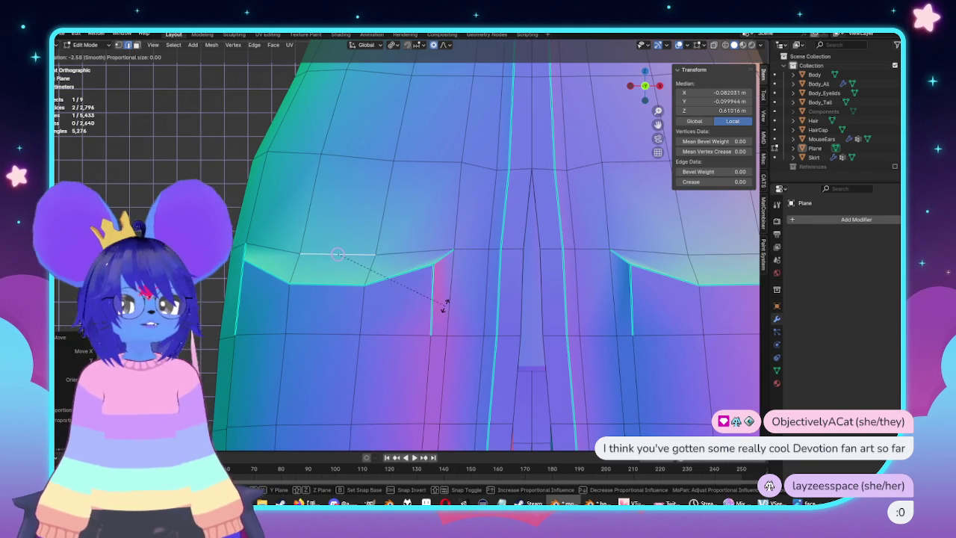
pyautogui.click(440, 310)
# Add the other flap's edge to the selection, mark both edges sharp, and check the shading
pyautogui.moveTo(438, 311); pyautogui.dragTo(437, 290, button='middle')
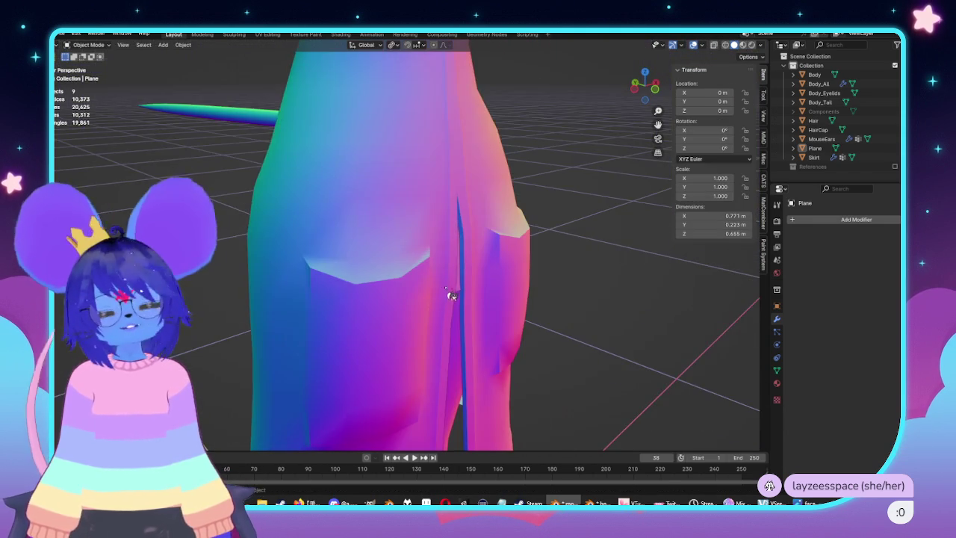
pyautogui.scroll(2, 436, 290)
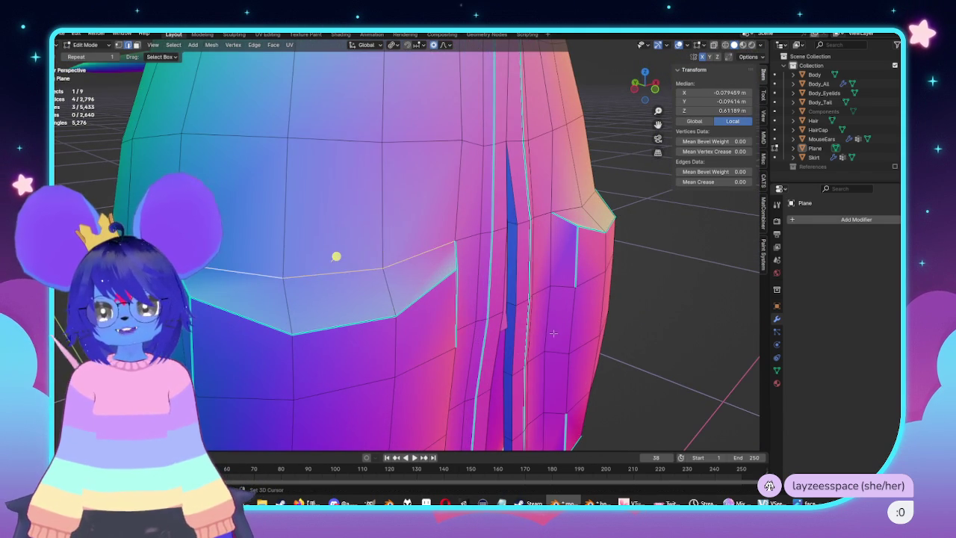
pyautogui.moveTo(543, 337); pyautogui.dragTo(581, 251, button='middle')
pyautogui.keyDown('shift'); pyautogui.click(577, 257); pyautogui.keyUp('shift')
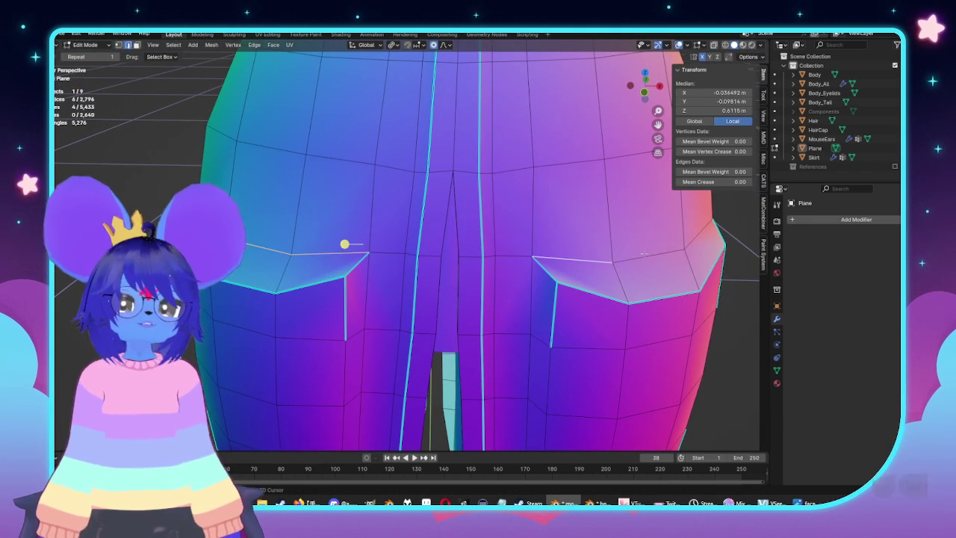
pyautogui.moveTo(433, 230); pyautogui.dragTo(451, 227, button='middle')
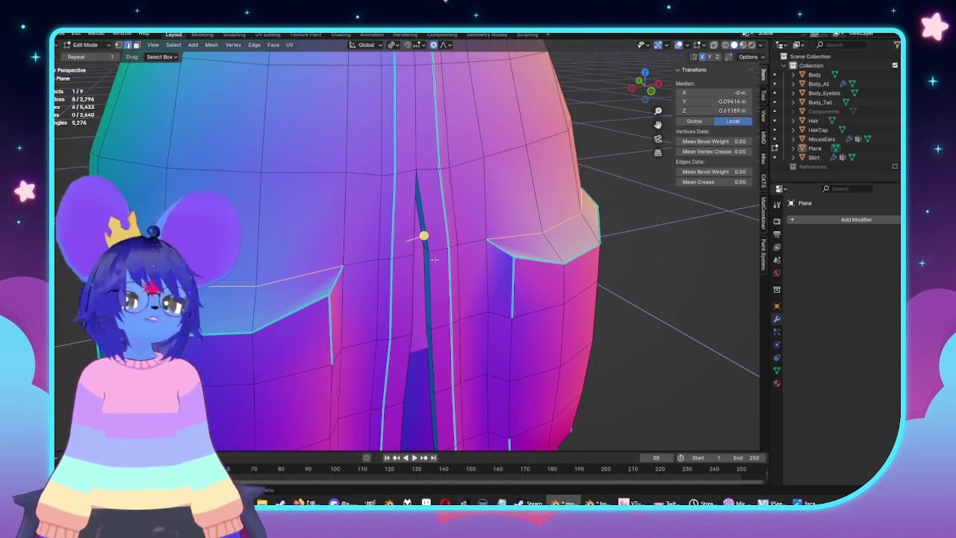
pyautogui.click(236, 46)
pyautogui.moveTo(254, 45)
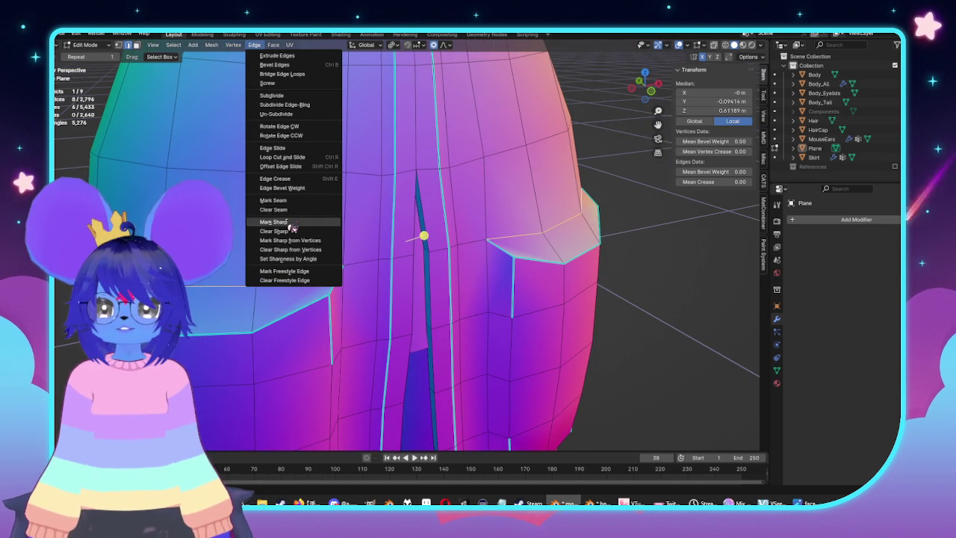
pyautogui.click(291, 224)
pyautogui.press('Tab')
pyautogui.moveTo(414, 246)
pyautogui.mouseDown(button='middle')
pyautogui.moveTo(538, 258)
pyautogui.moveTo(565, 237)
pyautogui.moveTo(535, 255)
pyautogui.moveTo(566, 217)
pyautogui.moveTo(545, 219)
pyautogui.moveTo(555, 263)
pyautogui.moveTo(516, 281)
pyautogui.mouseUp(button='middle')
# Mark the newly selected pocket-flap edges sharp and inspect the result in Object Mode
pyautogui.press('Tab')
pyautogui.scroll(3, 398, 215)
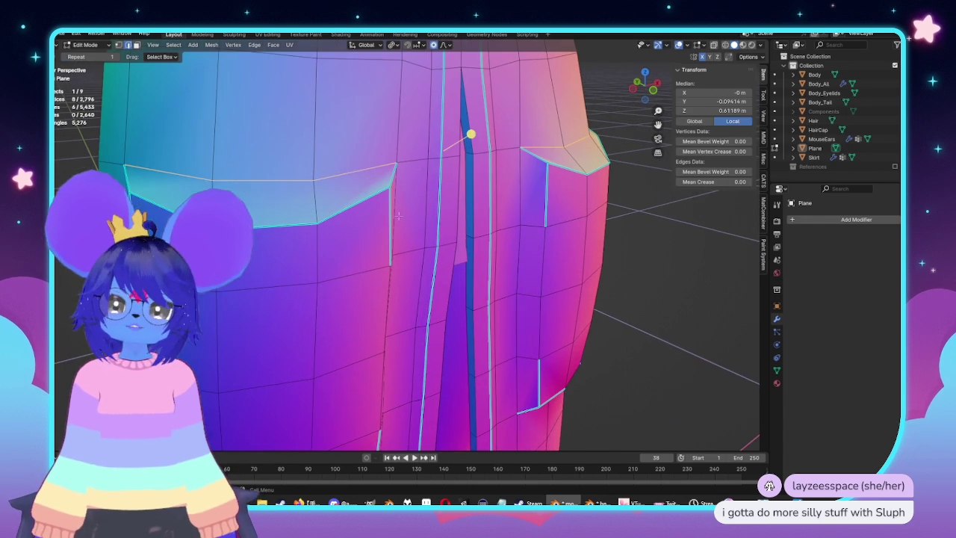
pyautogui.moveTo(594, 224); pyautogui.dragTo(522, 170, button='middle')
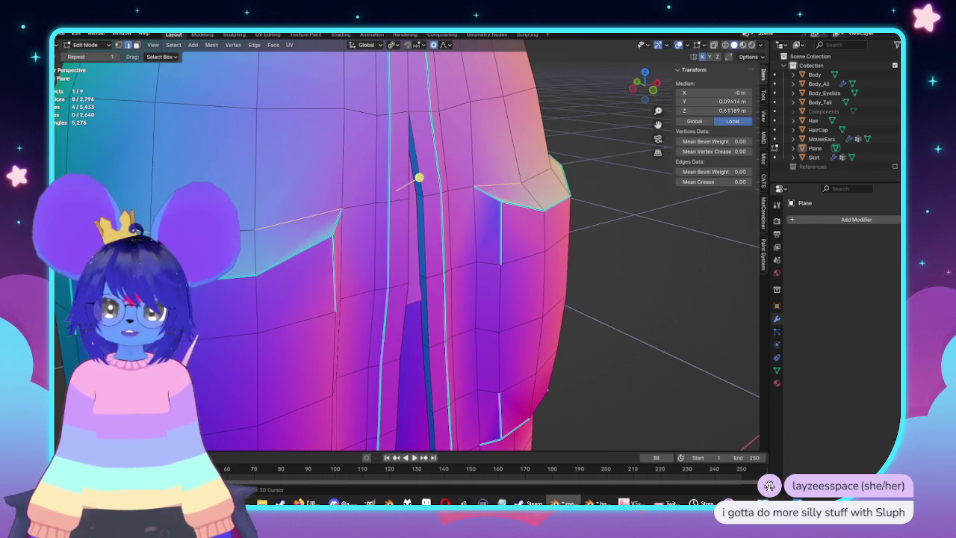
pyautogui.moveTo(487, 268); pyautogui.dragTo(187, 71, button='middle')
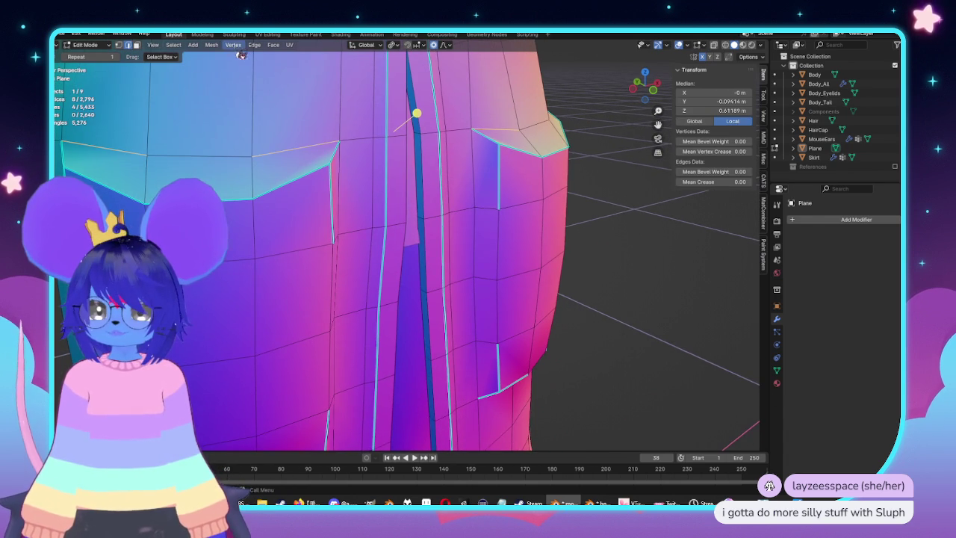
pyautogui.click(254, 45)
pyautogui.click(292, 224)
pyautogui.press('Tab')
pyautogui.moveTo(348, 213)
pyautogui.mouseDown(button='middle')
pyautogui.moveTo(369, 242)
pyautogui.moveTo(366, 218)
pyautogui.moveTo(418, 252)
pyautogui.moveTo(492, 248)
pyautogui.moveTo(429, 231)
pyautogui.moveTo(455, 252)
pyautogui.moveTo(378, 213)
pyautogui.mouseUp(button='middle')
# Mark the left pocket flap's edges sharp and inspect both flaps in Object Mode
pyautogui.press('Tab')
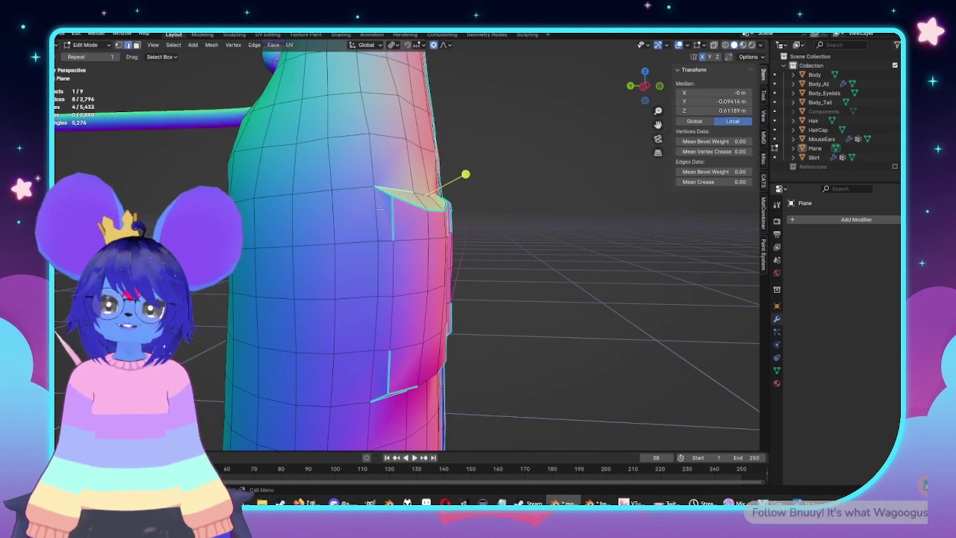
pyautogui.moveTo(484, 319); pyautogui.dragTo(442, 279, button='middle')
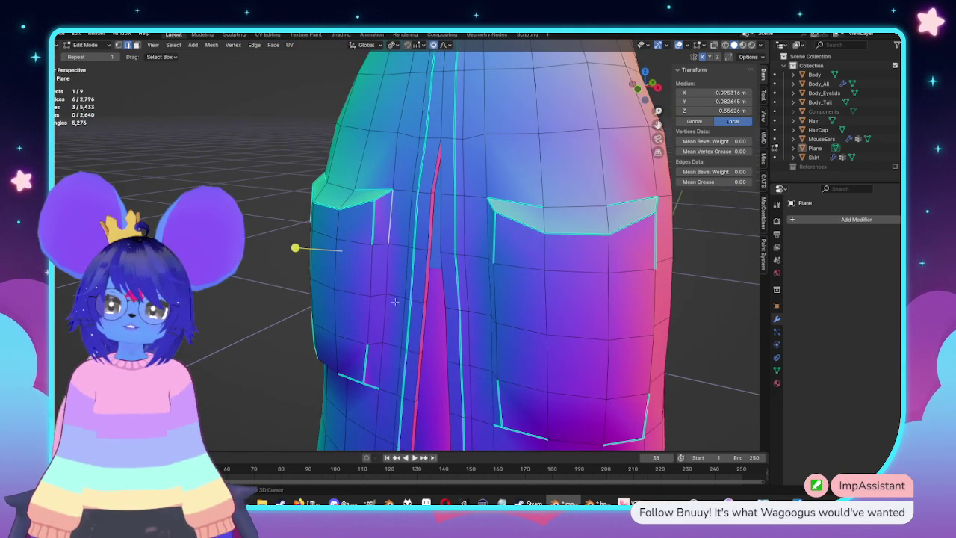
pyautogui.moveTo(306, 282)
pyautogui.mouseDown(button='middle')
pyautogui.moveTo(359, 281)
pyautogui.moveTo(386, 330)
pyautogui.mouseUp(button='middle')
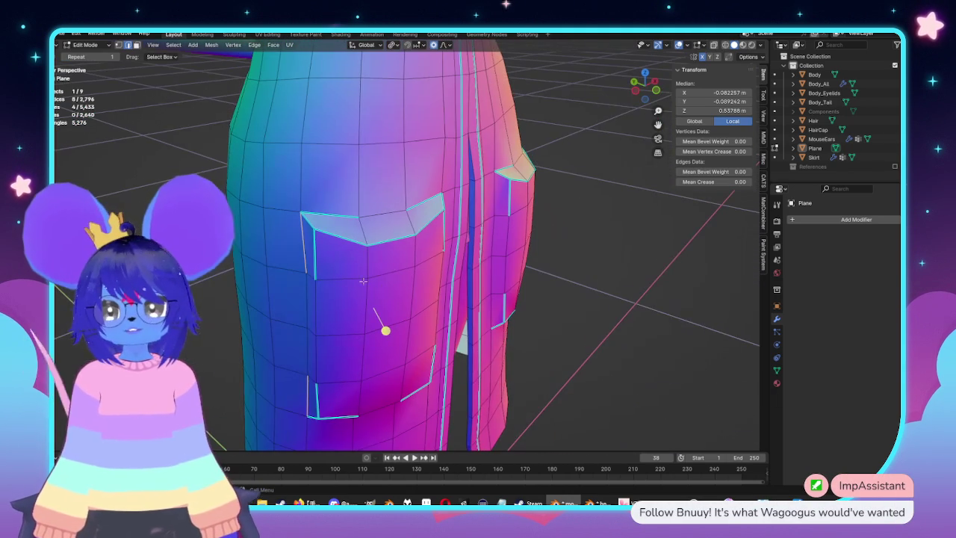
pyautogui.click(212, 45)
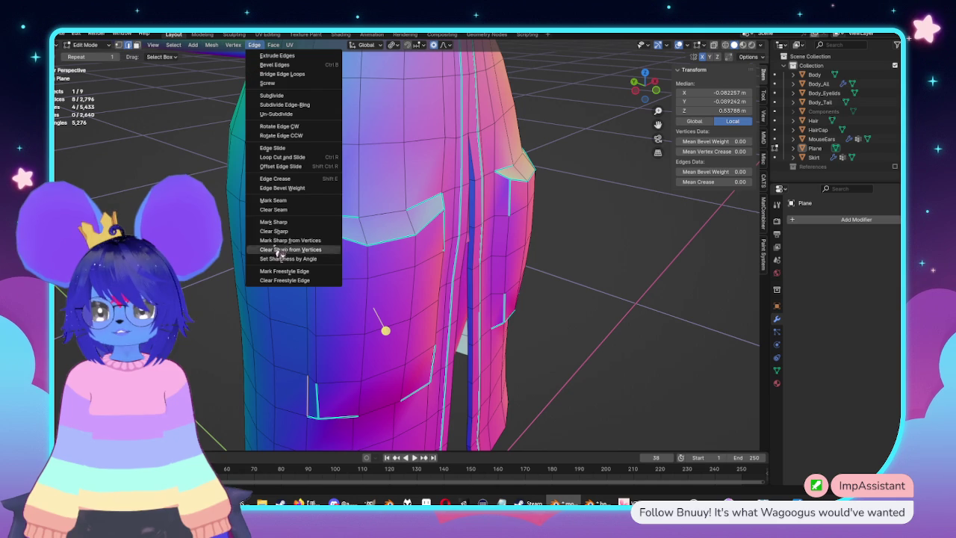
pyautogui.click(287, 223)
pyautogui.press('Tab')
pyautogui.moveTo(290, 229)
pyautogui.mouseDown(button='middle')
pyautogui.moveTo(455, 305)
pyautogui.moveTo(500, 274)
pyautogui.moveTo(446, 258)
pyautogui.moveTo(383, 276)
pyautogui.mouseUp(button='middle')
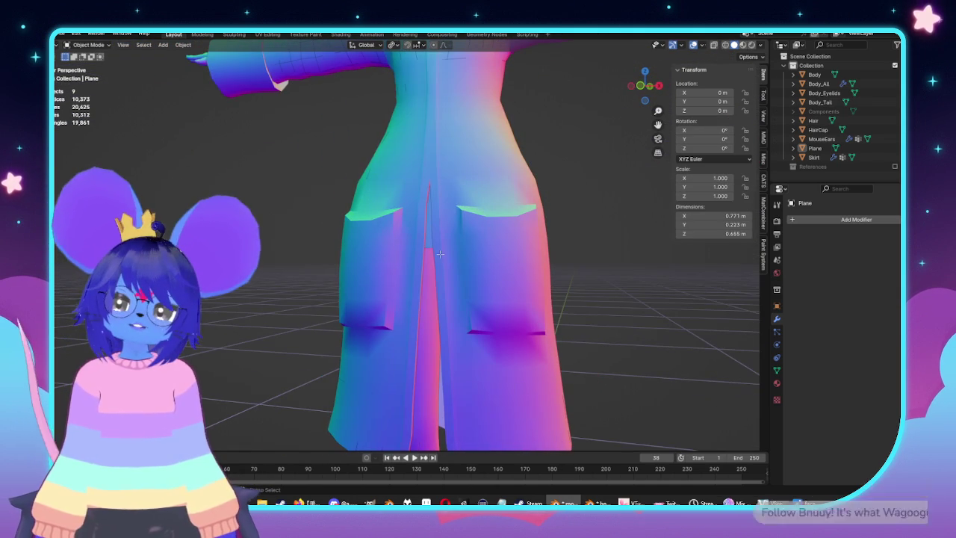
# Toggle between Edit and Object Mode, zooming and orbiting to inspect the sharpened flaps
pyautogui.press('Tab')
pyautogui.press('Tab')
pyautogui.scroll(2, 397, 271)
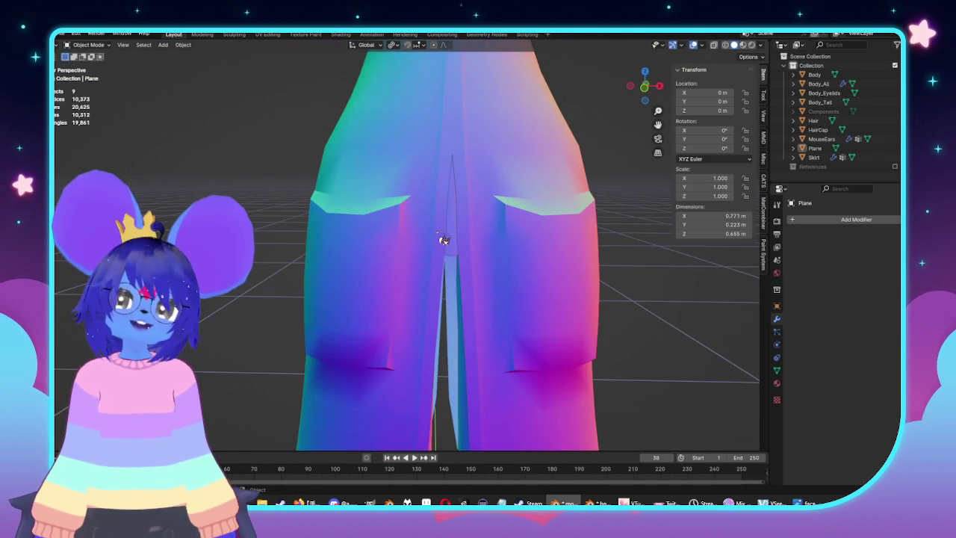
pyautogui.scroll(2, 444, 241)
pyautogui.moveTo(470, 249)
pyautogui.mouseDown(button='middle')
pyautogui.moveTo(544, 242)
pyautogui.moveTo(548, 275)
pyautogui.moveTo(329, 218)
pyautogui.mouseUp(button='middle')
pyautogui.press('Tab')
pyautogui.scroll(2, 548, 276)
pyautogui.scroll(2, 547, 275)
pyautogui.scroll(-3, 336, 280)
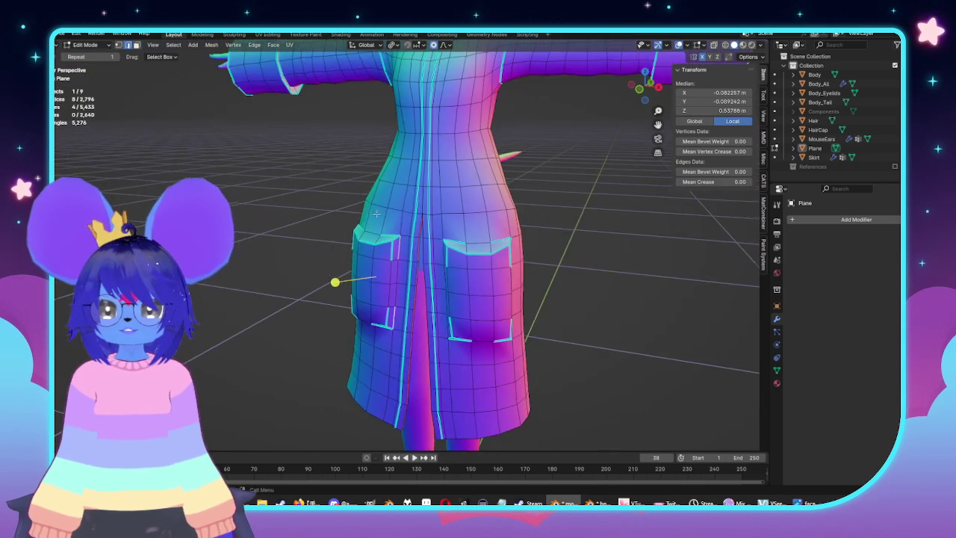
pyautogui.scroll(-1, 350, 295)
pyautogui.scroll(-3, 350, 294)
# Clear the selection and frame the coat's back using numpad side and back views
pyautogui.hotkey('alt', 'a')
pyautogui.press('KP_3')
pyautogui.moveTo(331, 284)
pyautogui.mouseDown(button='middle')
pyautogui.moveTo(448, 299)
pyautogui.moveTo(508, 327)
pyautogui.moveTo(433, 284)
pyautogui.moveTo(364, 289)
pyautogui.moveTo(373, 421)
pyautogui.moveTo(384, 412)
pyautogui.mouseUp(button='middle')
pyautogui.scroll(4, 616, 303)
pyautogui.keyDown('alt'); pyautogui.click(473, 303); pyautogui.keyUp('alt')
pyautogui.press('KP_1')
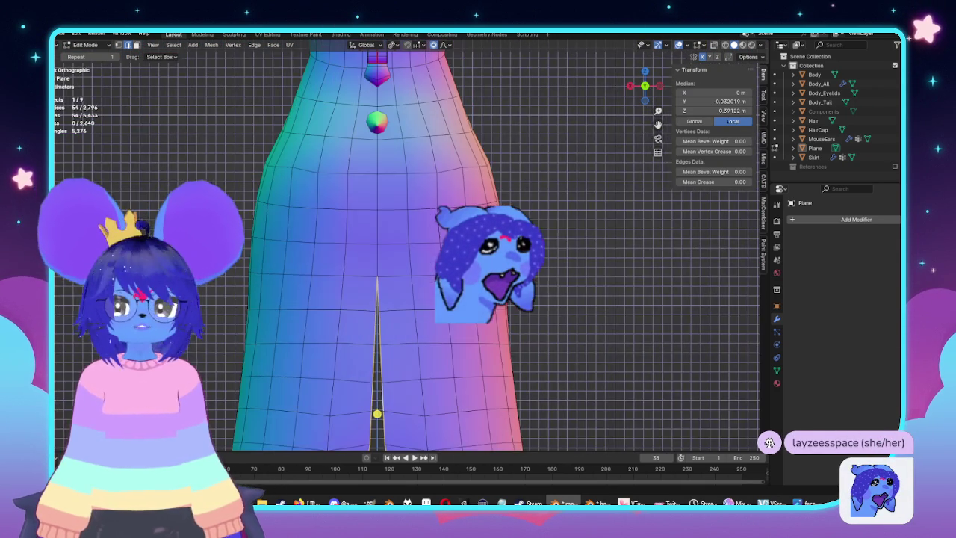
# Select a first group of five faces on the coat's back panel
pyautogui.hotkey('alt', 'a')
pyautogui.scroll(-1, 323, 246)
pyautogui.moveTo(299, 246); pyautogui.dragTo(340, 239, button='middle')
pyautogui.click(330, 226)
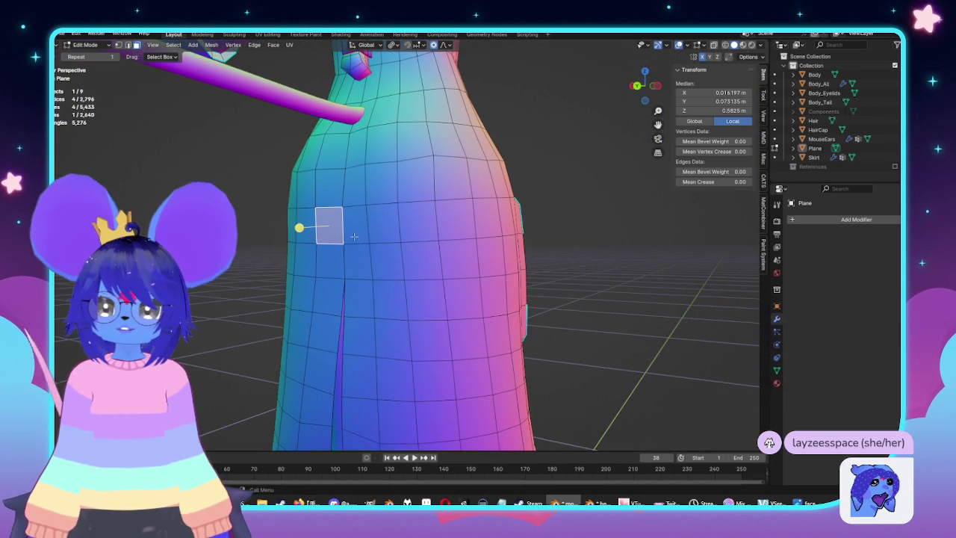
pyautogui.moveTo(364, 224); pyautogui.dragTo(385, 240, button='middle')
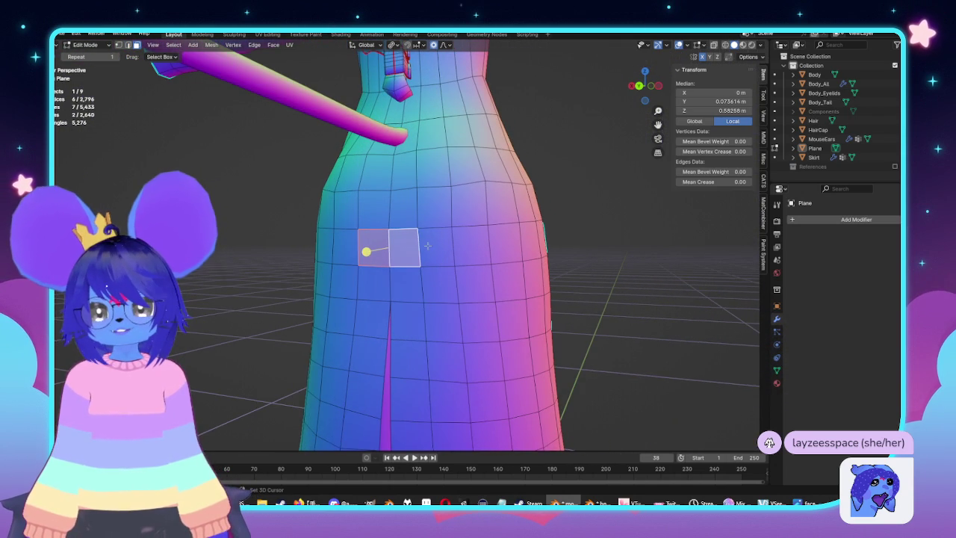
pyautogui.keyDown('shift'); pyautogui.click(439, 246); pyautogui.keyUp('shift')
pyautogui.keyDown('shift'); pyautogui.click(433, 208); pyautogui.keyUp('shift')
pyautogui.keyDown('shift'); pyautogui.click(405, 214); pyautogui.keyUp('shift')
pyautogui.keyDown('shift'); pyautogui.click(362, 214); pyautogui.keyUp('shift')
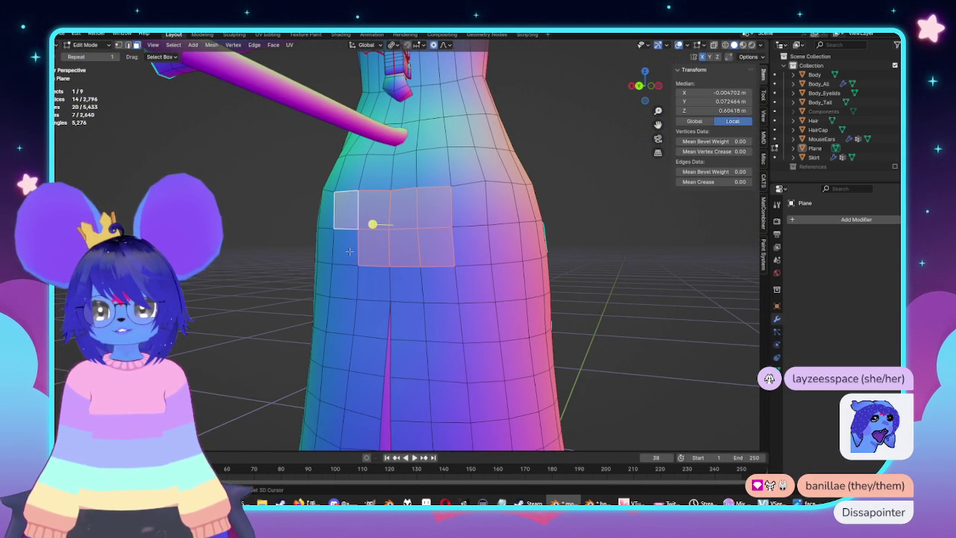
# Reselect a two-row block of six back-panel faces from an aligned side view
pyautogui.press('KP_3')
pyautogui.press('KP_1')
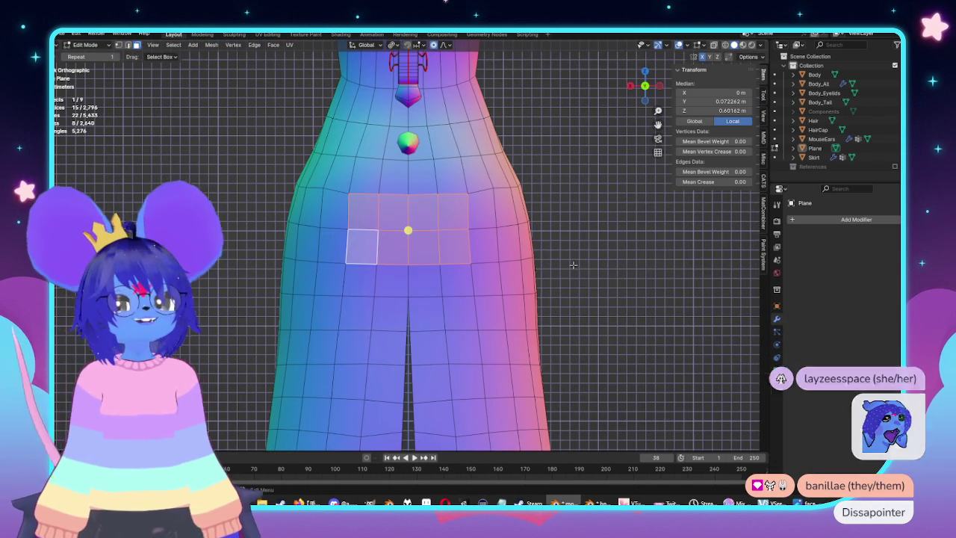
pyautogui.moveTo(572, 267); pyautogui.dragTo(470, 277, button='middle')
pyautogui.press('KP_3')
pyautogui.moveTo(408, 273); pyautogui.dragTo(472, 302, button='middle')
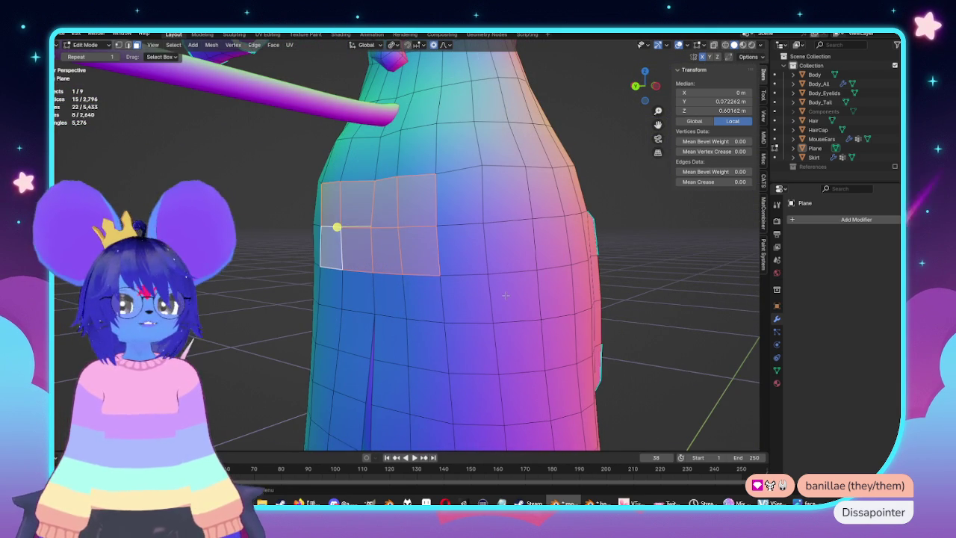
pyautogui.click(422, 295)
pyautogui.keyDown('ctrl'); pyautogui.click(357, 297); pyautogui.keyUp('ctrl')
pyautogui.keyDown('ctrl'); pyautogui.click(331, 298); pyautogui.keyUp('ctrl')
pyautogui.keyDown('ctrl'); pyautogui.click(361, 252); pyautogui.keyUp('ctrl')
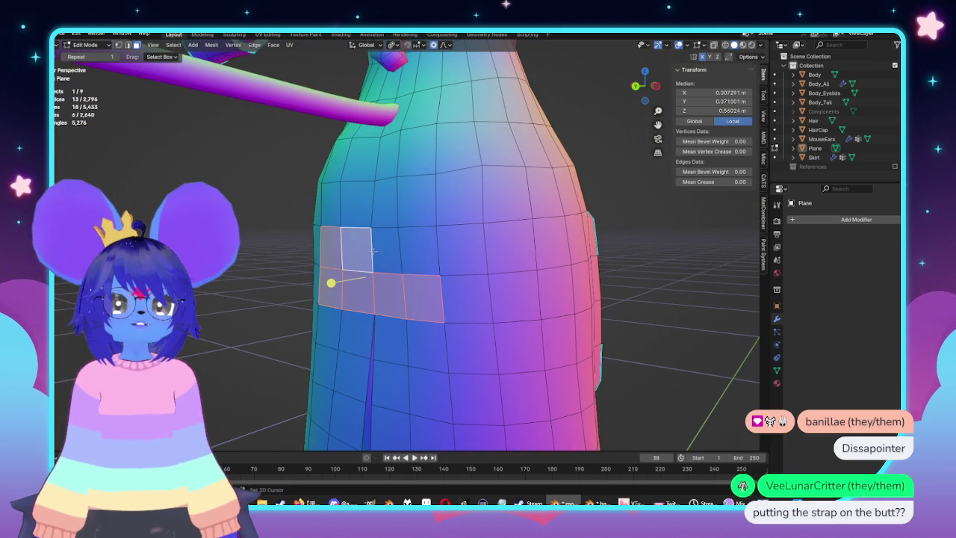
pyautogui.keyDown('ctrl'); pyautogui.click(387, 250); pyautogui.keyUp('ctrl')
pyautogui.keyDown('ctrl'); pyautogui.click(422, 251); pyautogui.keyUp('ctrl')
pyautogui.press('KP_3')
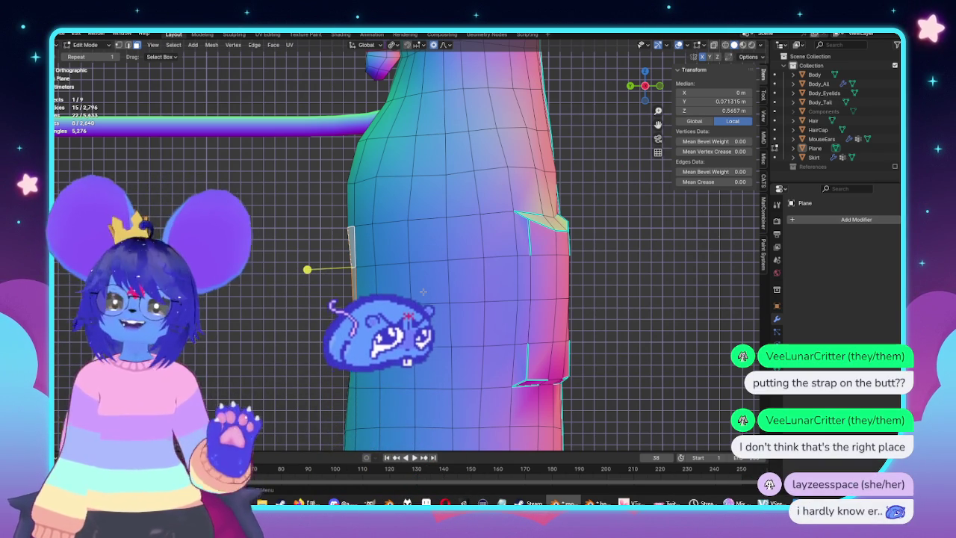
# Duplicate the face block with Shift+D and offset the copy slightly outward along Y
pyautogui.hotkey('shift', 'd')
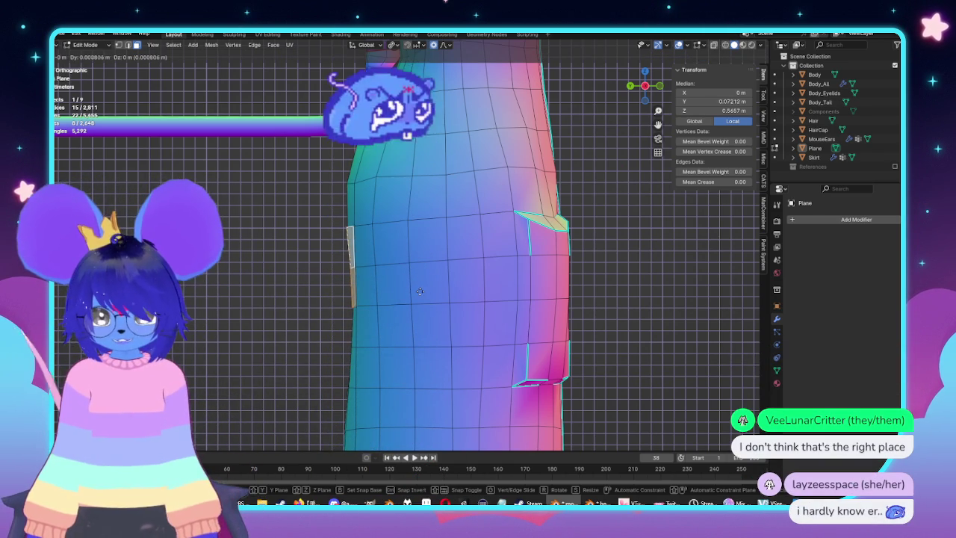
pyautogui.press('y')
pyautogui.click(416, 293)
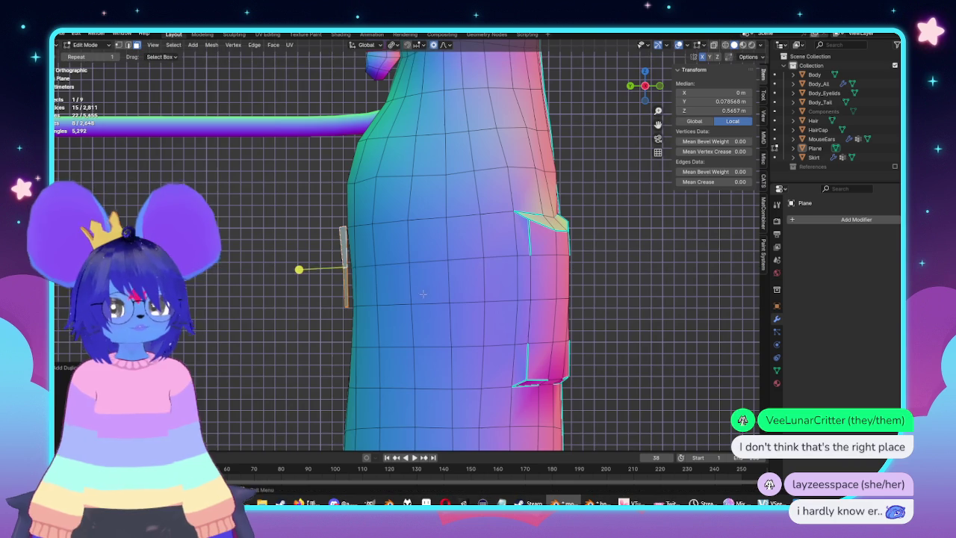
pyautogui.press('KP_1')
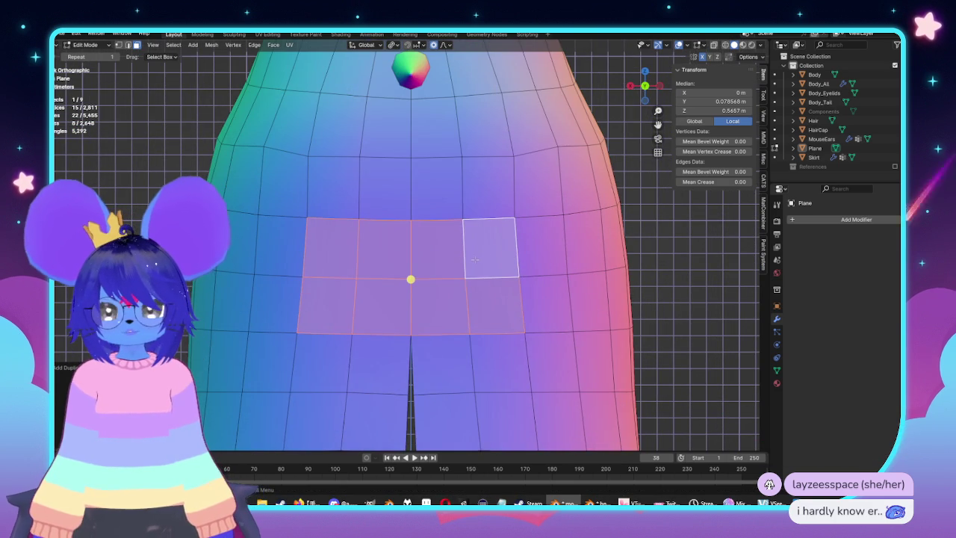
# In vertex mode, circle-deselect part of the patch and smooth the remaining vertices
pyautogui.press('1')
pyautogui.press('c')
pyautogui.moveTo(479, 254); pyautogui.dragTo(361, 230, button='middle')
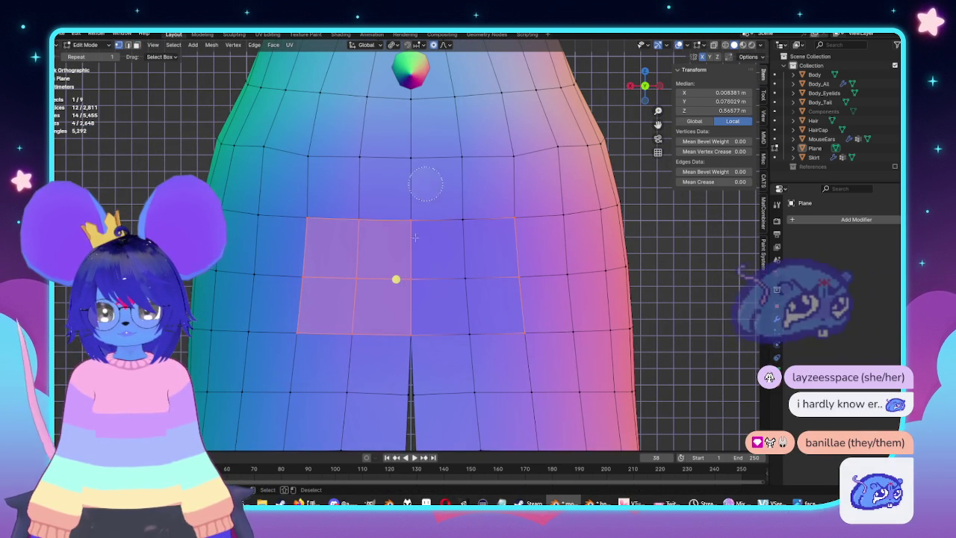
pyautogui.moveTo(361, 231); pyautogui.dragTo(409, 280, button='middle')
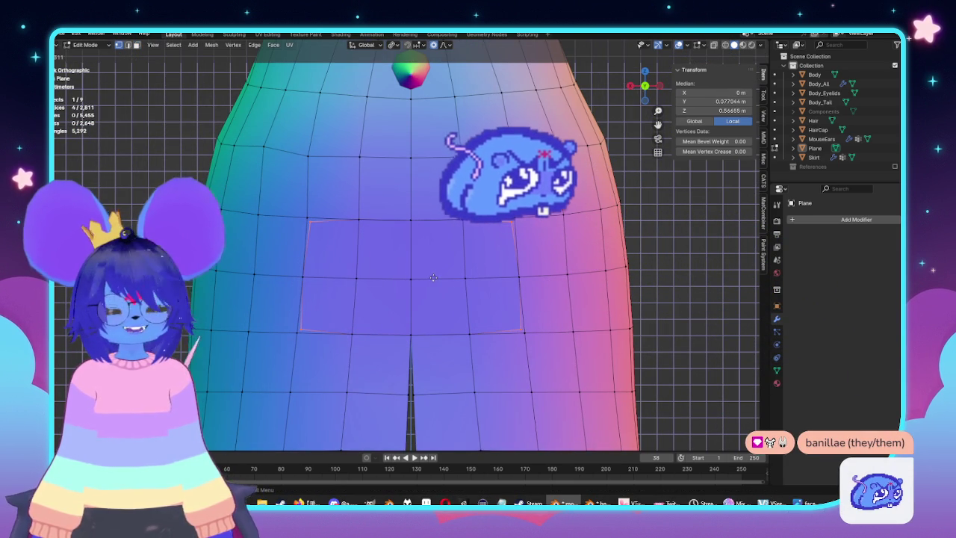
pyautogui.rightClick(409, 280)
pyautogui.click(449, 262)
# Add horizontal edge loops across the back-belt patch and select the linked patch
pyautogui.click(484, 228)
pyautogui.rightClick(484, 227)
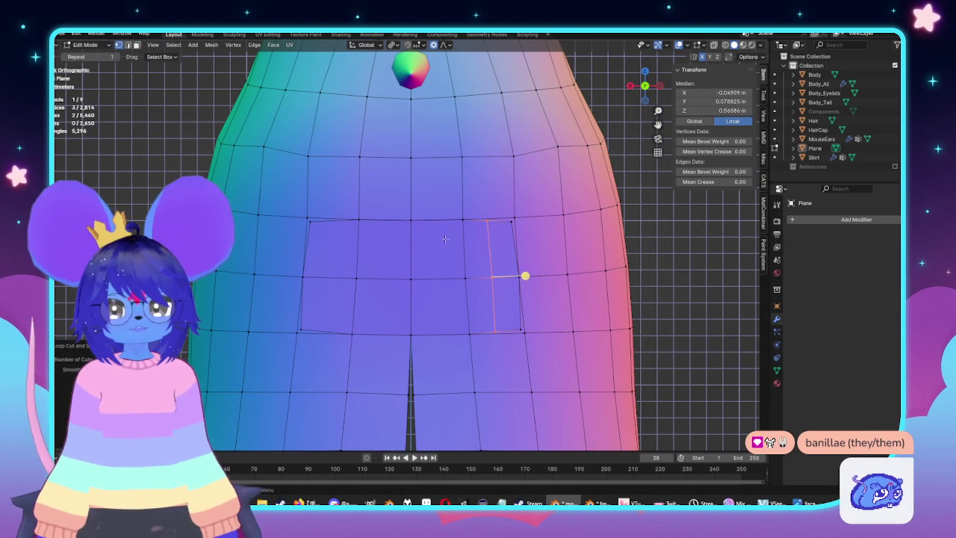
pyautogui.hotkey('alt', 'a')
pyautogui.click(463, 237)
pyautogui.moveTo(463, 238); pyautogui.dragTo(456, 243, button='middle')
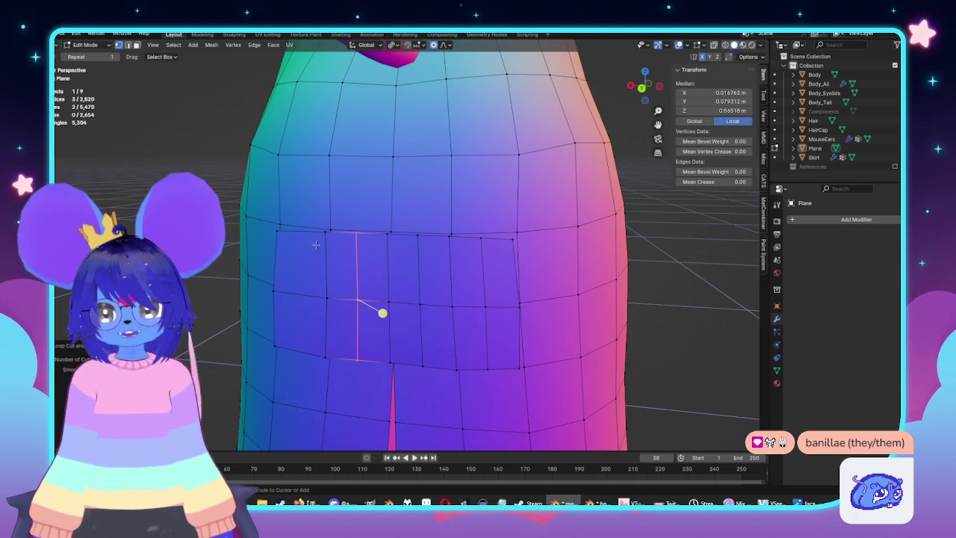
pyautogui.click(327, 276)
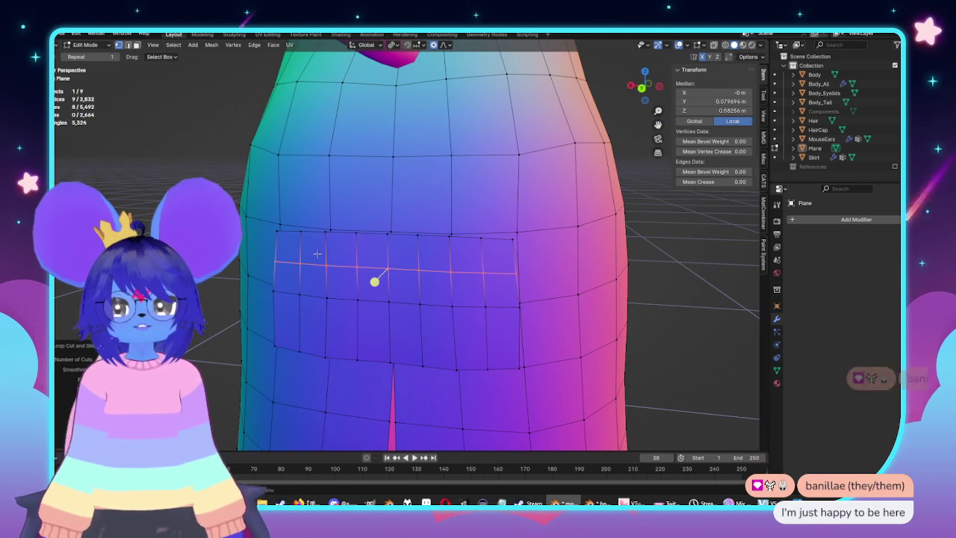
pyautogui.click(334, 329)
pyautogui.moveTo(427, 338); pyautogui.dragTo(437, 312, button='middle')
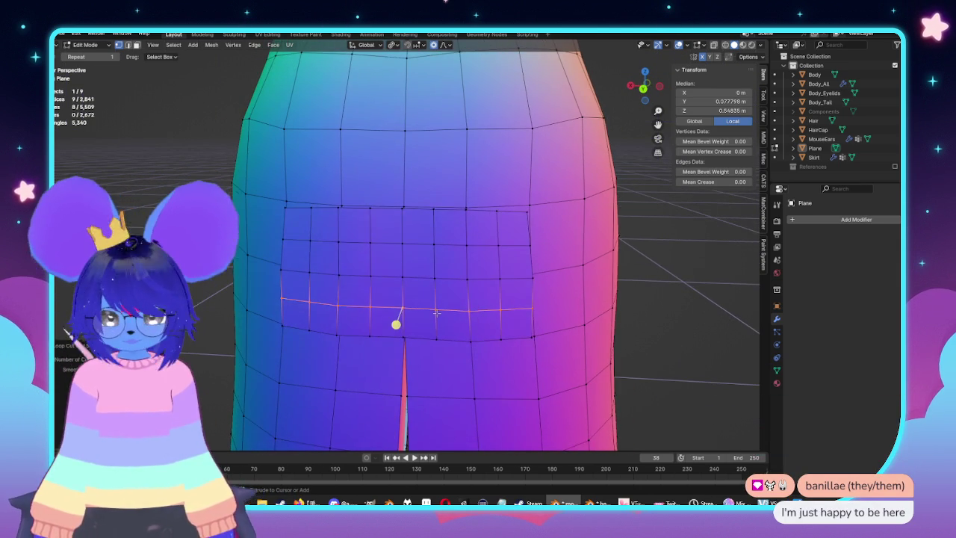
pyautogui.press('l')
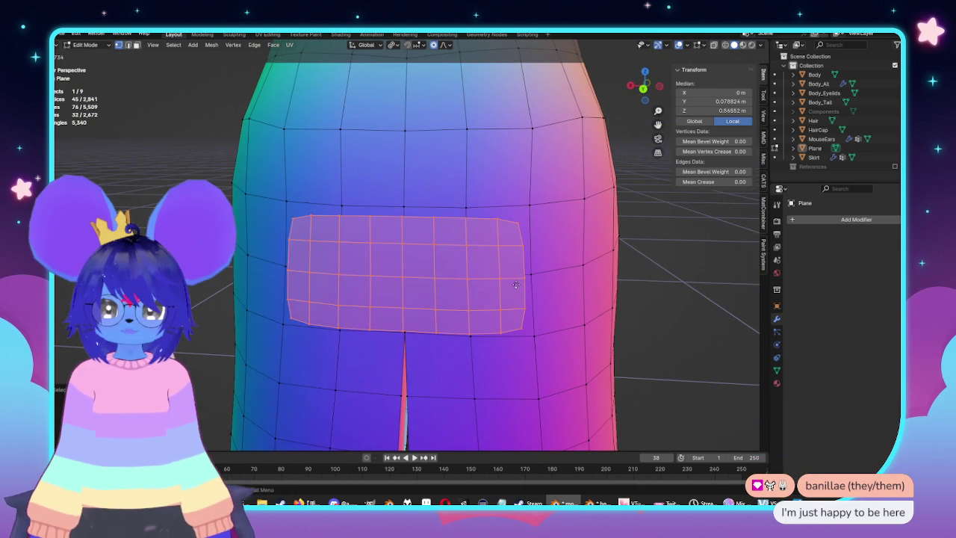
pyautogui.press('Escape')
# Scale the patch's top-right corner vertex inward along X with proportional falloff
pyautogui.click(525, 206)
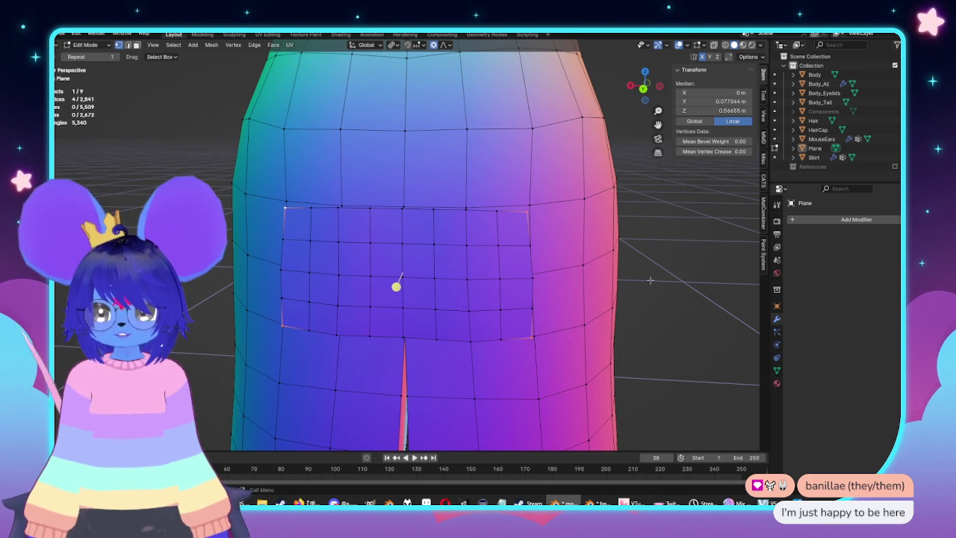
pyautogui.press('.')
pyautogui.click(604, 316)
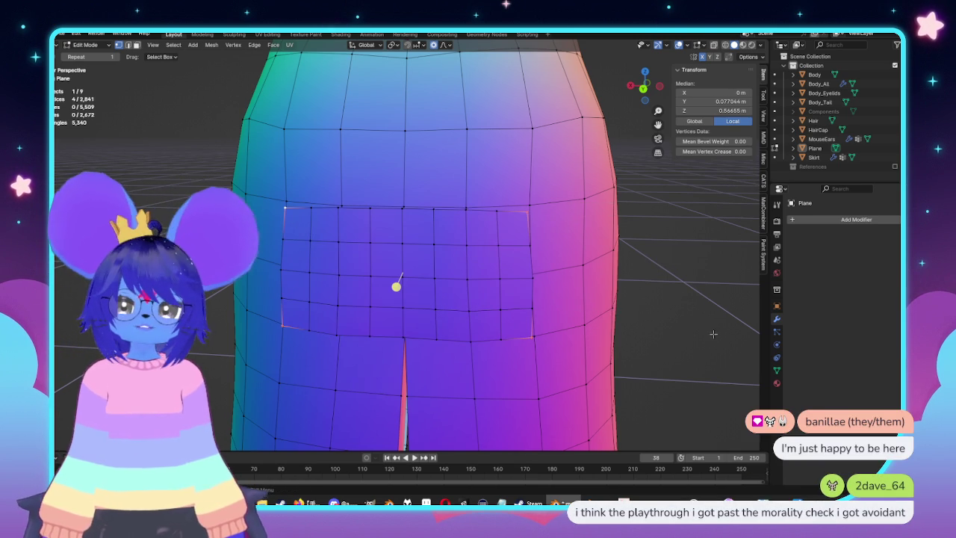
pyautogui.press('s')
pyautogui.press('x')
pyautogui.press('x')
pyautogui.scroll(-10, 669, 328)
pyautogui.scroll(-9, 661, 328)
pyautogui.scroll(7, 662, 328)
pyautogui.scroll(5, 662, 328)
pyautogui.click(661, 328)
pyautogui.press('KP_3')
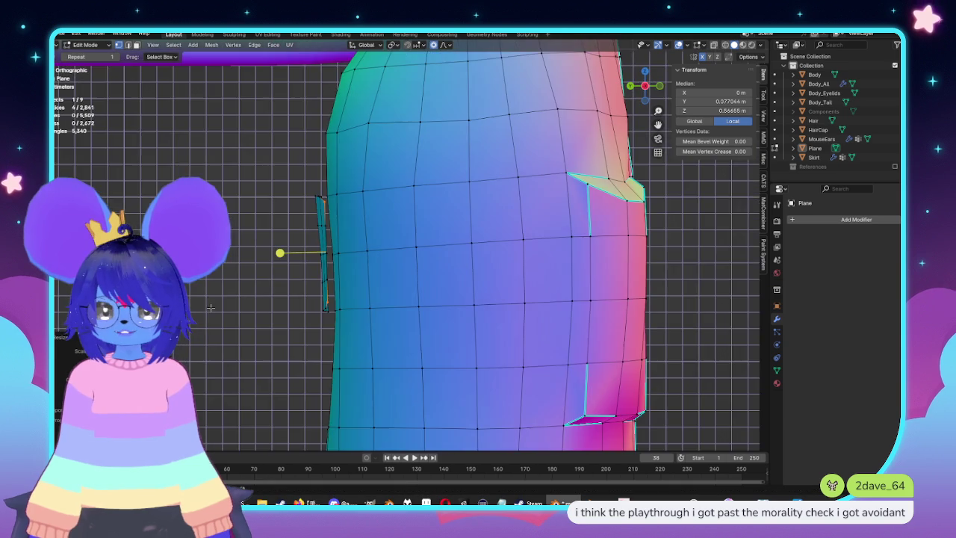
# In front view, dissolve a horizontal edge loop on the patch
pyautogui.press('KP_1')
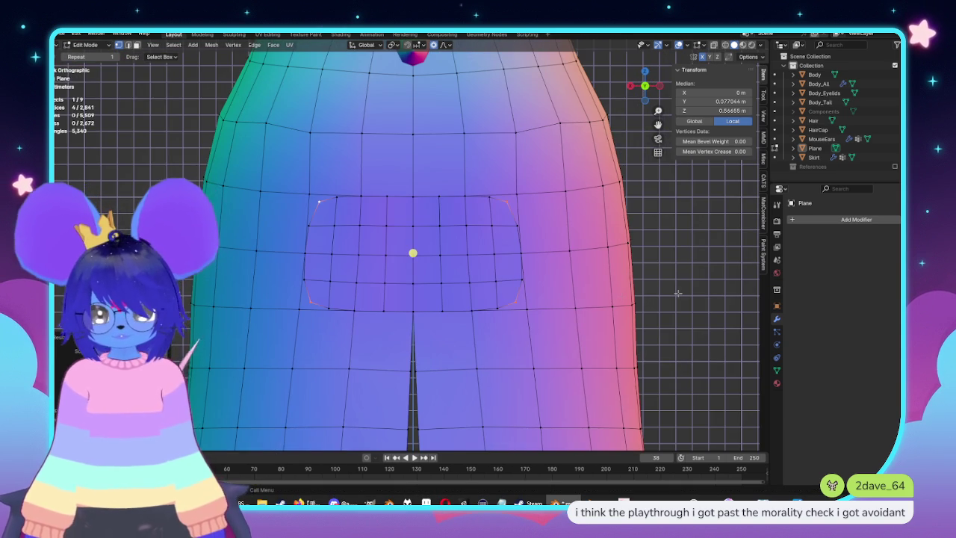
pyautogui.hotkey('alt', 'a')
pyautogui.keyDown('alt'); pyautogui.click(446, 225); pyautogui.keyUp('alt')
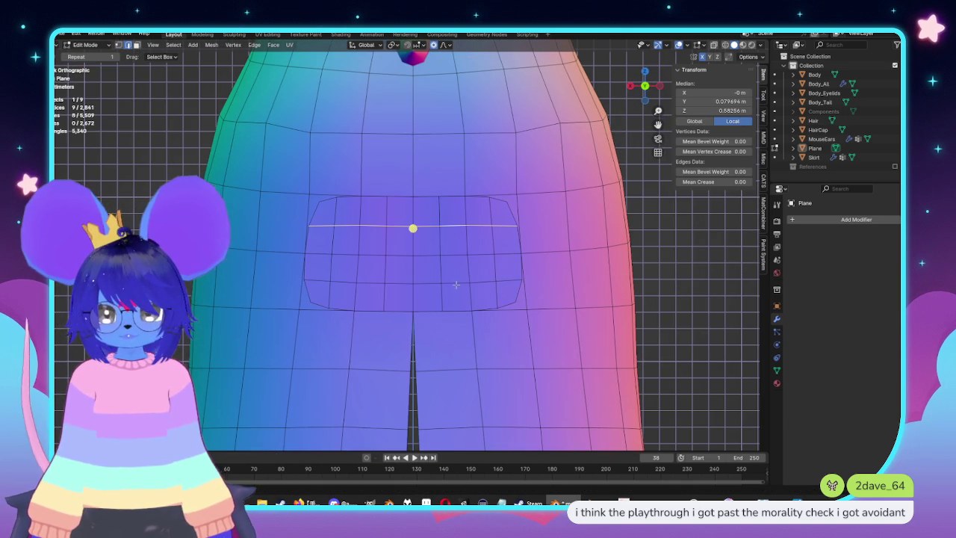
pyautogui.press('x')
pyautogui.click(438, 325)
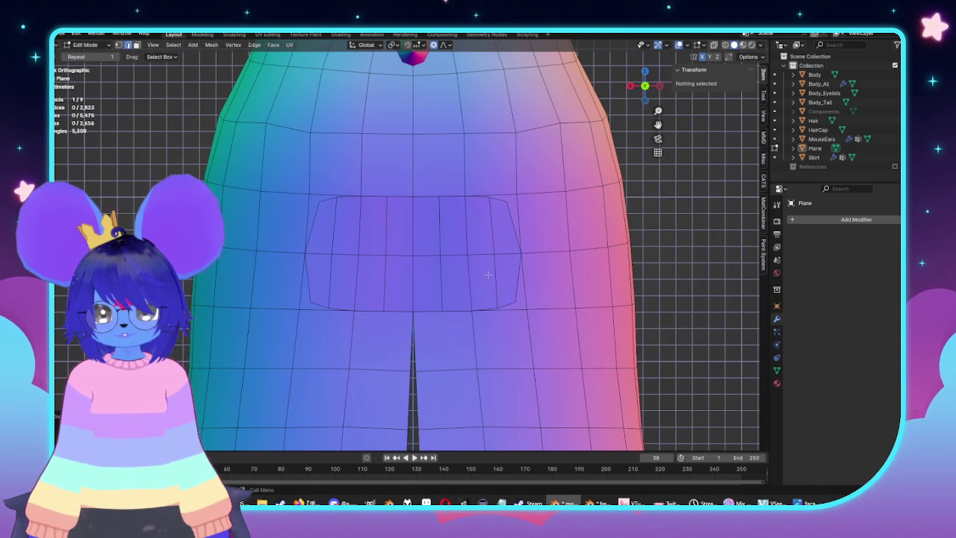
# Try dissolving four vertical edges of the patch, then undo to restore the loops
pyautogui.keyDown('alt'); pyautogui.click(491, 236); pyautogui.keyUp('alt')
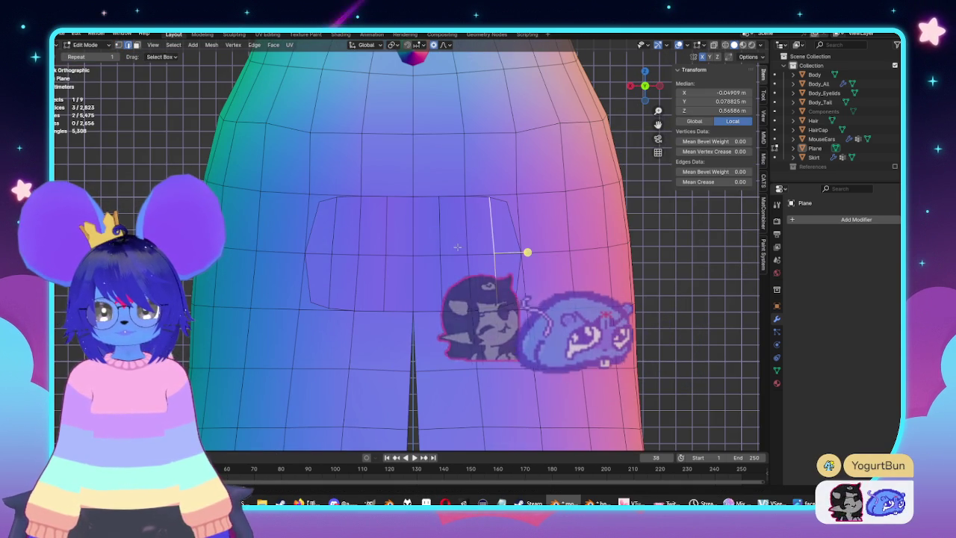
pyautogui.keyDown('alt'); pyautogui.keyDown('shift'); pyautogui.click(336, 228); pyautogui.keyUp('shift'); pyautogui.keyUp('alt')
pyautogui.keyDown('alt'); pyautogui.keyDown('shift'); pyautogui.click(384, 228); pyautogui.keyUp('shift'); pyautogui.keyUp('alt')
pyautogui.keyDown('alt'); pyautogui.keyDown('shift'); pyautogui.click(443, 232); pyautogui.keyUp('shift'); pyautogui.keyUp('alt')
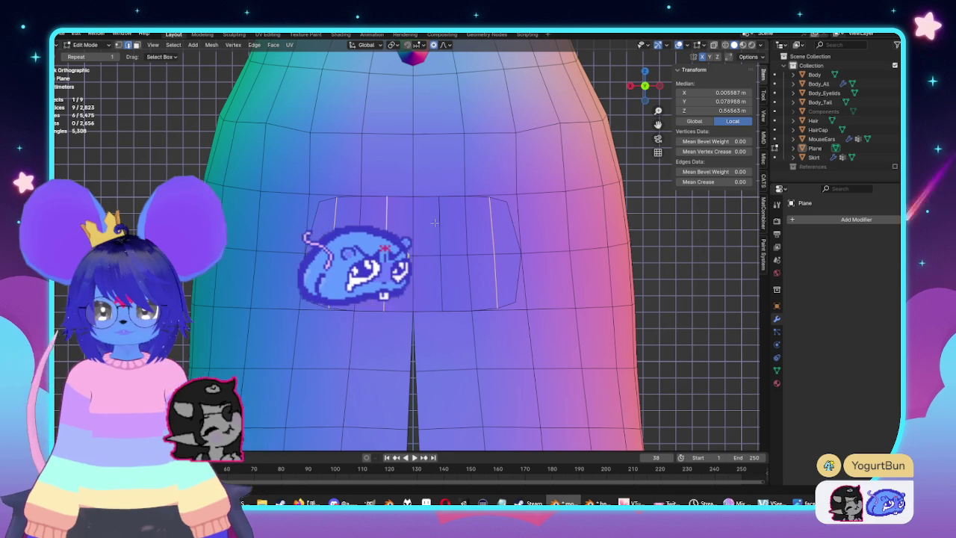
pyautogui.press('x')
pyautogui.click(437, 224)
pyautogui.moveTo(437, 224)
pyautogui.mouseDown(button='middle')
pyautogui.moveTo(451, 264)
pyautogui.moveTo(513, 266)
pyautogui.mouseUp(button='middle')
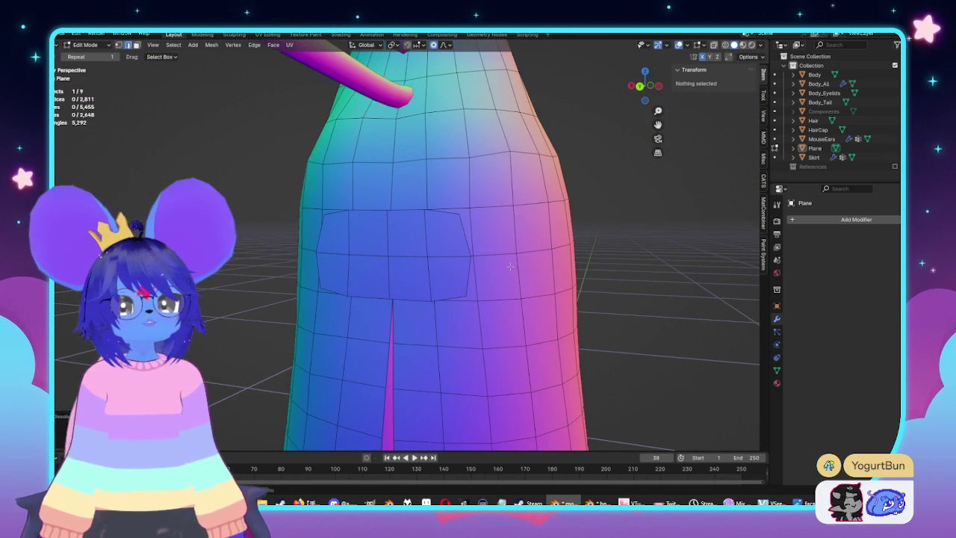
pyautogui.hotkey('ctrl', 'z')
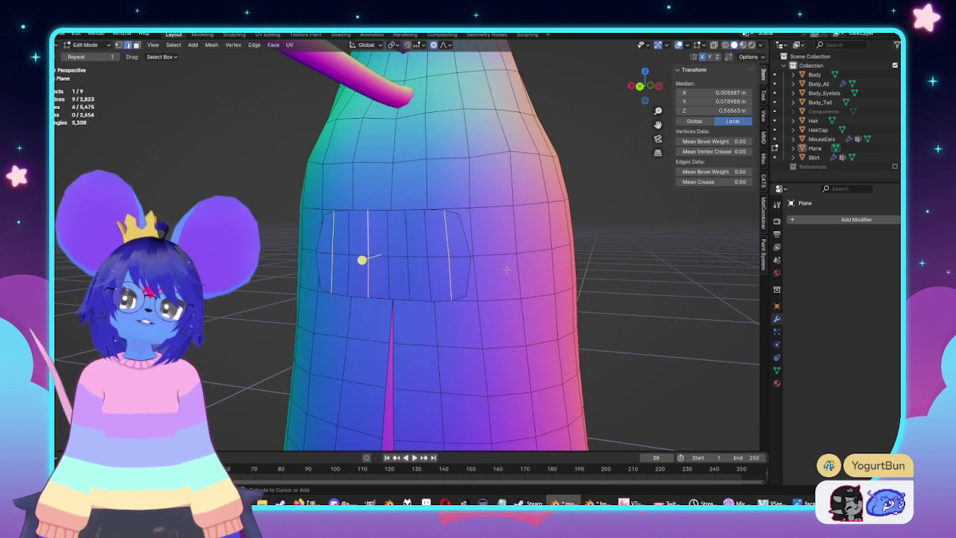
pyautogui.hotkey('ctrl', 'z')
# Round the patch's top-right corner by scaling it with proportional falloff
pyautogui.moveTo(524, 297); pyautogui.dragTo(267, 285, button='middle')
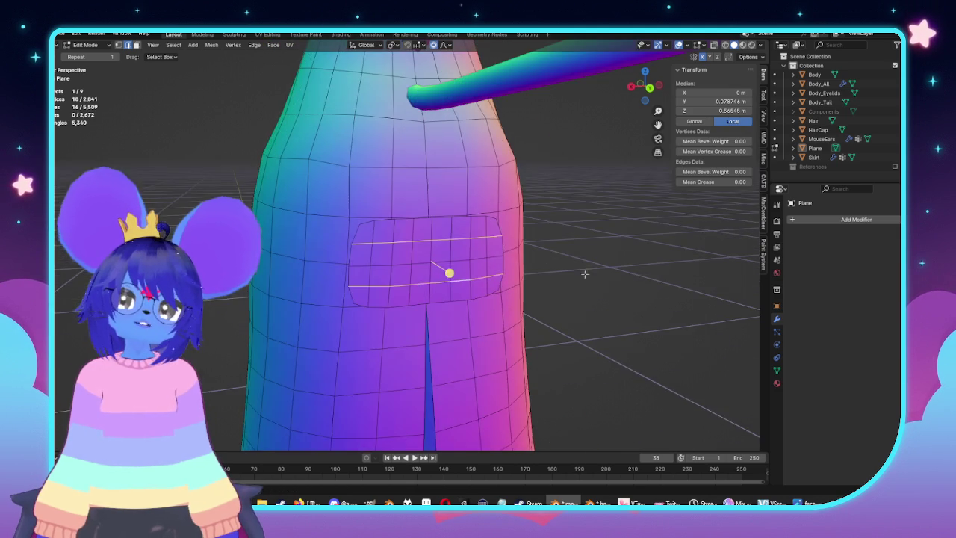
pyautogui.press('KP_3')
pyautogui.press('KP_1')
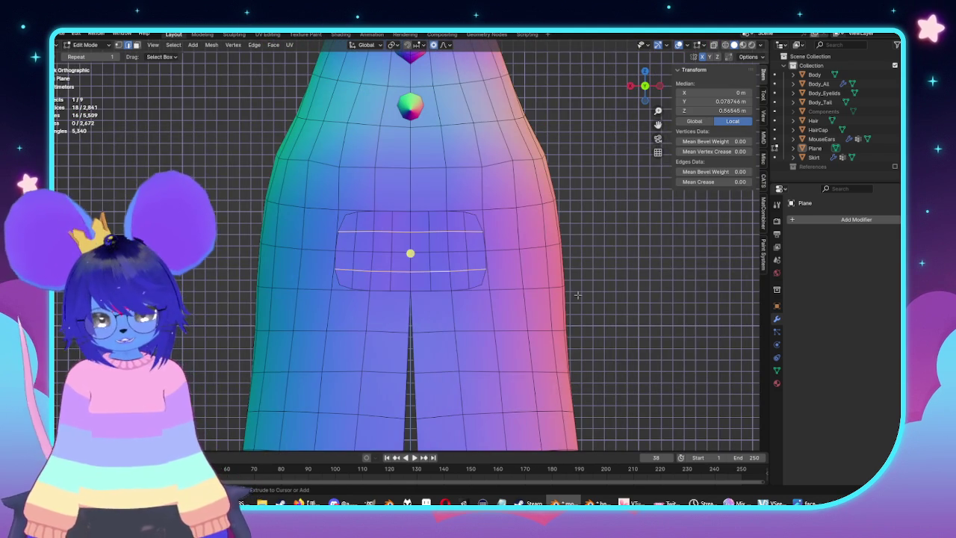
pyautogui.hotkey('ctrl', 'l')
pyautogui.scroll(2, 544, 298)
pyautogui.scroll(1, 545, 297)
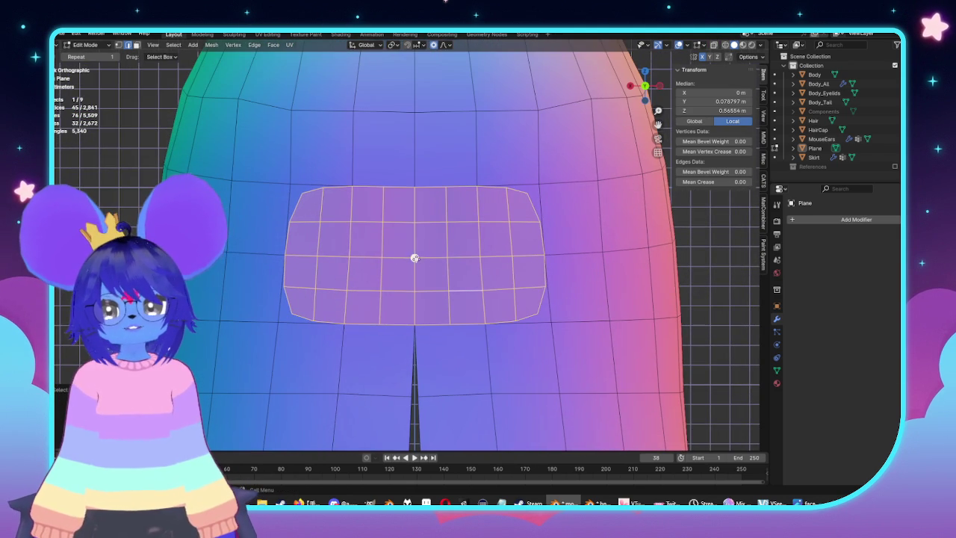
pyautogui.click(533, 198)
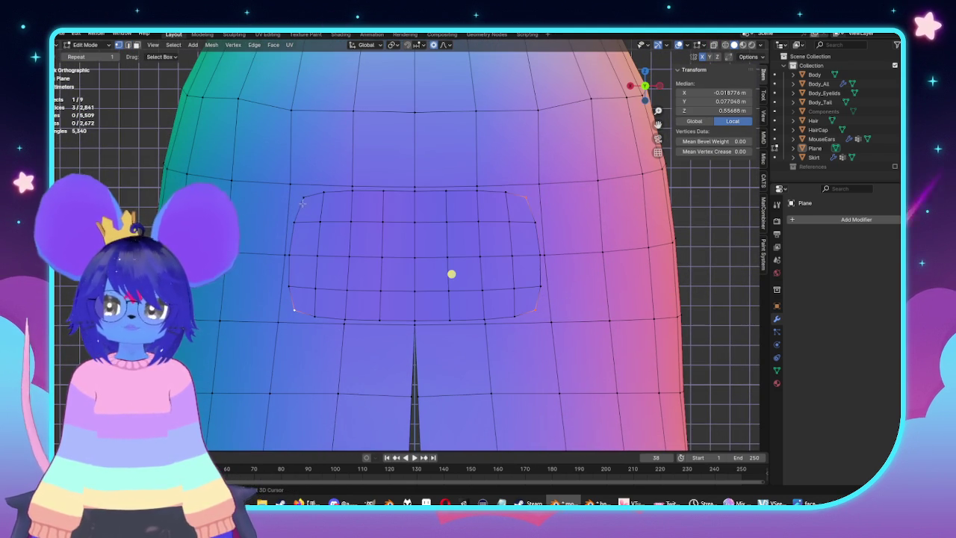
pyautogui.press('s')
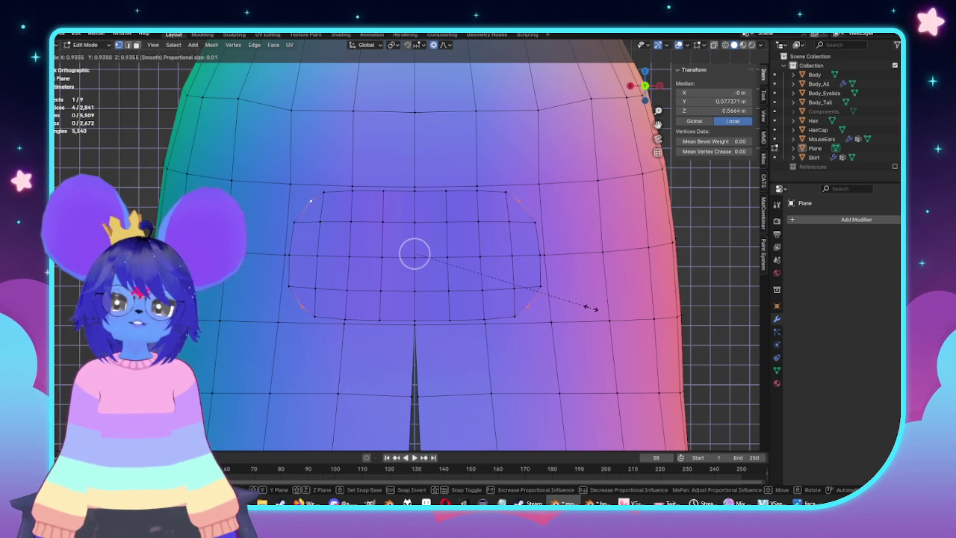
pyautogui.click(596, 308)
# Dissolve the patch's middle horizontal loop
pyautogui.hotkey('ctrl', 'l')
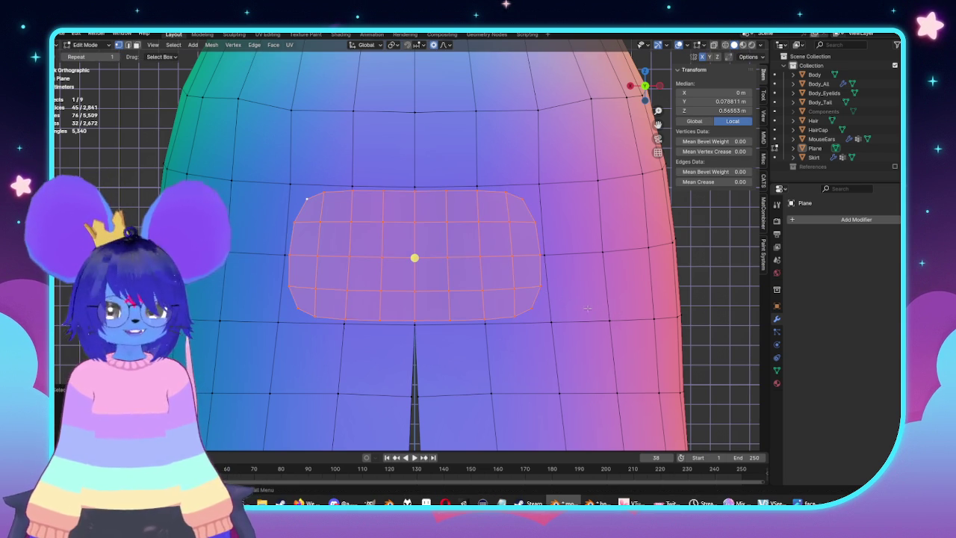
pyautogui.hotkey('alt', 'a')
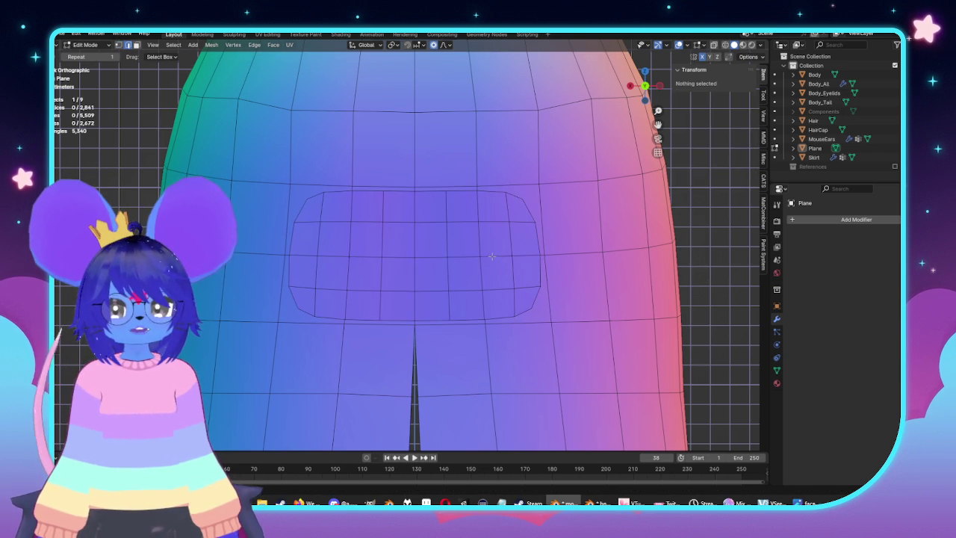
pyautogui.keyDown('alt'); pyautogui.click(492, 256); pyautogui.keyUp('alt')
pyautogui.press('x')
pyautogui.click(494, 256)
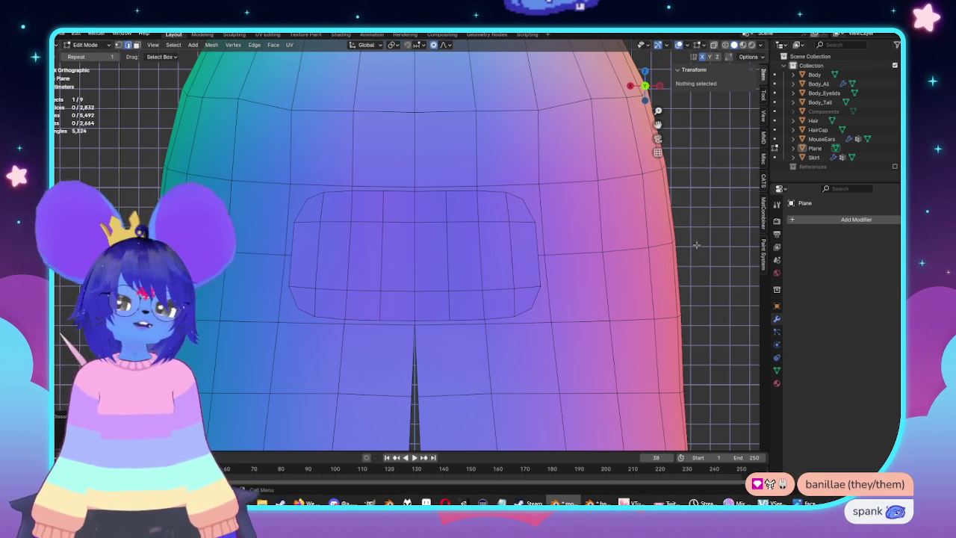
# Raise the patch's bottom strip vertically along Z, leaving the upper rows unselected
pyautogui.click(509, 222)
pyautogui.hotkey('ctrl', 'l')
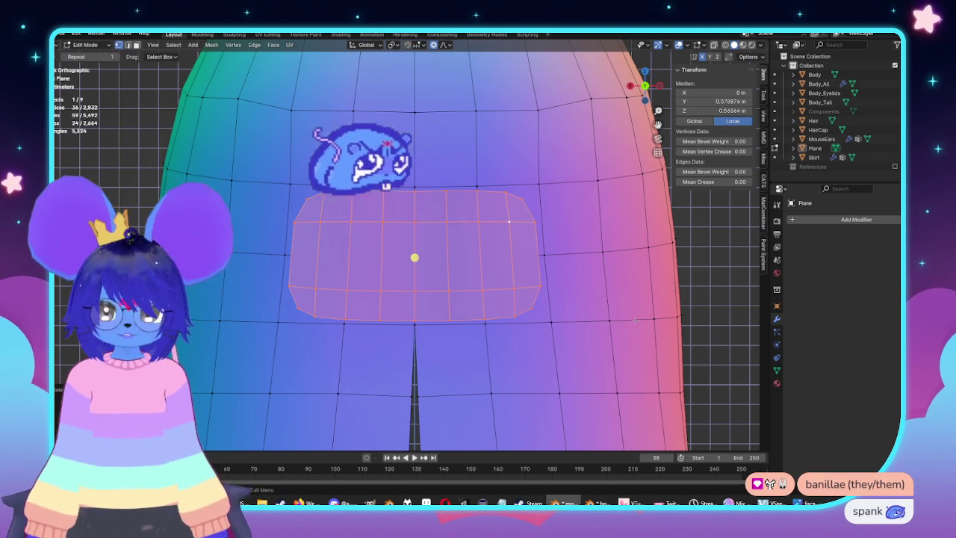
pyautogui.press('c')
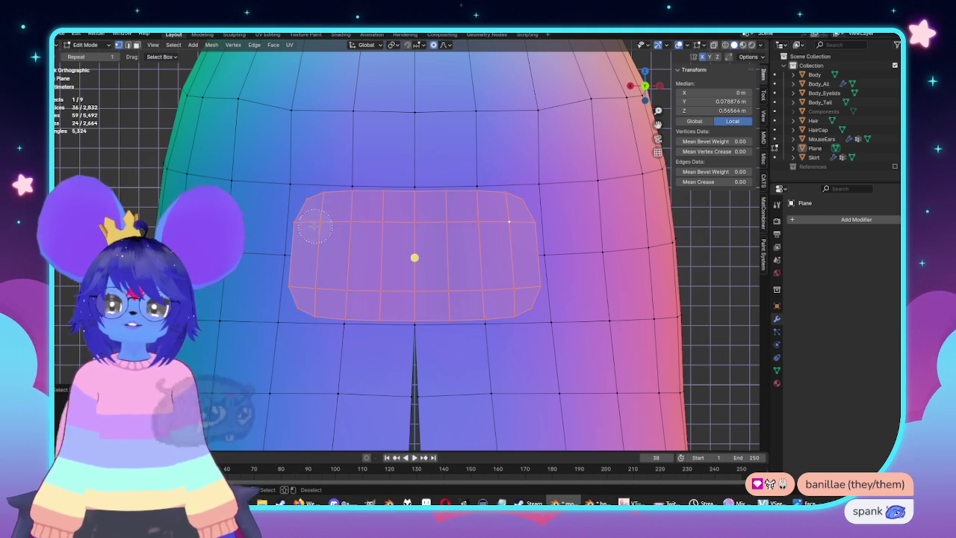
pyautogui.moveTo(264, 198); pyautogui.dragTo(605, 219, button='middle')
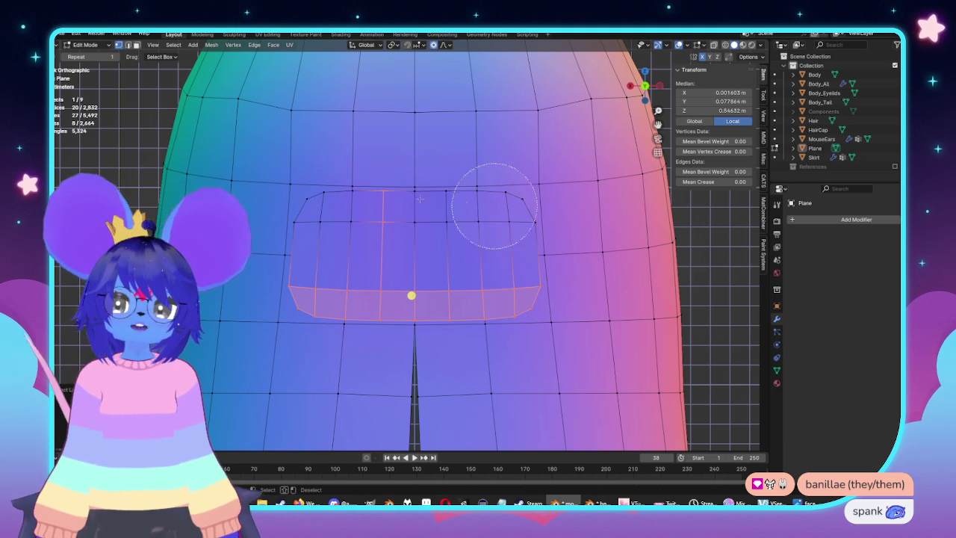
pyautogui.press('g')
pyautogui.press('z')
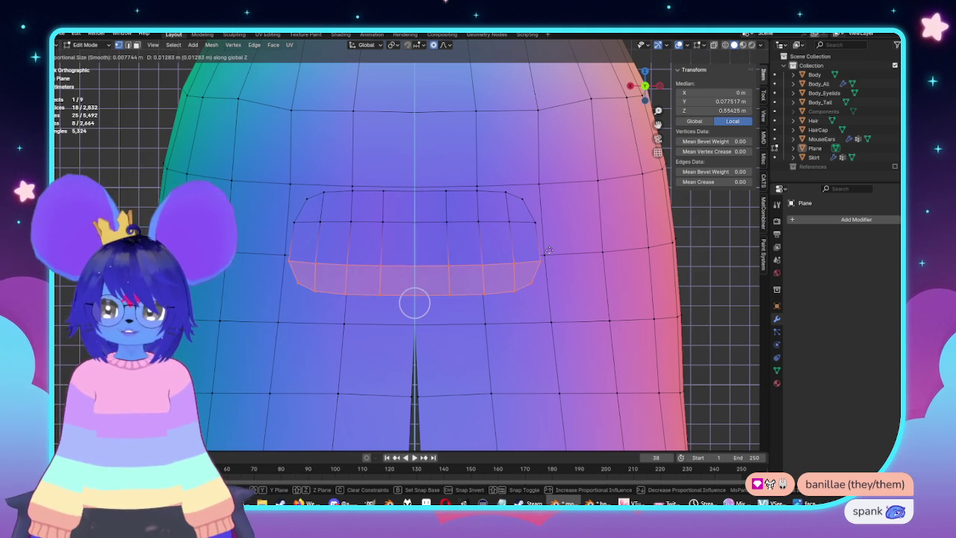
pyautogui.click(550, 250)
pyautogui.moveTo(549, 250)
pyautogui.mouseDown(button='middle')
pyautogui.moveTo(347, 298)
pyautogui.moveTo(297, 286)
pyautogui.moveTo(565, 280)
pyautogui.mouseUp(button='middle')
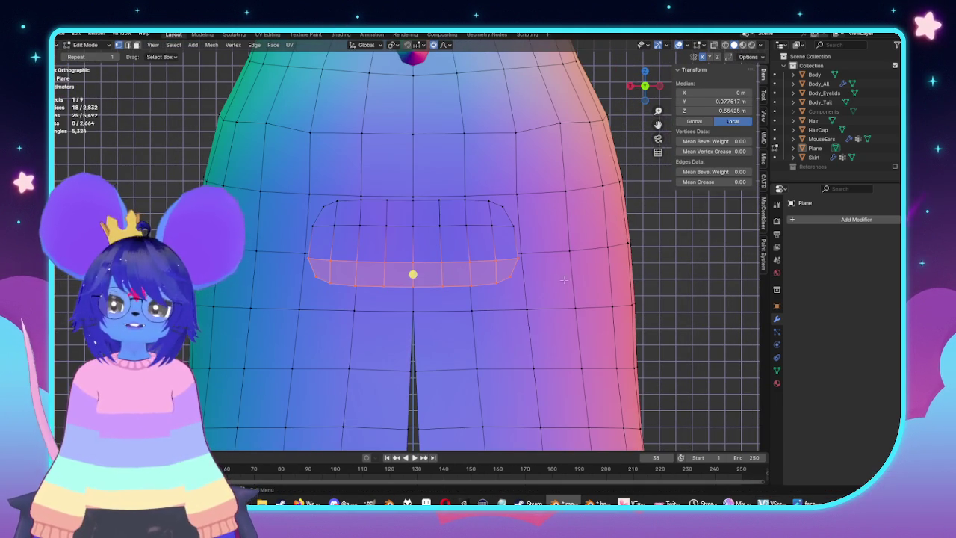
# Softly move the patch's middle vertical loop along Z with an enlarged proportional falloff
pyautogui.hotkey('ctrl', 'l')
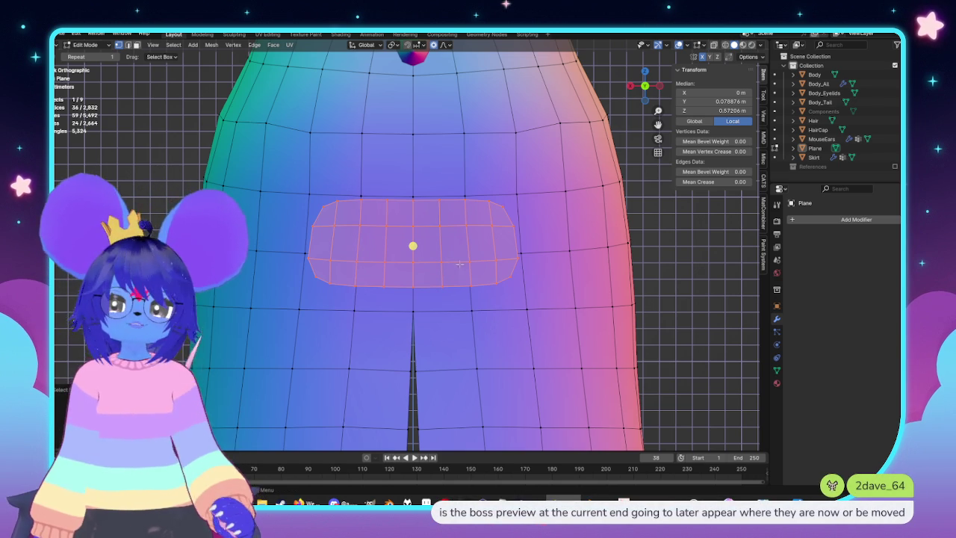
pyautogui.scroll(1, 459, 263)
pyautogui.click(414, 222)
pyautogui.keyDown('alt'); pyautogui.click(415, 243); pyautogui.keyUp('alt')
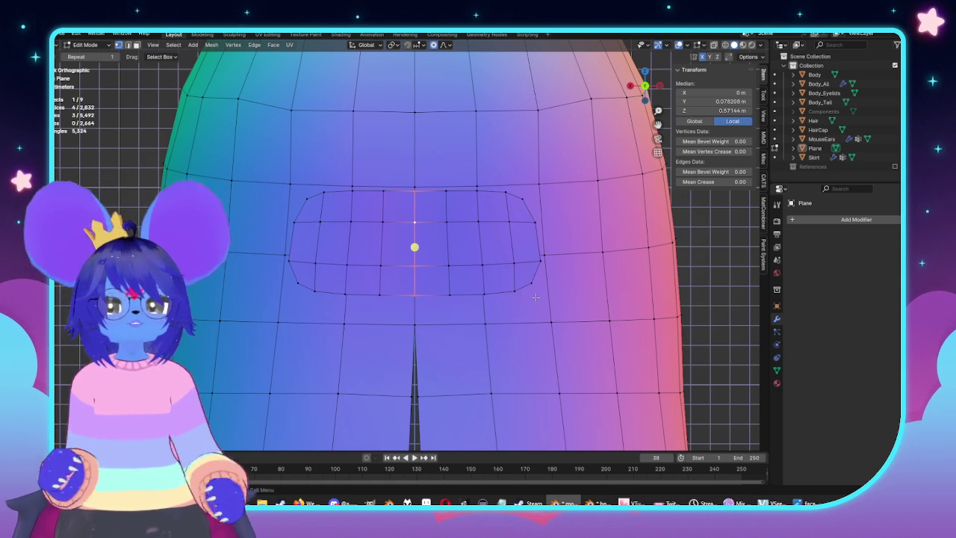
pyautogui.press('g')
pyautogui.press('z')
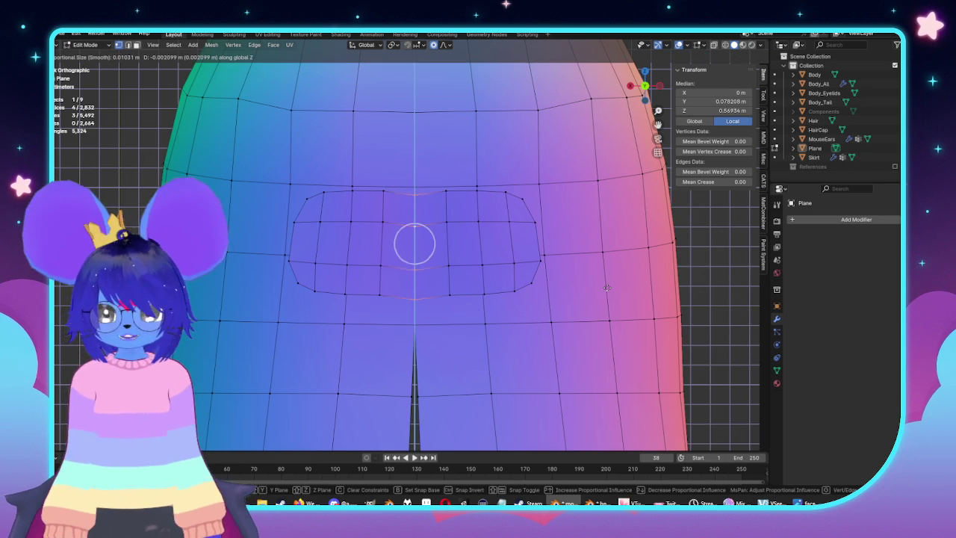
pyautogui.scroll(-12, 599, 289)
pyautogui.scroll(-6, 597, 289)
pyautogui.scroll(-2, 595, 289)
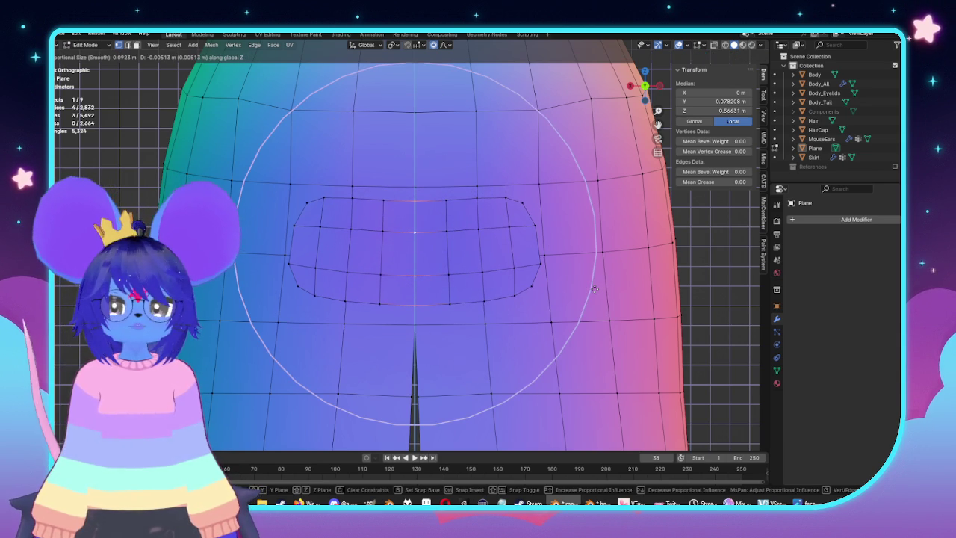
pyautogui.click(595, 289)
# Widen the whole patch by scaling it along X
pyautogui.hotkey('ctrl', 'l')
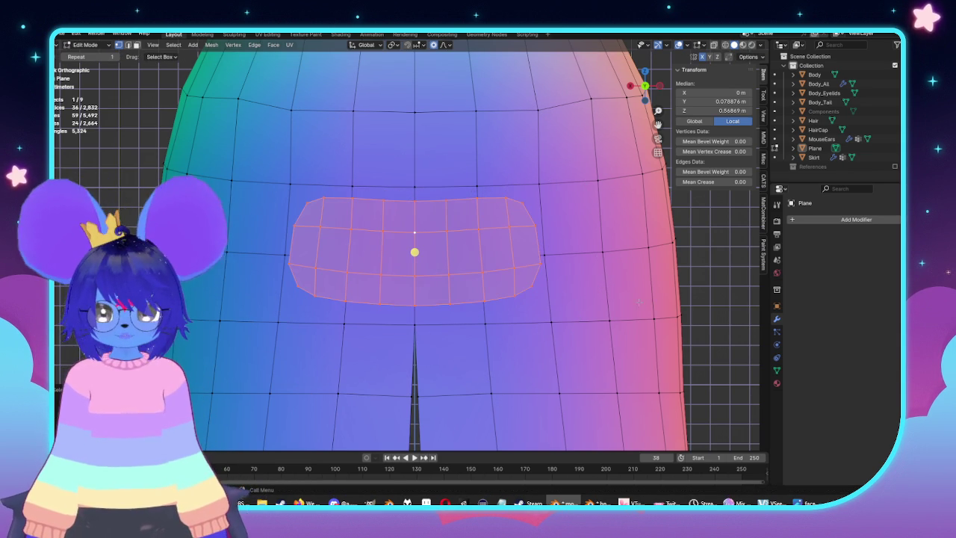
pyautogui.press('s')
pyautogui.press('x')
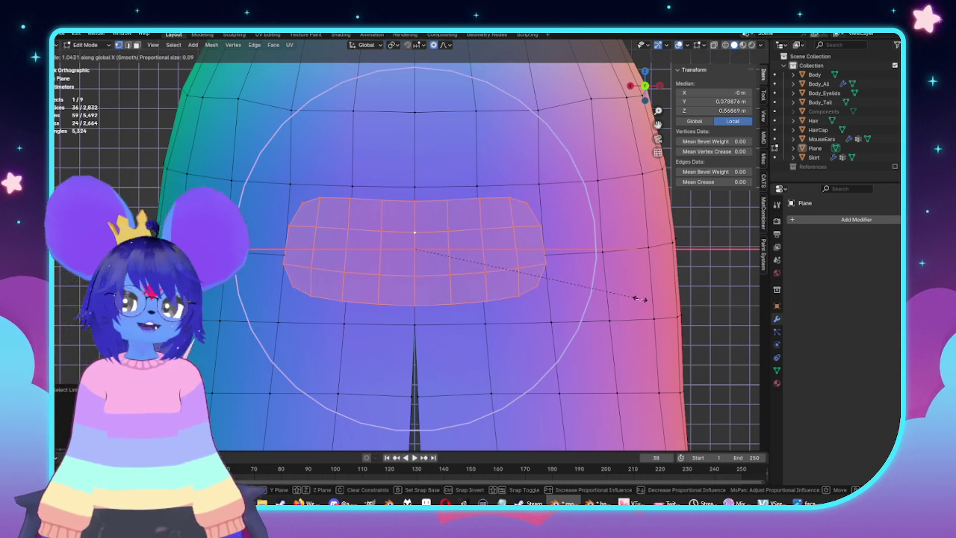
pyautogui.click(638, 299)
# Check the widened patch from side and back views, then return to Object Mode
pyautogui.press('KP_3')
pyautogui.press('ctrl+KP_1')
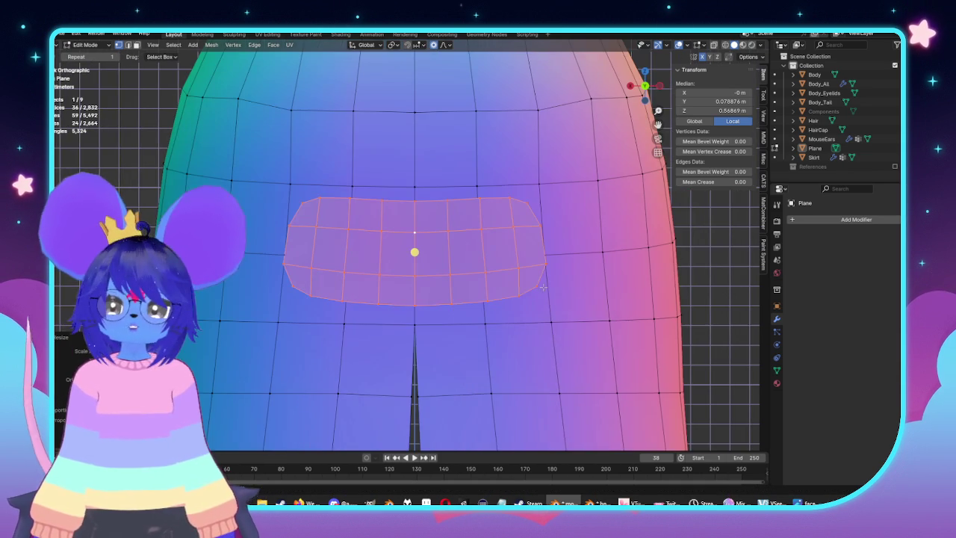
pyautogui.scroll(-3, 565, 301)
pyautogui.scroll(-5, 565, 301)
pyautogui.press('Tab')
pyautogui.moveTo(571, 335); pyautogui.dragTo(531, 349, button='middle')
pyautogui.press('ctrl+KP_1')
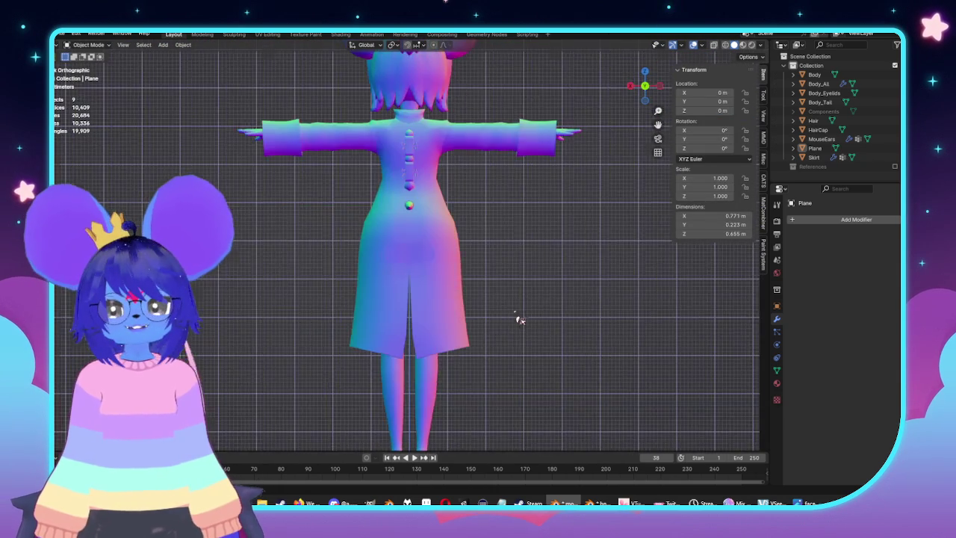
# Re-enter Edit Mode on the patch and confirm an X-axis-locked adjustment
pyautogui.scroll(5, 552, 321)
pyautogui.press('Tab')
pyautogui.moveTo(553, 321)
pyautogui.mouseDown(button='middle')
pyautogui.moveTo(498, 322)
pyautogui.moveTo(508, 320)
pyautogui.mouseUp(button='middle')
pyautogui.scroll(2, 497, 322)
pyautogui.press('x')
pyautogui.click(491, 335)
pyautogui.moveTo(491, 335)
pyautogui.mouseDown(button='middle')
pyautogui.moveTo(538, 339)
pyautogui.moveTo(512, 337)
pyautogui.mouseUp(button='middle')
# Extrude the patch outward to give it thickness, then grow the selection
pyautogui.press('e')
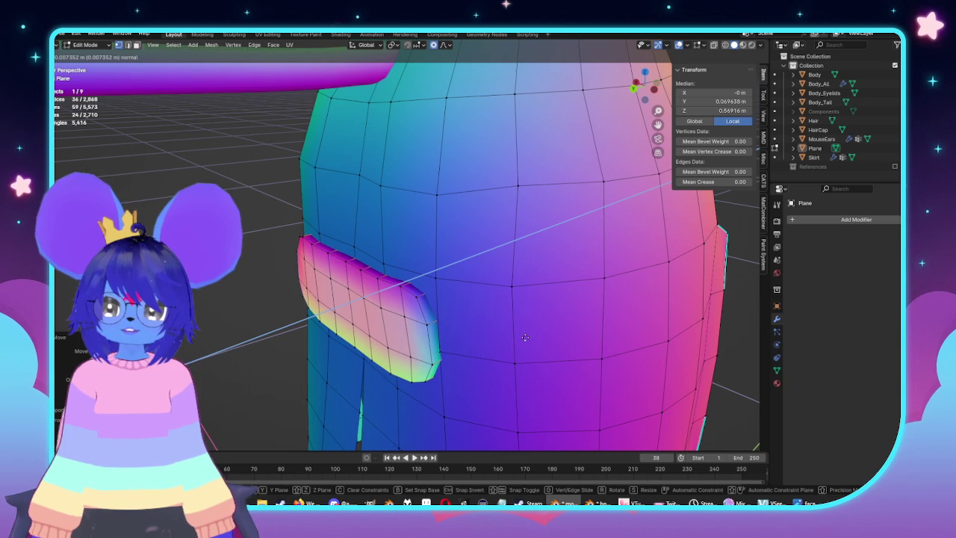
pyautogui.click(525, 337)
pyautogui.moveTo(525, 337)
pyautogui.mouseDown(button='middle')
pyautogui.moveTo(491, 324)
pyautogui.moveTo(507, 319)
pyautogui.mouseUp(button='middle')
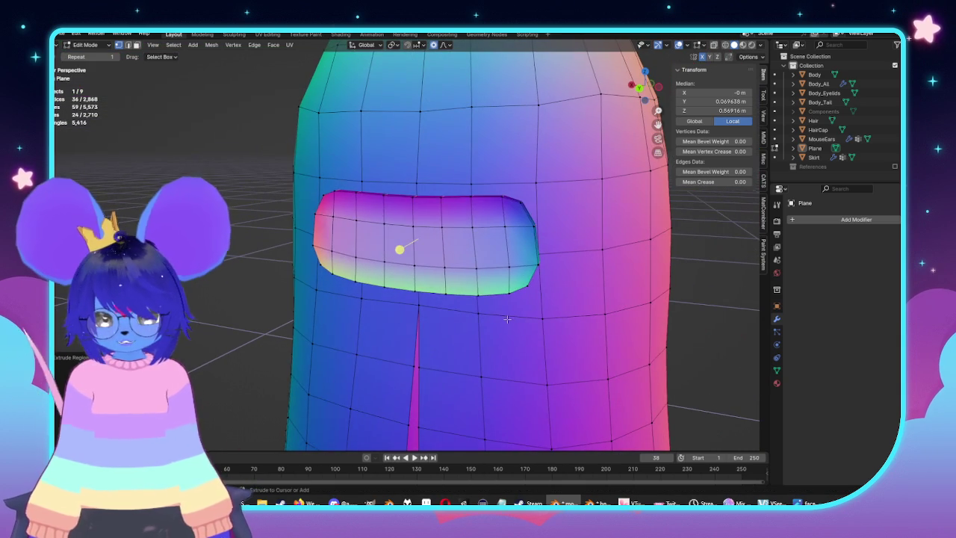
pyautogui.press('ctrl+KP_Add')
# Set the patch's normals from its faces and recalculate them
pyautogui.hotkey('alt', 'n')
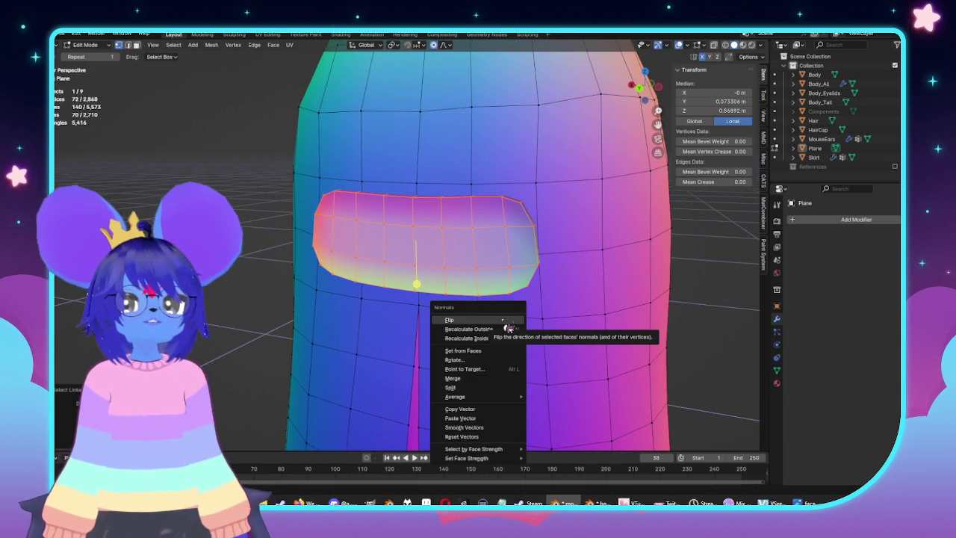
pyautogui.click(478, 354)
pyautogui.moveTo(477, 354)
pyautogui.mouseDown(button='middle')
pyautogui.moveTo(539, 287)
pyautogui.moveTo(523, 286)
pyautogui.mouseUp(button='middle')
pyautogui.hotkey('alt', 'n')
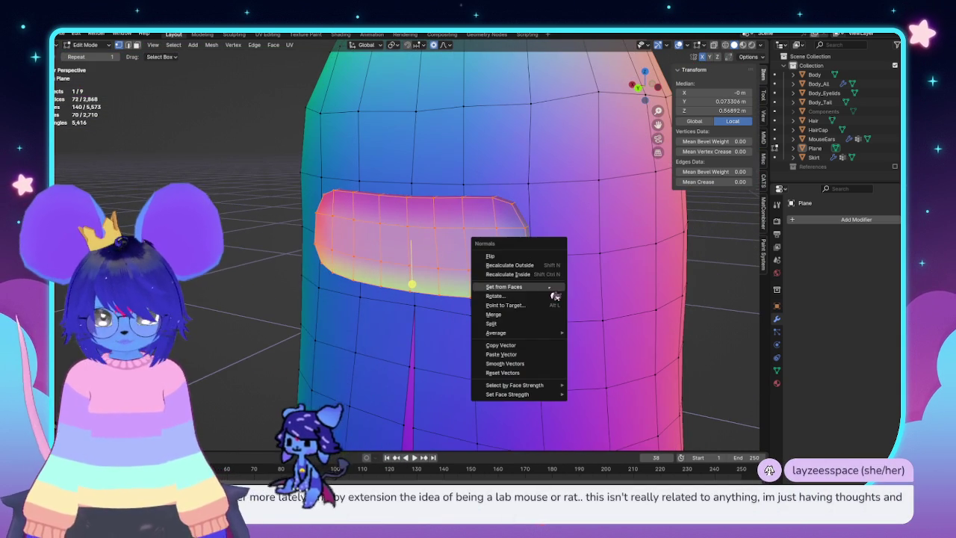
pyautogui.click(523, 266)
pyautogui.moveTo(523, 266); pyautogui.dragTo(484, 224, button='middle')
pyautogui.scroll(-3, 485, 224)
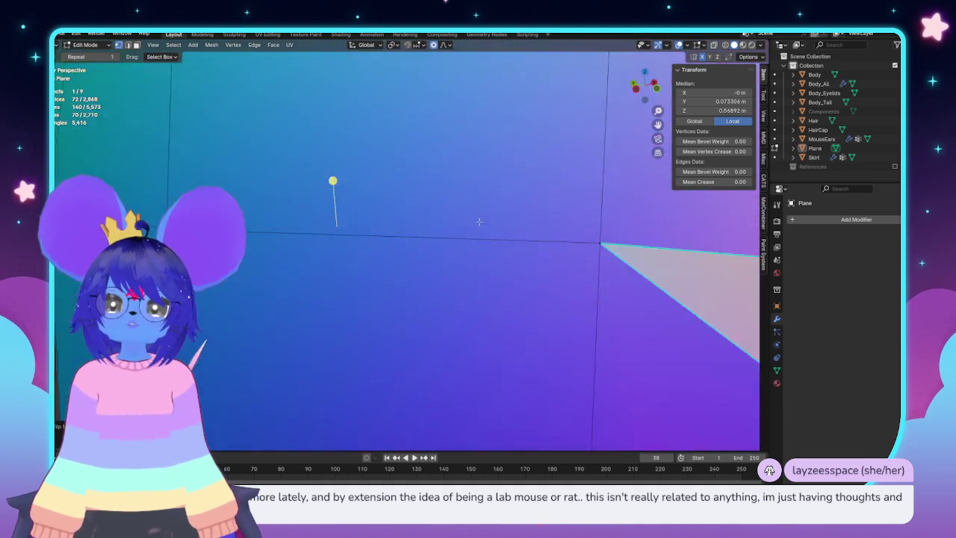
pyautogui.scroll(-3, 490, 216)
pyautogui.scroll(-3, 493, 221)
# Hide the coat body to isolate the patch and view it side-on in X-ray
pyautogui.click(422, 241)
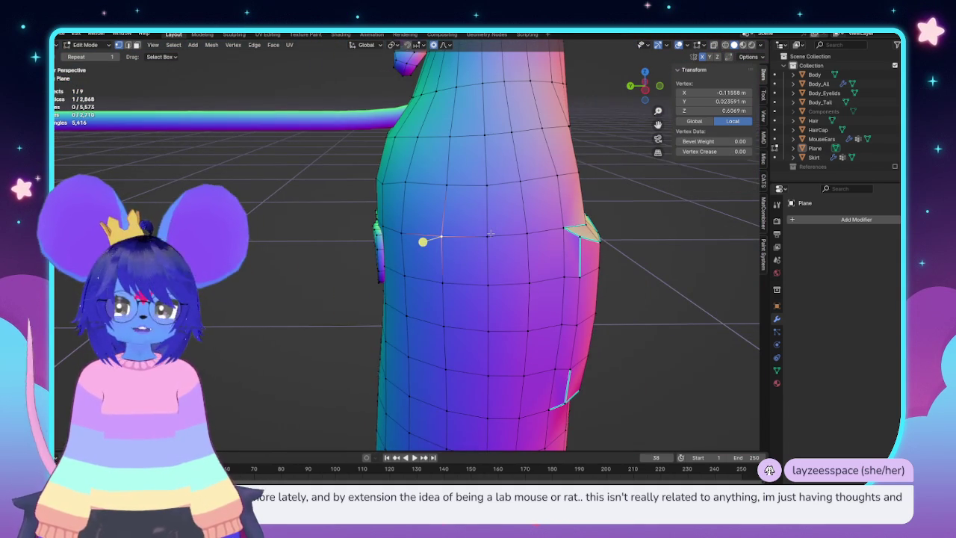
pyautogui.press('l')
pyautogui.press('h')
pyautogui.scroll(3, 495, 227)
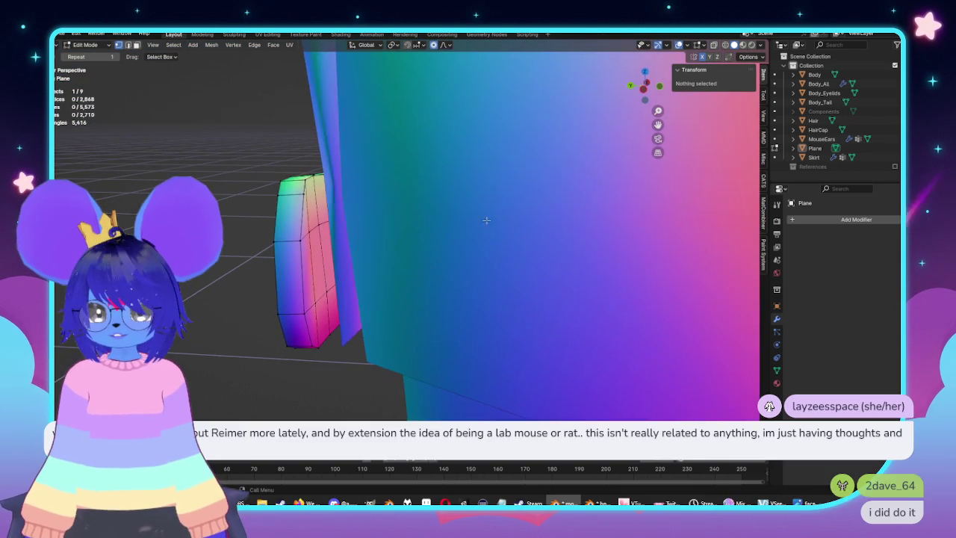
pyautogui.hotkey('alt', 'z')
pyautogui.moveTo(496, 227); pyautogui.dragTo(404, 260, button='middle')
pyautogui.press('KP_3')
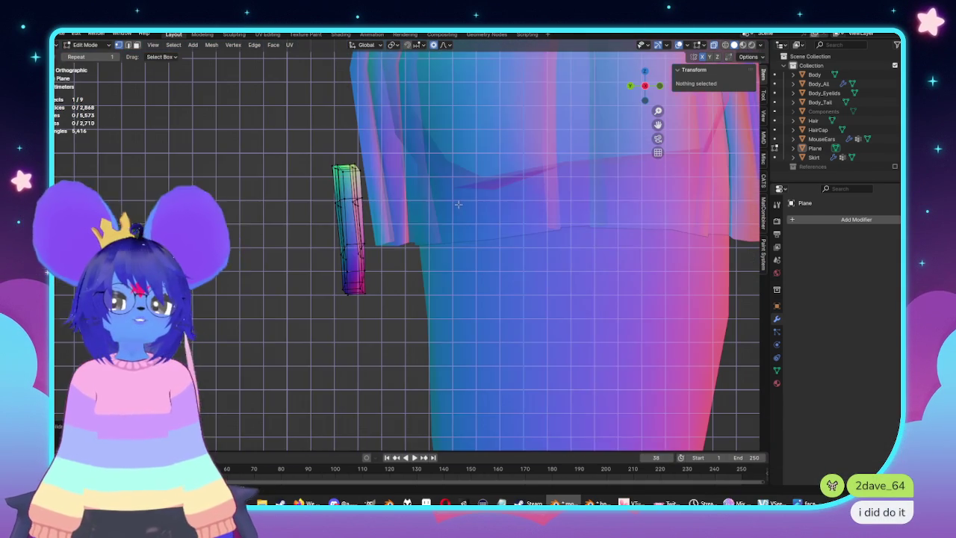
pyautogui.hotkey('alt', 'z')
pyautogui.hotkey('alt', 'z')
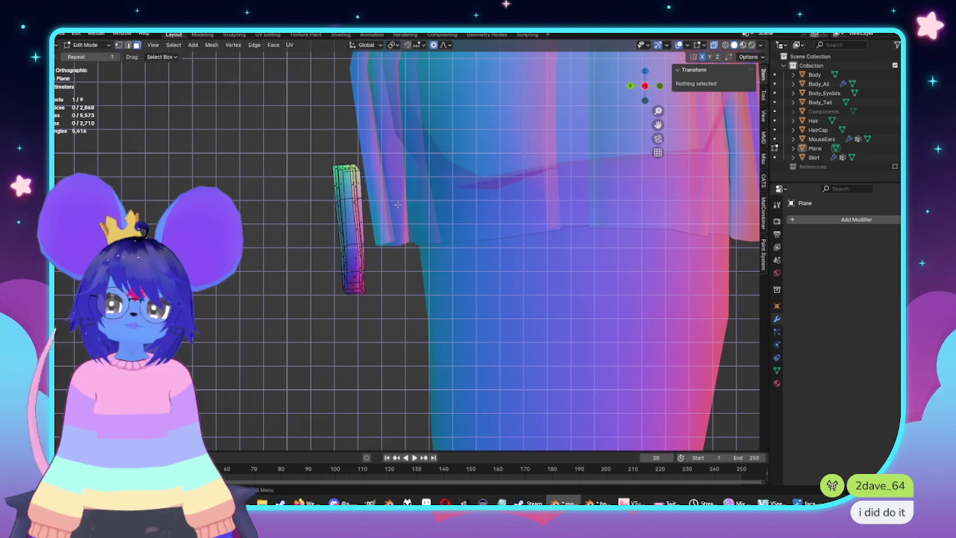
# Circle-select the patch's top vertices, delete those faces, and bring back the hidden coat body
pyautogui.press('c')
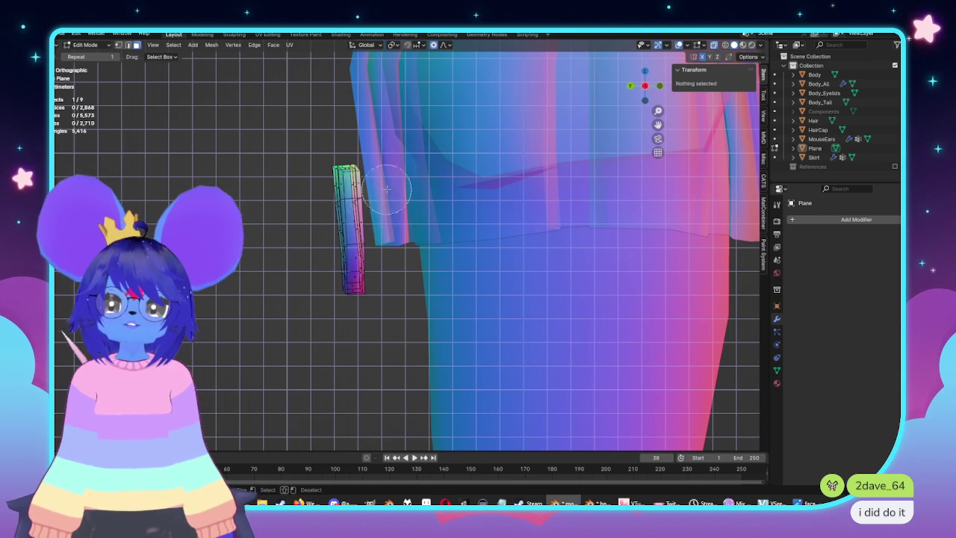
pyautogui.moveTo(369, 186); pyautogui.dragTo(374, 196)
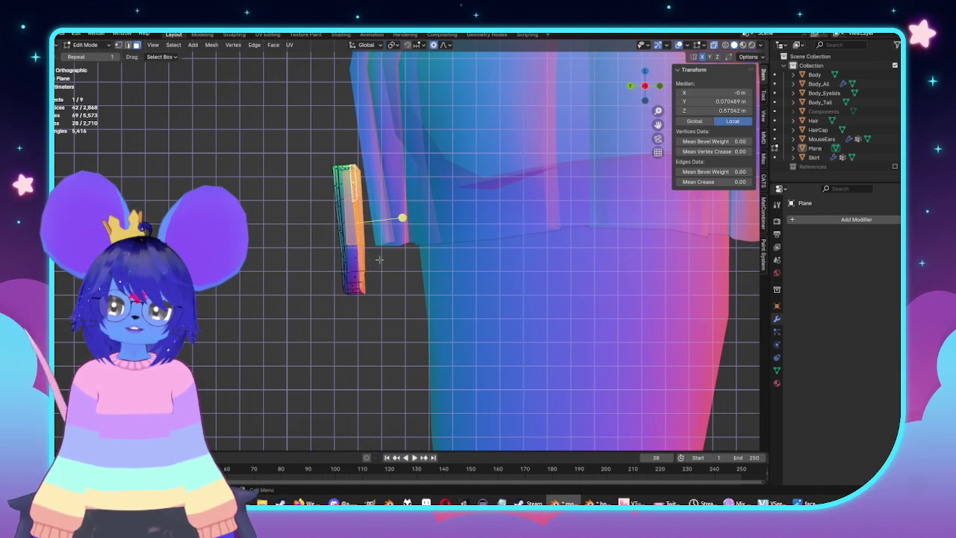
pyautogui.press('Escape')
pyautogui.hotkey('alt', 'z')
pyautogui.press('KP_Decimal')
pyautogui.moveTo(357, 266)
pyautogui.mouseDown(button='middle')
pyautogui.moveTo(530, 240)
pyautogui.moveTo(521, 212)
pyautogui.mouseUp(button='middle')
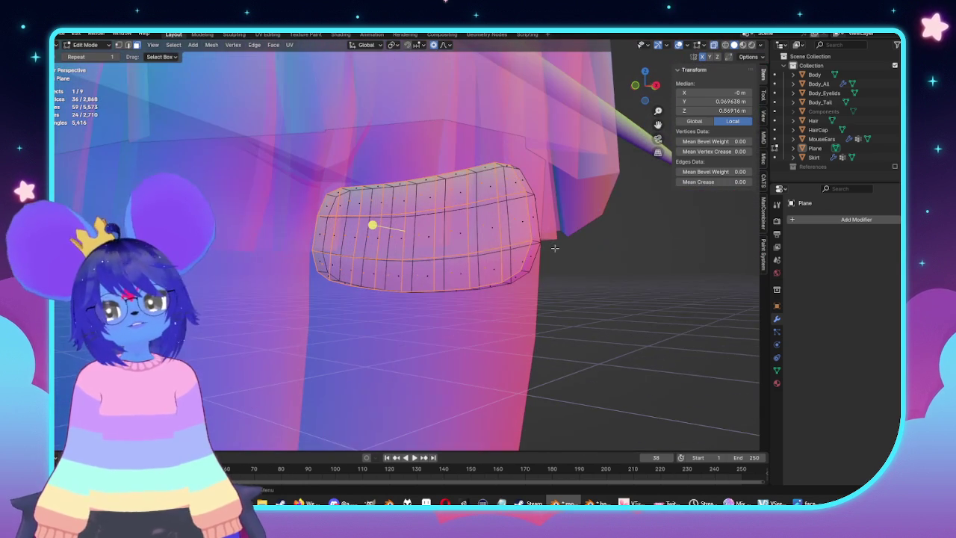
pyautogui.press('x')
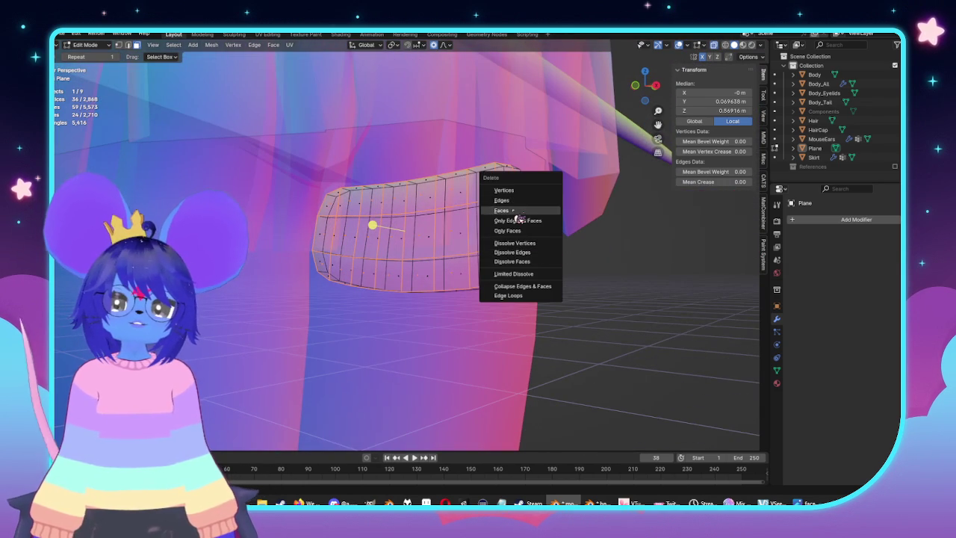
pyautogui.click(519, 213)
pyautogui.moveTo(519, 212)
pyautogui.mouseDown(button='middle')
pyautogui.moveTo(578, 250)
pyautogui.moveTo(555, 269)
pyautogui.moveTo(387, 288)
pyautogui.mouseUp(button='middle')
pyautogui.press('l')
pyautogui.scroll(-3, 387, 288)
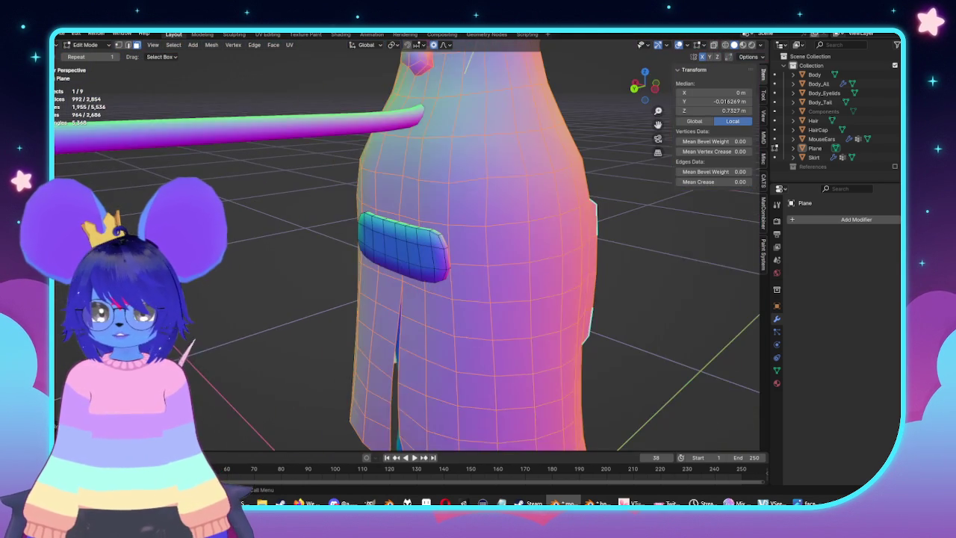
# Softly move the patch's edge vertices using proportional editing, cancelling a trial rotation
pyautogui.hotkey('alt', 'a')
pyautogui.scroll(3, 368, 239)
pyautogui.keyDown('alt'); pyautogui.click(563, 274); pyautogui.keyUp('alt')
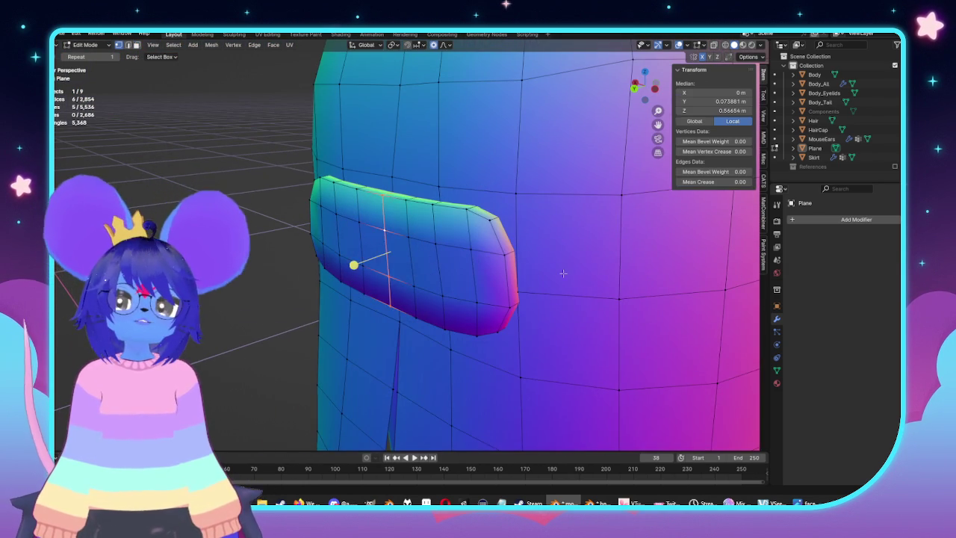
pyautogui.press('KP_1')
pyautogui.press('KP_3')
pyautogui.press('g')
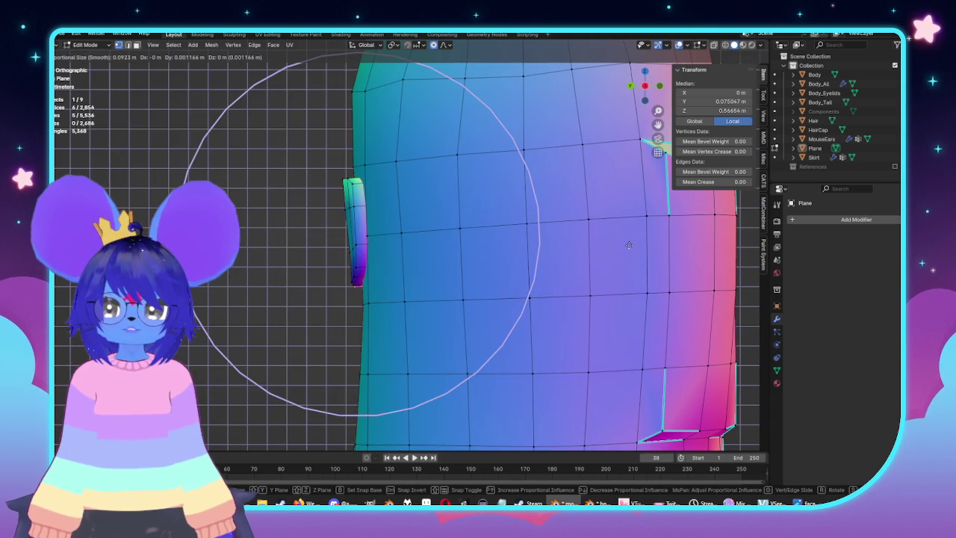
pyautogui.scroll(-3, 628, 249)
pyautogui.scroll(-3, 626, 249)
pyautogui.scroll(-2, 624, 249)
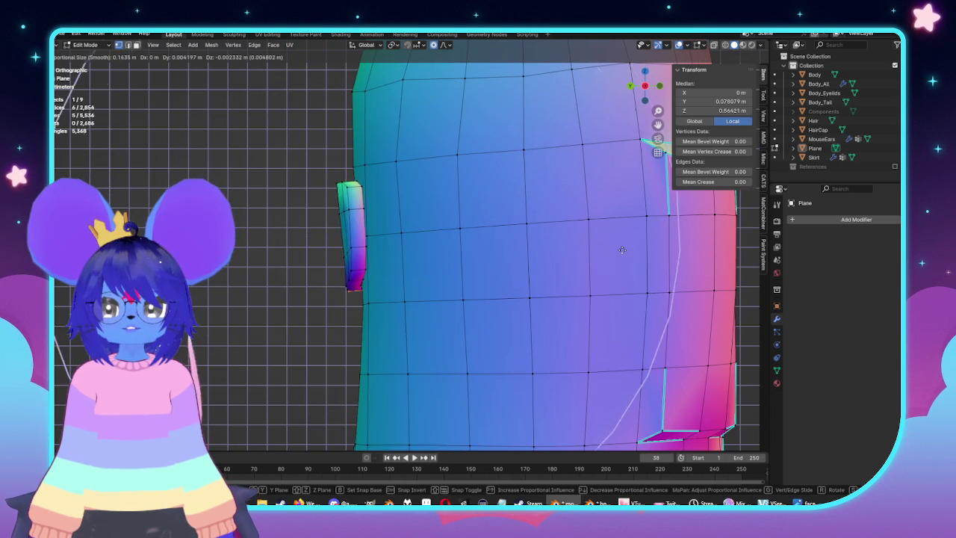
pyautogui.click(619, 254)
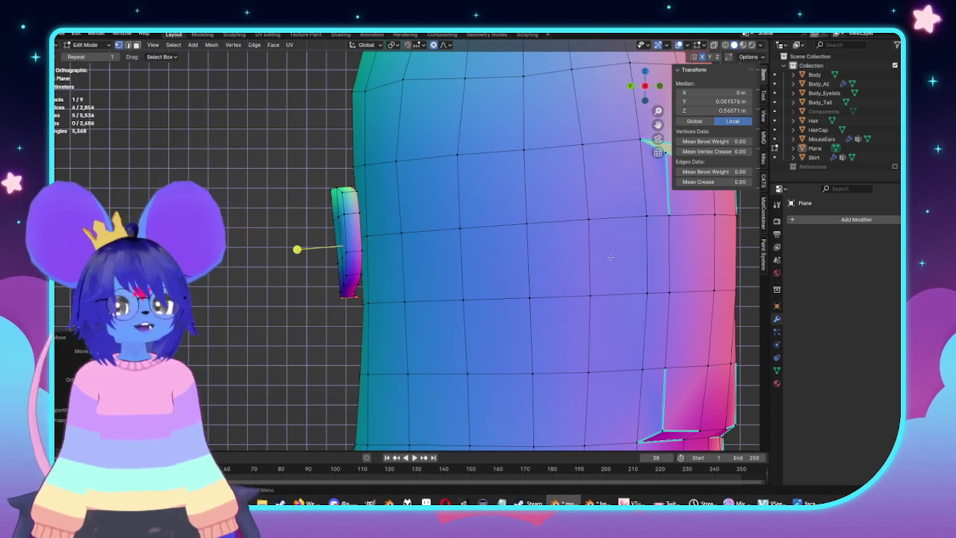
pyautogui.press('r')
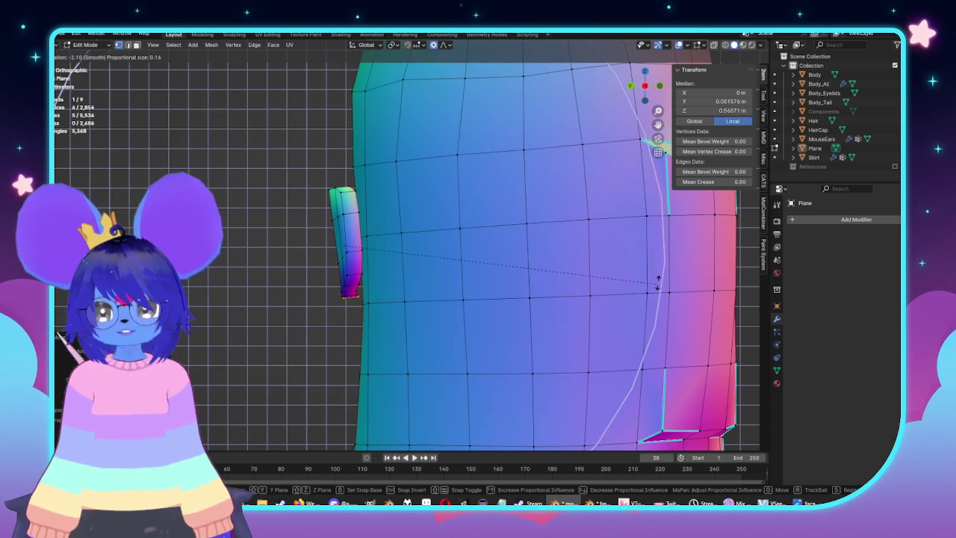
pyautogui.press('Escape')
pyautogui.moveTo(299, 249)
pyautogui.mouseDown(button='middle')
pyautogui.moveTo(431, 249)
pyautogui.moveTo(555, 277)
pyautogui.moveTo(632, 278)
pyautogui.mouseUp(button='middle')
# Review the patch in Object Mode, then reframe it in front view
pyautogui.press('Tab')
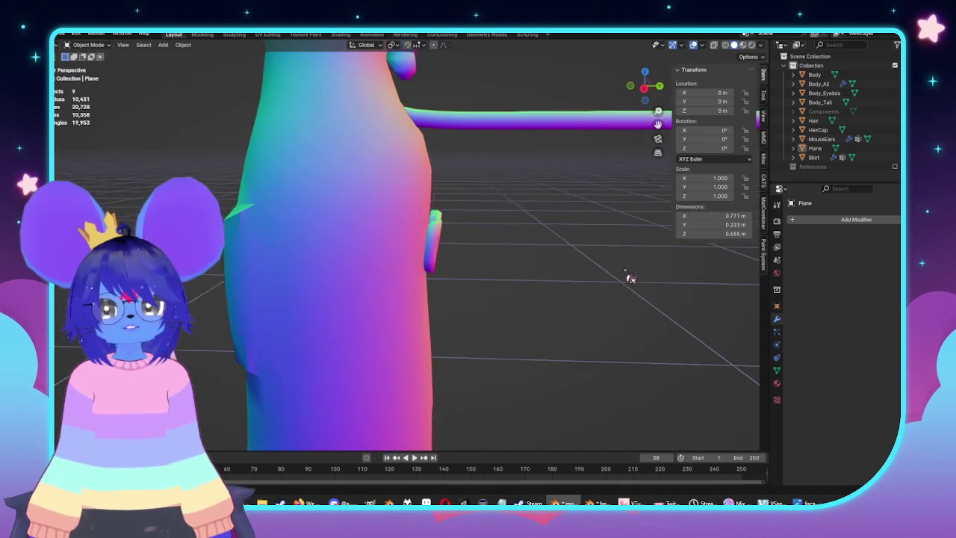
pyautogui.press('Tab')
pyautogui.press('KP_1')
pyautogui.press('KP_Decimal')
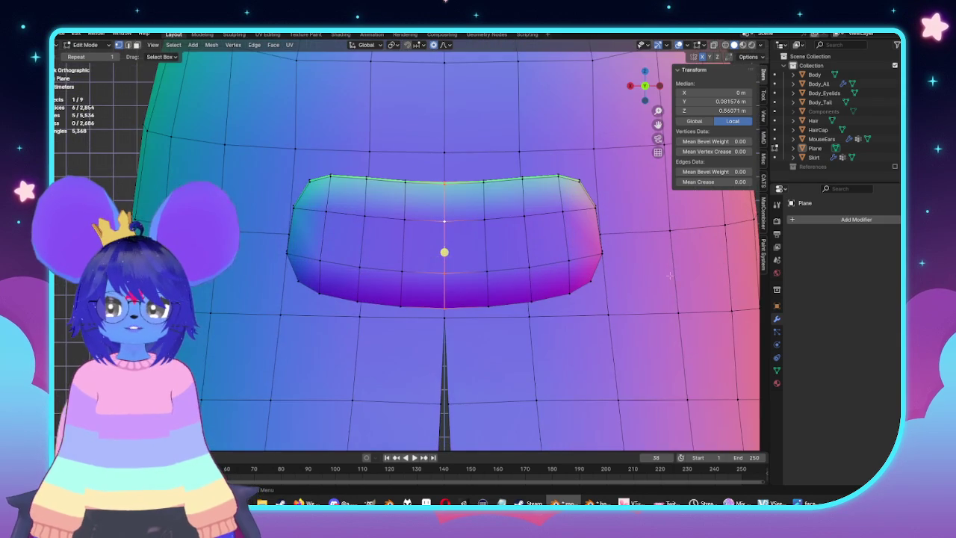
pyautogui.scroll(-3, 670, 276)
pyautogui.hotkey('alt', 'a')
pyautogui.scroll(2, 523, 261)
pyautogui.keyDown('shift'); pyautogui.moveTo(533, 257); pyautogui.dragTo(503, 257, button='middle'); pyautogui.keyUp('shift')
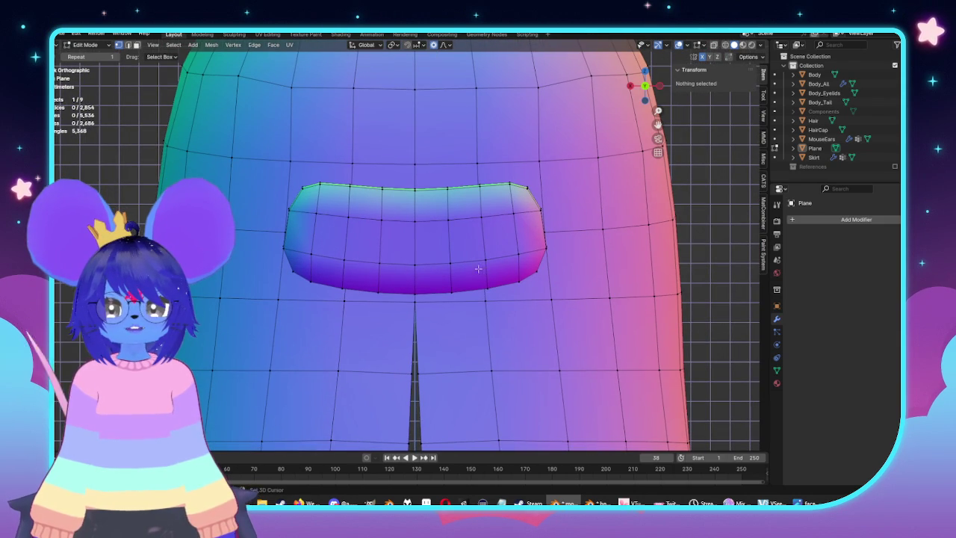
# Select the patch piece and circle-deselect its top row of vertices in X-ray
pyautogui.press('l')
pyautogui.hotkey('alt', 'z')
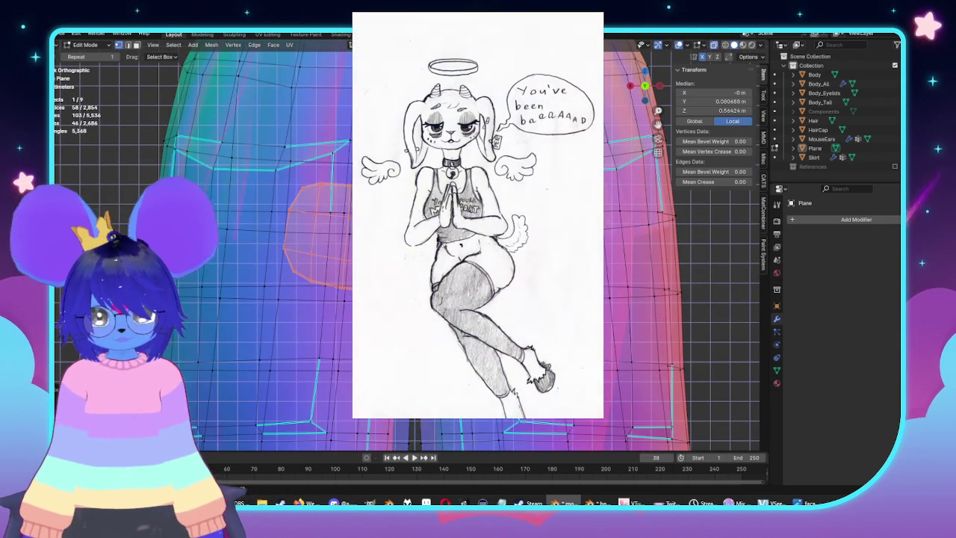
pyautogui.press('c')
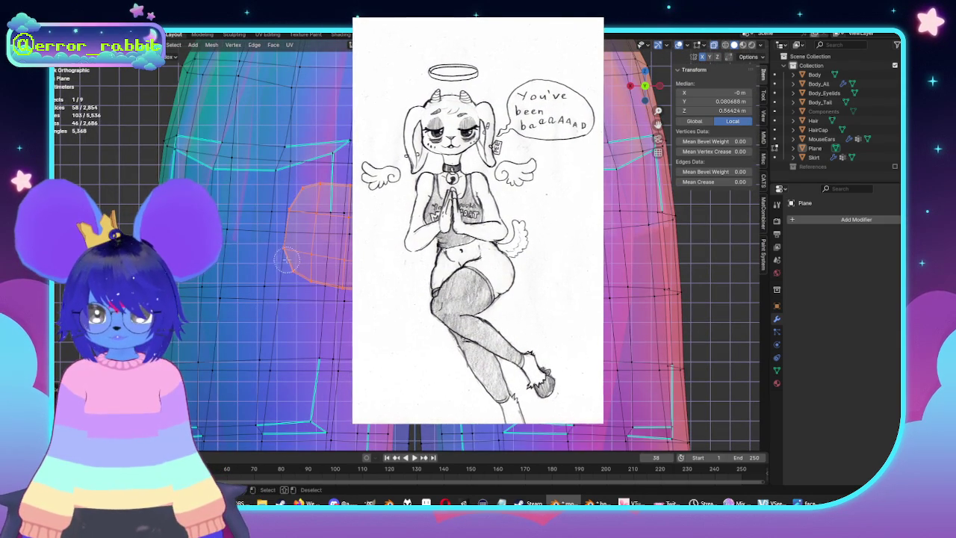
pyautogui.moveTo(286, 204); pyautogui.dragTo(565, 196, button='middle')
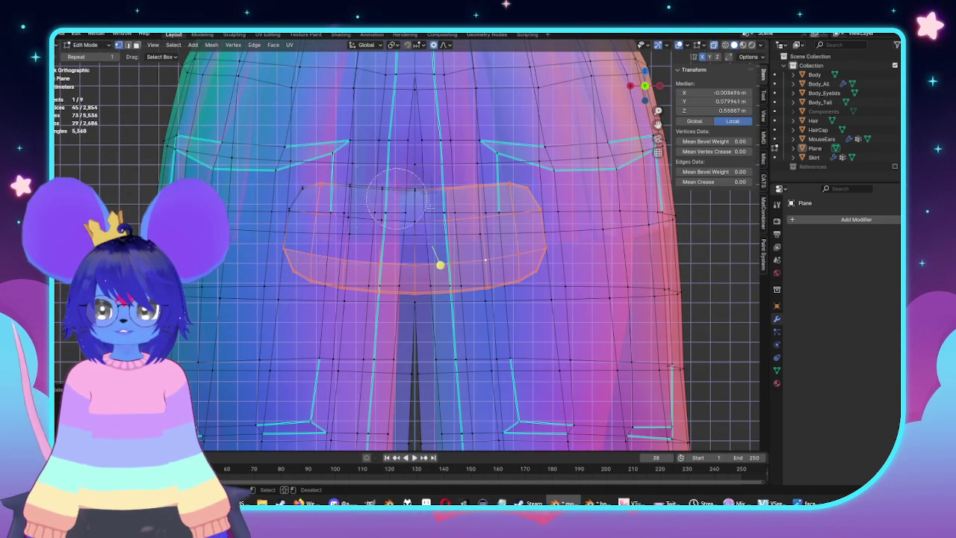
pyautogui.press('Escape')
pyautogui.hotkey('alt', 'z')
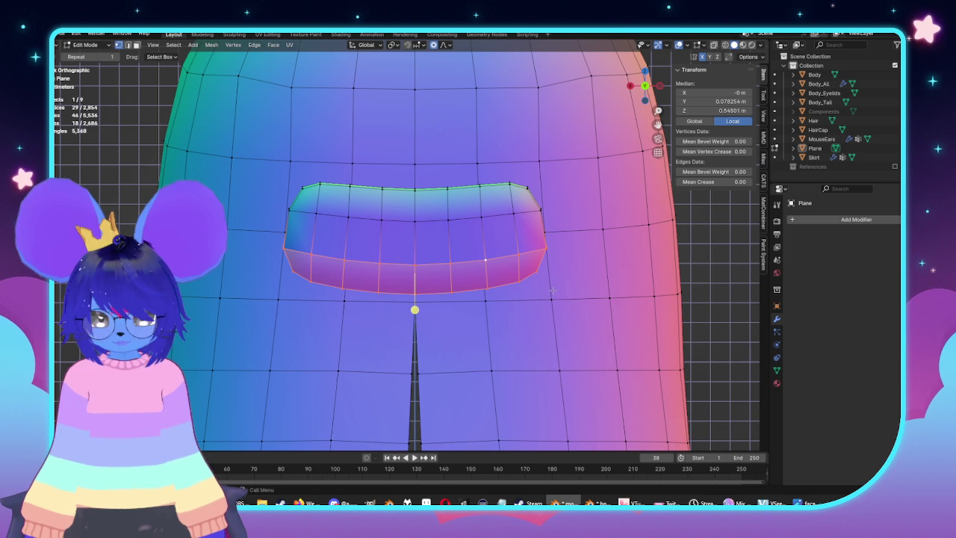
# Lower the selected patch vertices along Z and shift them along X
pyautogui.press('g')
pyautogui.press('z')
pyautogui.scroll(3, 541, 283)
pyautogui.scroll(2, 530, 272)
pyautogui.scroll(10, 529, 269)
pyautogui.click(527, 267)
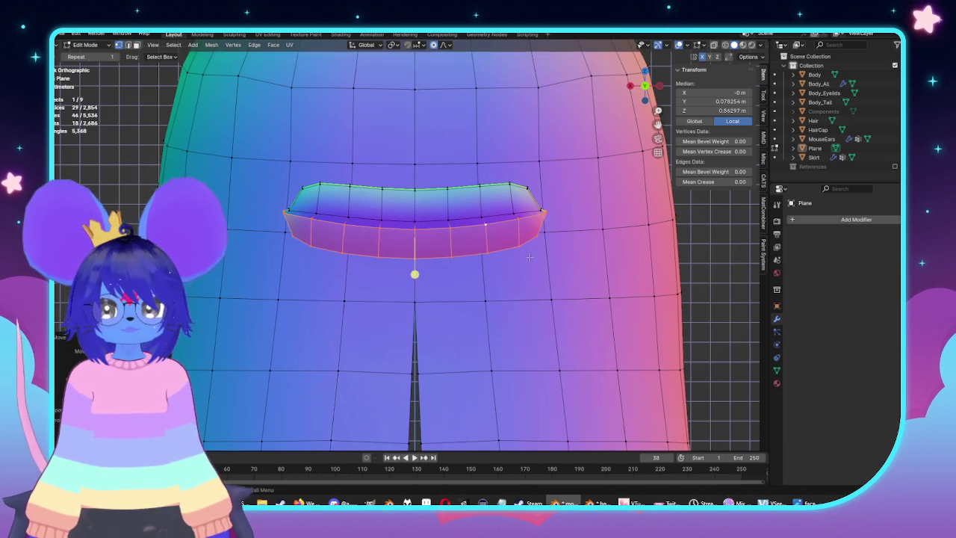
pyautogui.scroll(3, 568, 276)
pyautogui.scroll(2, 594, 286)
pyautogui.press('g')
pyautogui.press('x')
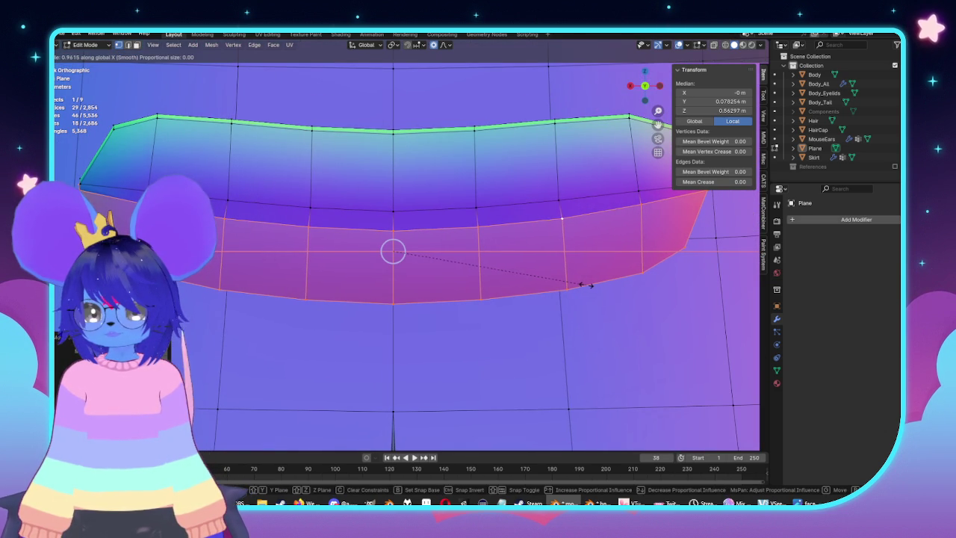
pyautogui.click(590, 285)
# Dissolve the horizontal edge loop running across the patch
pyautogui.moveTo(590, 285); pyautogui.dragTo(371, 310, button='middle')
pyautogui.click(371, 310)
pyautogui.scroll(2, 444, 232)
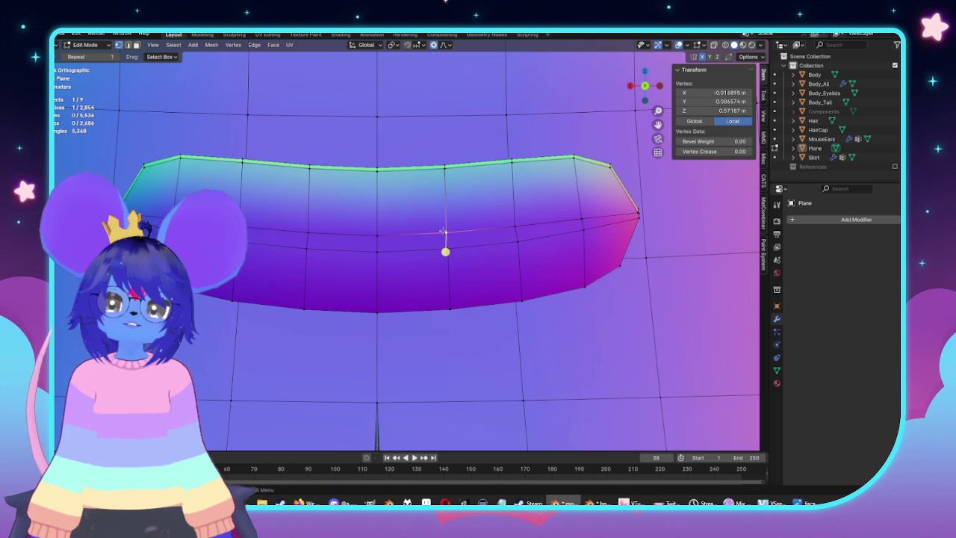
pyautogui.keyDown('alt'); pyautogui.click(380, 237); pyautogui.keyUp('alt')
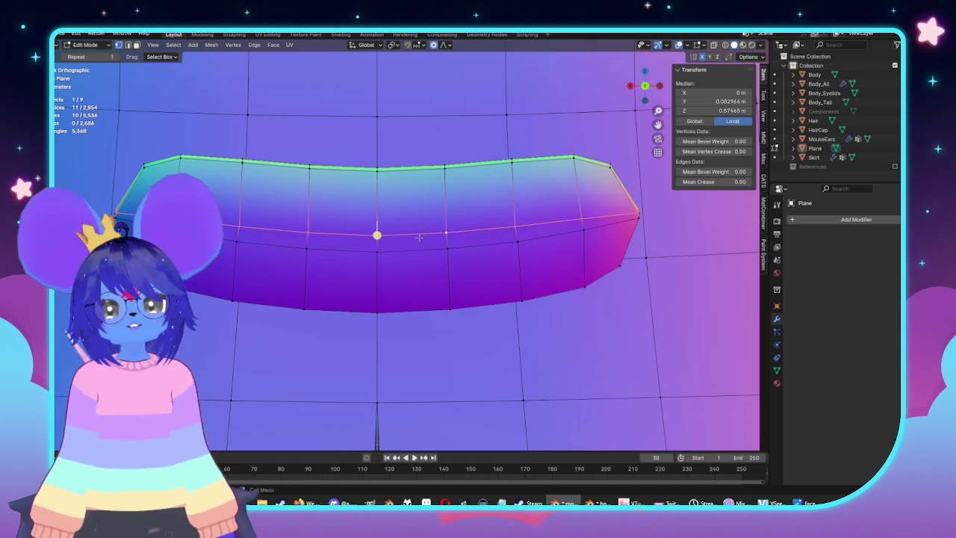
pyautogui.press('x')
pyautogui.click(385, 281)
pyautogui.moveTo(418, 284); pyautogui.dragTo(381, 259, button='middle')
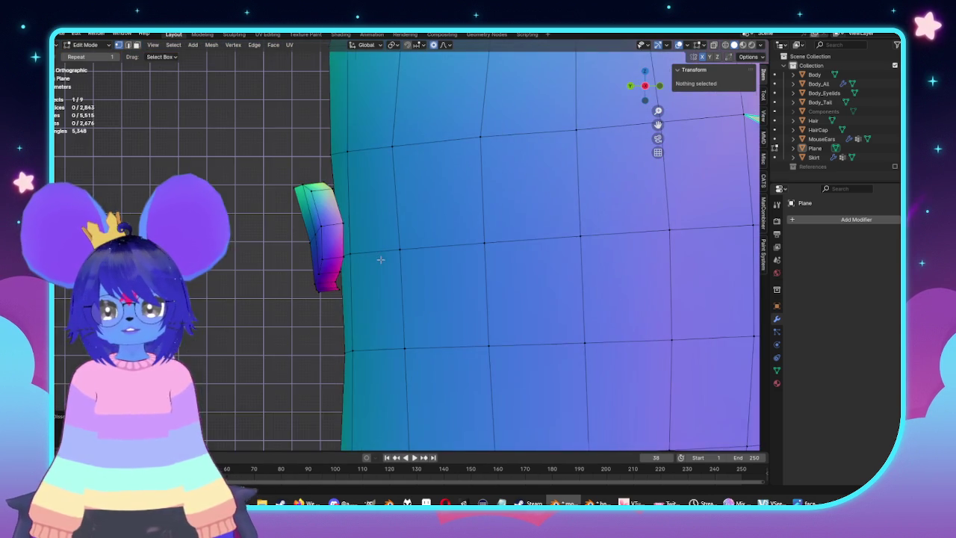
# Select the whole connected patch and move it to a new position
pyautogui.press('Tab')
pyautogui.moveTo(324, 242); pyautogui.dragTo(368, 303, button='middle')
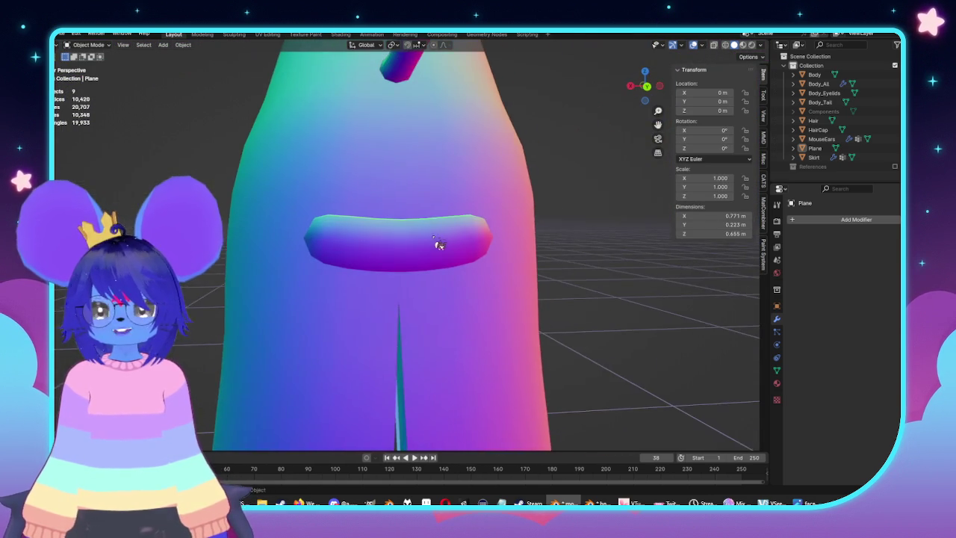
pyautogui.press('KP_3')
pyautogui.press('Tab')
pyautogui.scroll(2, 507, 307)
pyautogui.scroll(2, 506, 307)
pyautogui.hotkey('ctrl', 'l')
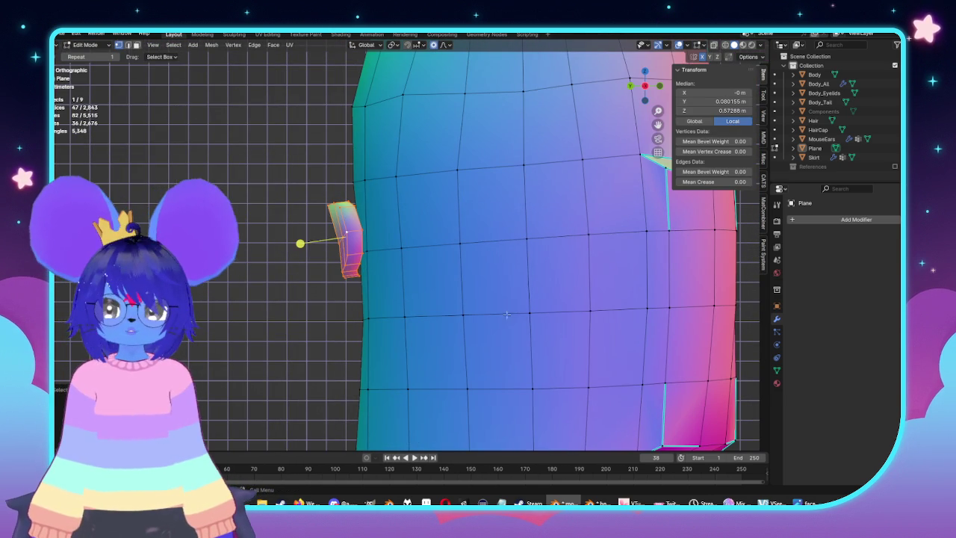
pyautogui.press('g')
pyautogui.click(510, 326)
# Reposition the patch along Z in side view and scale it larger
pyautogui.moveTo(510, 327); pyautogui.dragTo(545, 298, button='middle')
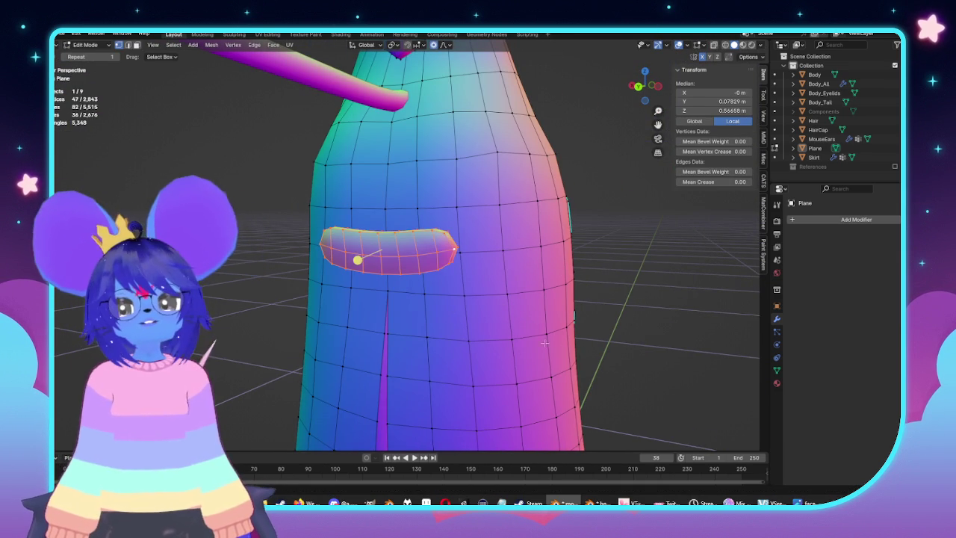
pyautogui.press('KP_3')
pyautogui.scroll(2, 354, 303)
pyautogui.press('g')
pyautogui.press('z')
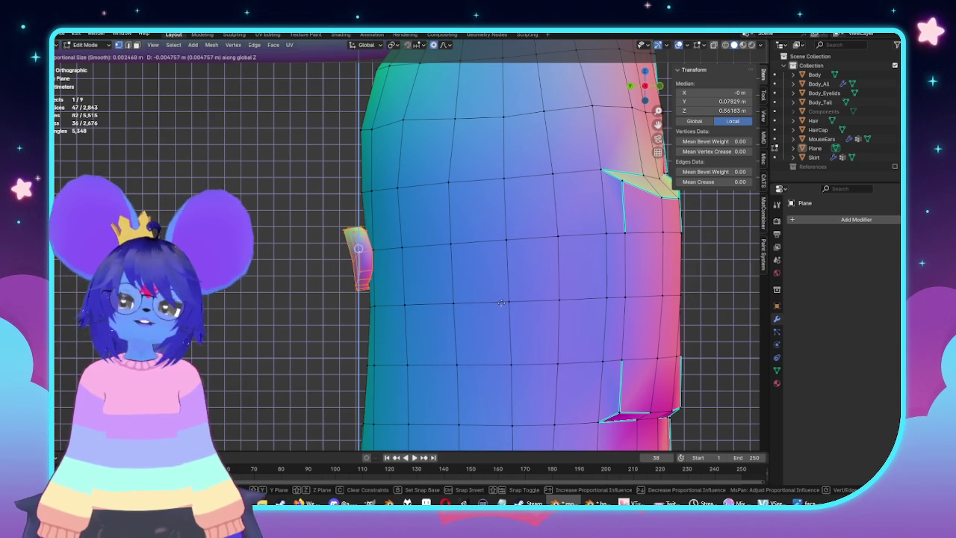
pyautogui.click(501, 303)
pyautogui.press('KP_1')
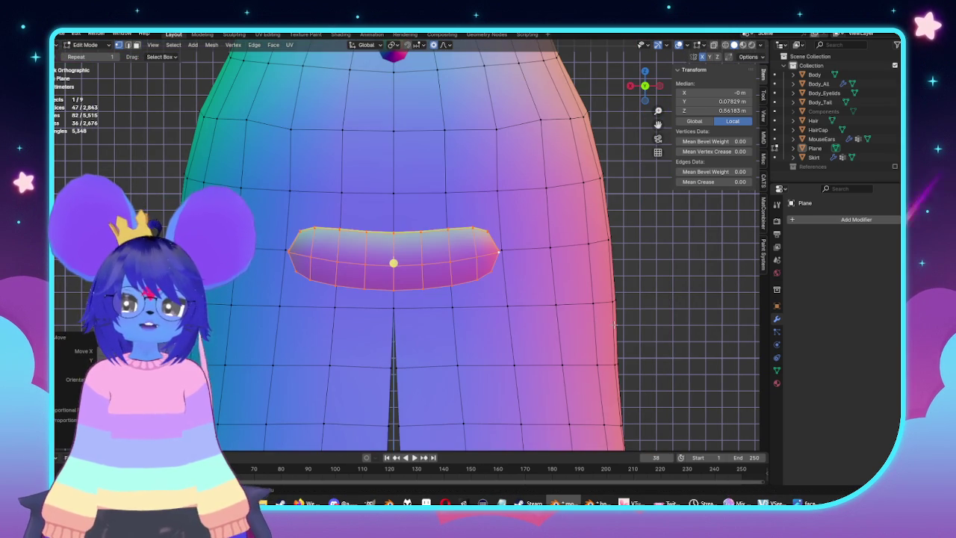
pyautogui.press('s')
pyautogui.click(605, 320)
# Slide the patch's middle edge loop to a new position
pyautogui.scroll(2, 429, 303)
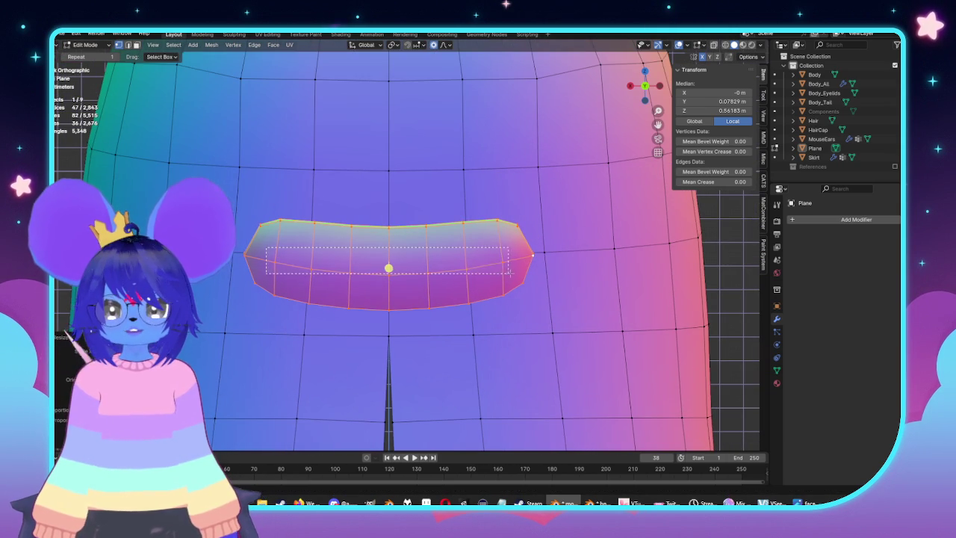
pyautogui.moveTo(509, 273); pyautogui.dragTo(509, 273)
pyautogui.scroll(1, 371, 274)
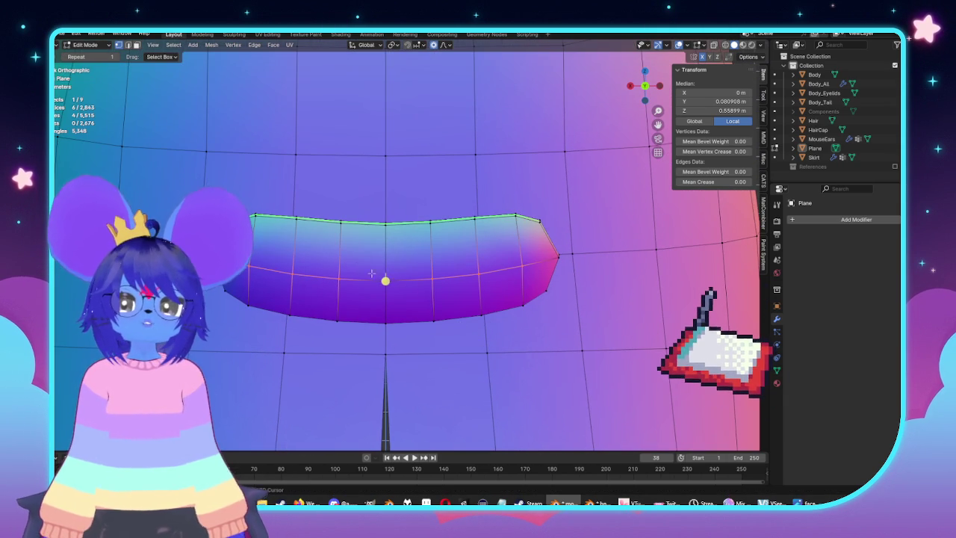
pyautogui.keyDown('alt'); pyautogui.click(372, 273); pyautogui.keyUp('alt')
pyautogui.press('g')
pyautogui.press('g')
pyautogui.click(556, 337)
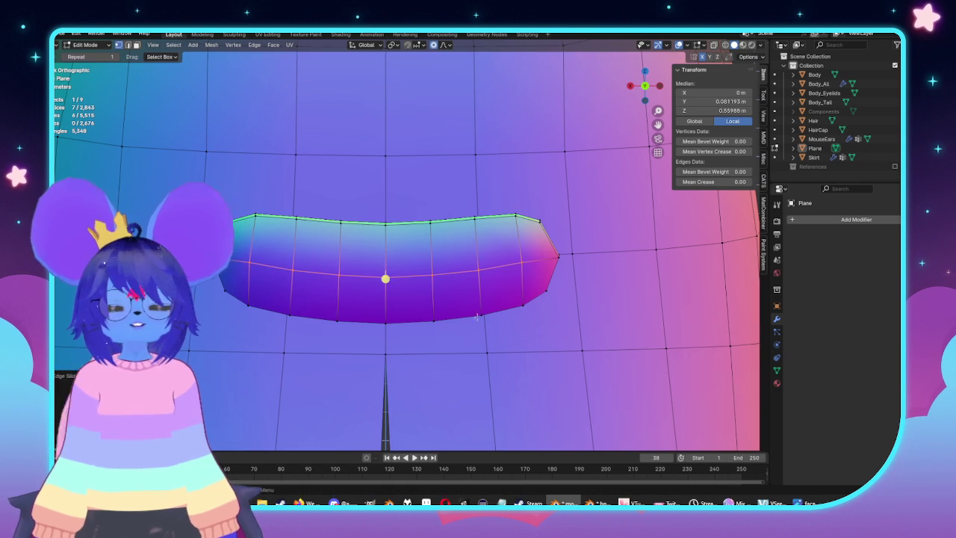
pyautogui.scroll(-2, 556, 337)
# Save mouse.blend and return to Object Mode
pyautogui.hotkey('ctrl', 's')
pyautogui.moveTo(572, 331); pyautogui.dragTo(471, 335, button='middle')
pyautogui.press('Tab')
pyautogui.scroll(-3, 448, 344)
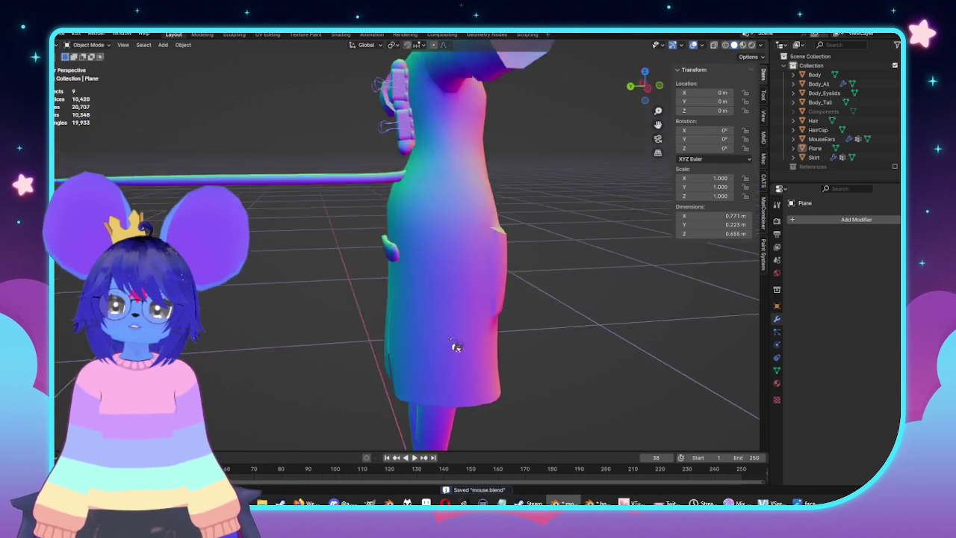
# Select the coat's centre seam loop and view it from the side
pyautogui.press('Tab')
pyautogui.scroll(4, 462, 317)
pyautogui.scroll(4, 462, 317)
pyautogui.moveTo(462, 317); pyautogui.dragTo(433, 314, button='middle')
pyautogui.hotkey('alt', 'a')
pyautogui.keyDown('alt'); pyautogui.click(342, 150); pyautogui.keyUp('alt')
pyautogui.press('KP_1')
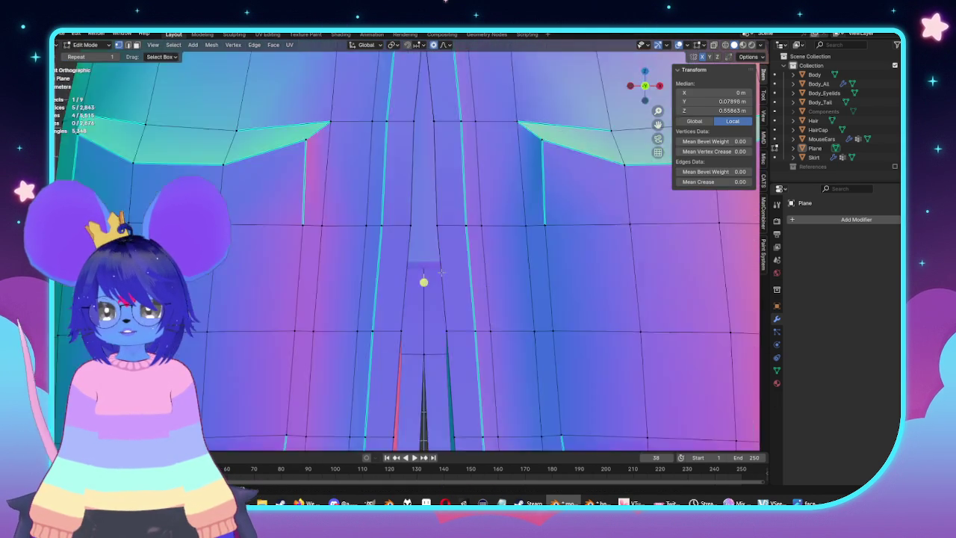
pyautogui.press('KP_3')
# Move the centre seam with proportional falloff to reshape the coat's back
pyautogui.press('g')
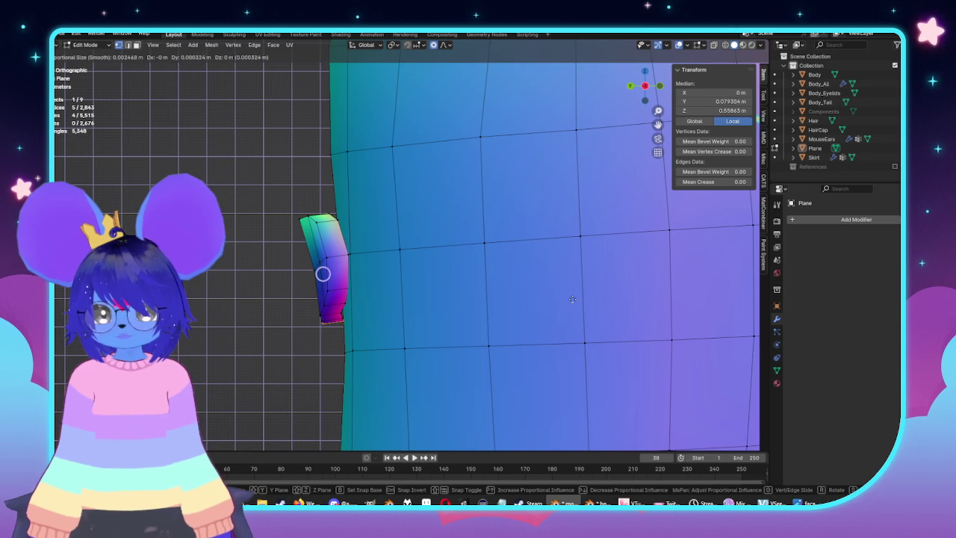
pyautogui.scroll(-7, 570, 301)
pyautogui.scroll(-6, 567, 301)
pyautogui.scroll(-8, 565, 300)
pyautogui.click(564, 302)
pyautogui.moveTo(563, 303)
pyautogui.mouseDown(button='middle')
pyautogui.moveTo(305, 273)
pyautogui.moveTo(538, 294)
pyautogui.moveTo(613, 293)
pyautogui.moveTo(628, 284)
pyautogui.mouseUp(button='middle')
pyautogui.press('Tab')
# Select the vertices of the patch's right end in front X-ray view
pyautogui.press('KP_1')
pyautogui.press('Tab')
pyautogui.scroll(2, 575, 287)
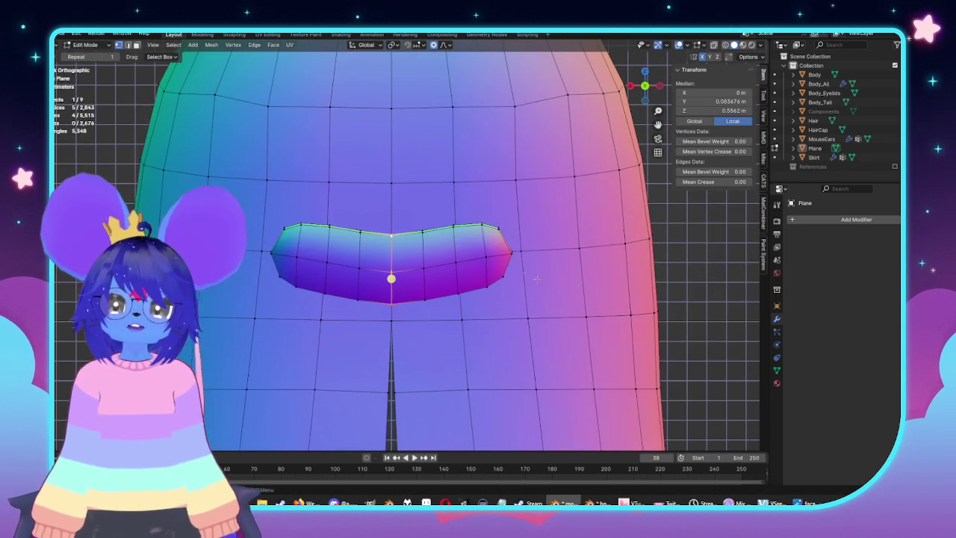
pyautogui.hotkey('alt', 'z')
pyautogui.moveTo(514, 215); pyautogui.dragTo(502, 279)
pyautogui.moveTo(479, 314); pyautogui.dragTo(482, 316)
pyautogui.press('Escape')
pyautogui.hotkey('alt', 'z')
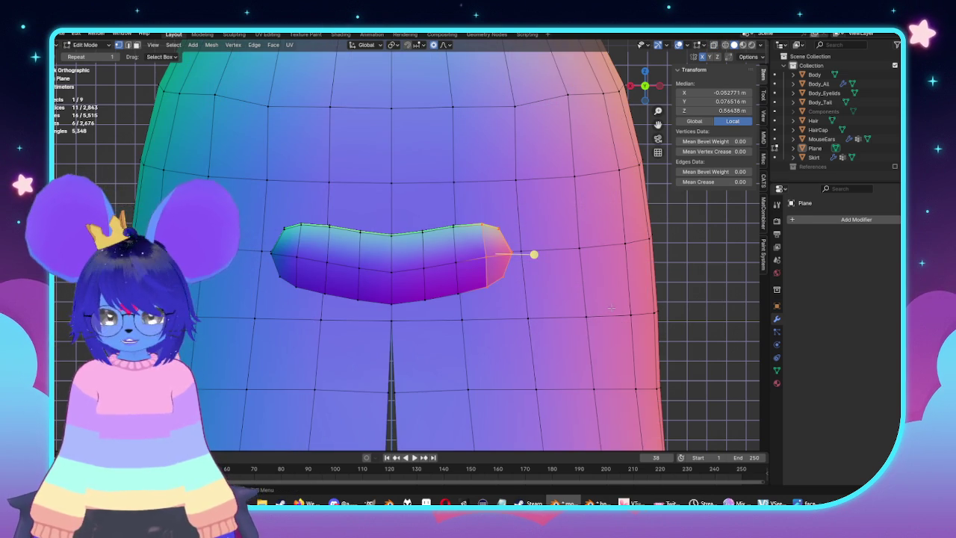
# Tilt the patch's right end and shift it along X
pyautogui.press('r')
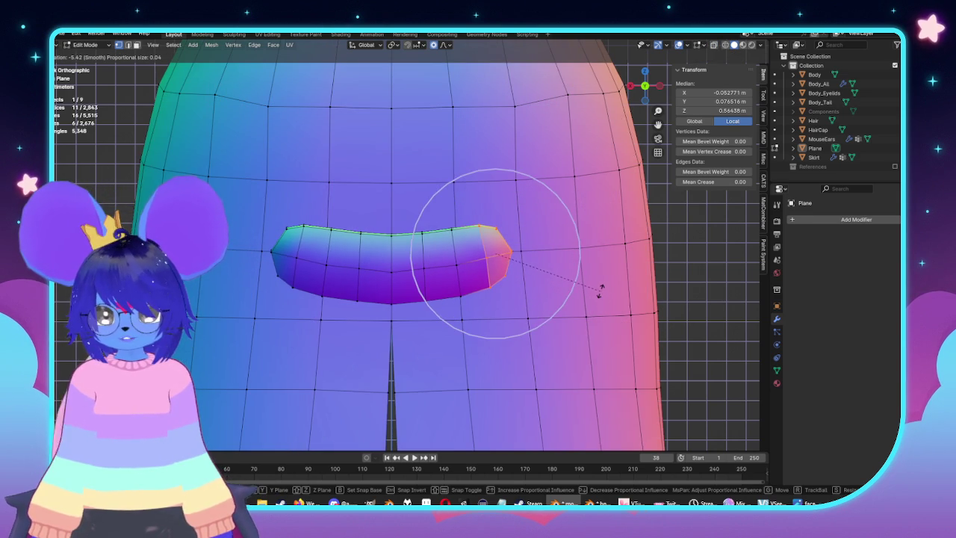
pyautogui.click(602, 291)
pyautogui.press('g')
pyautogui.press('x')
pyautogui.scroll(-3, 588, 293)
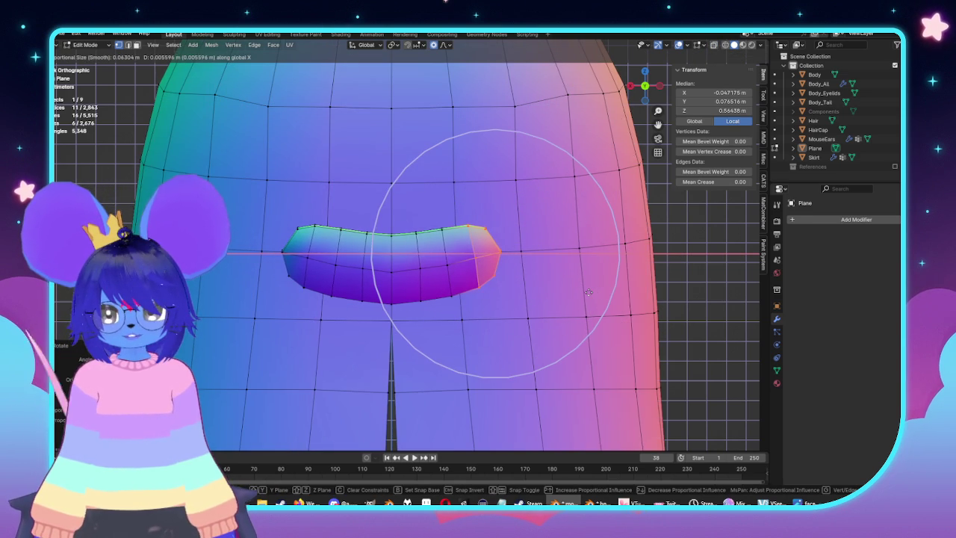
pyautogui.scroll(1, 589, 292)
pyautogui.scroll(-1, 590, 292)
pyautogui.scroll(1, 591, 292)
pyautogui.scroll(1, 592, 292)
pyautogui.click(592, 292)
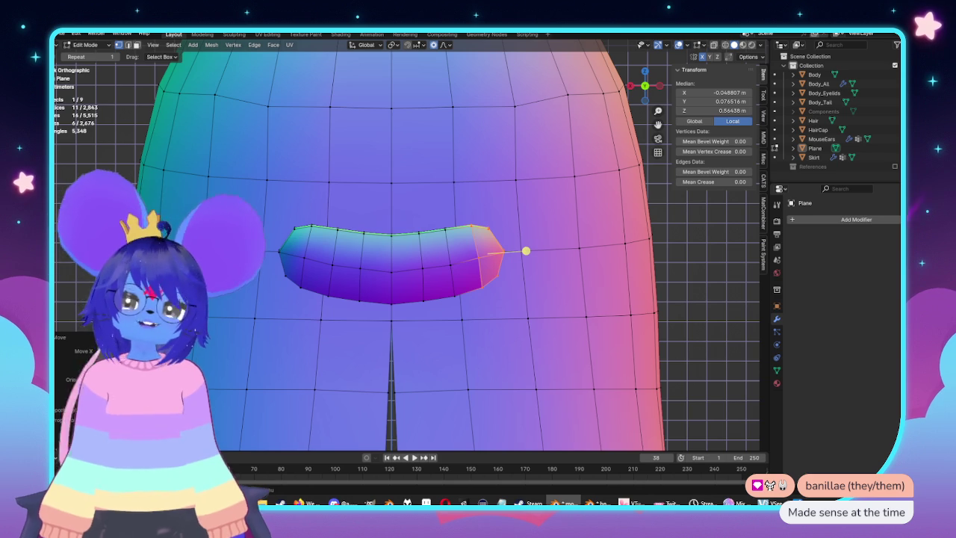
pyautogui.press('KP_3')
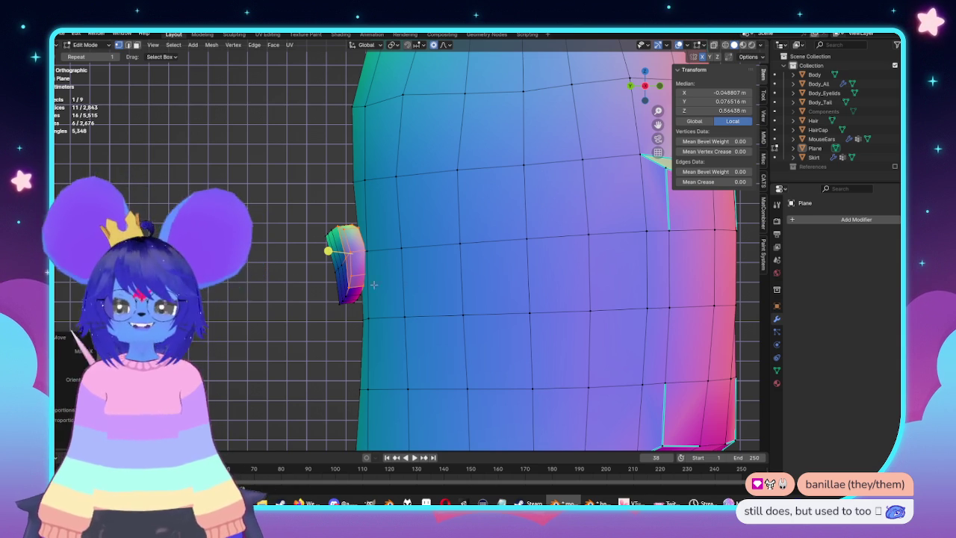
# Rotate the patch's right end further with proportional editing
pyautogui.keyDown('alt'); pyautogui.moveTo(412, 255); pyautogui.dragTo(534, 287, button='middle'); pyautogui.keyUp('alt')
pyautogui.scroll(2, 593, 319)
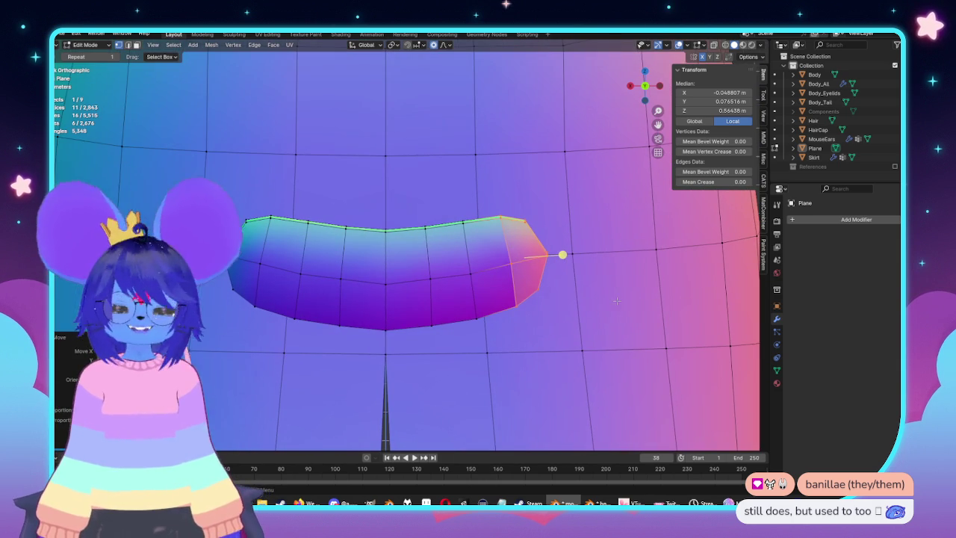
pyautogui.press('r')
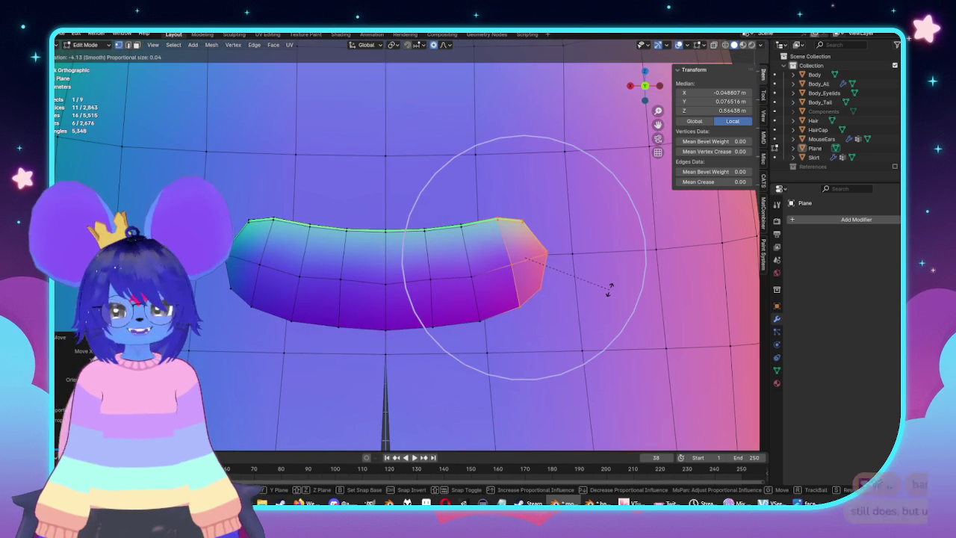
pyautogui.scroll(-2, 610, 289)
pyautogui.click(602, 288)
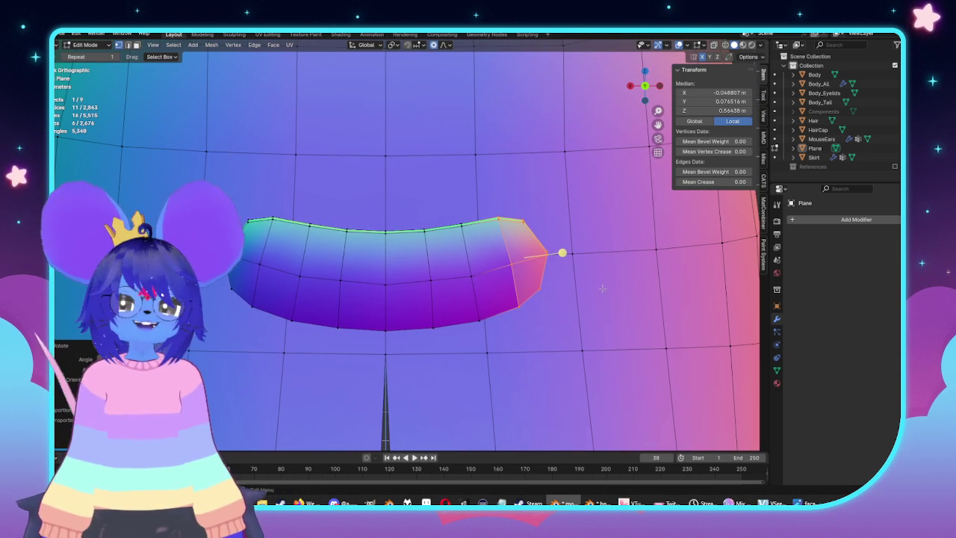
# Select the patch's vertical centre edge loop and inspect it from front and side
pyautogui.click(389, 257)
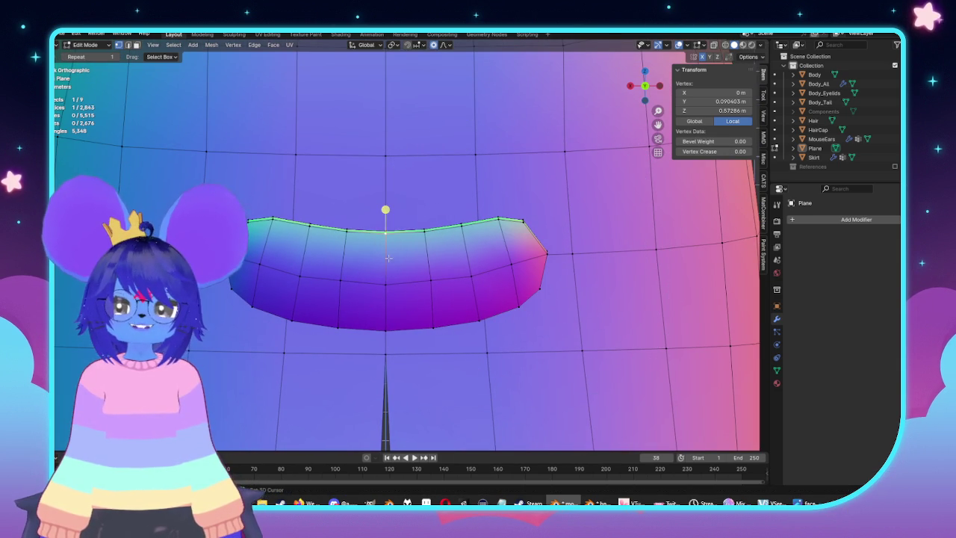
pyautogui.keyDown('alt'); pyautogui.click(432, 256); pyautogui.keyUp('alt')
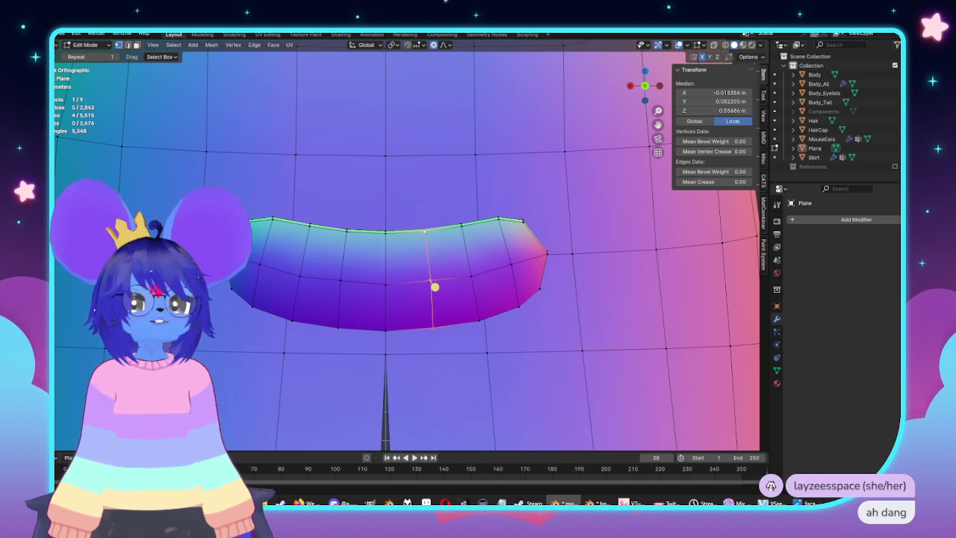
pyautogui.scroll(-5, 568, 121)
pyautogui.press('KP_3')
pyautogui.press('KP_1')
pyautogui.press('KP_3')
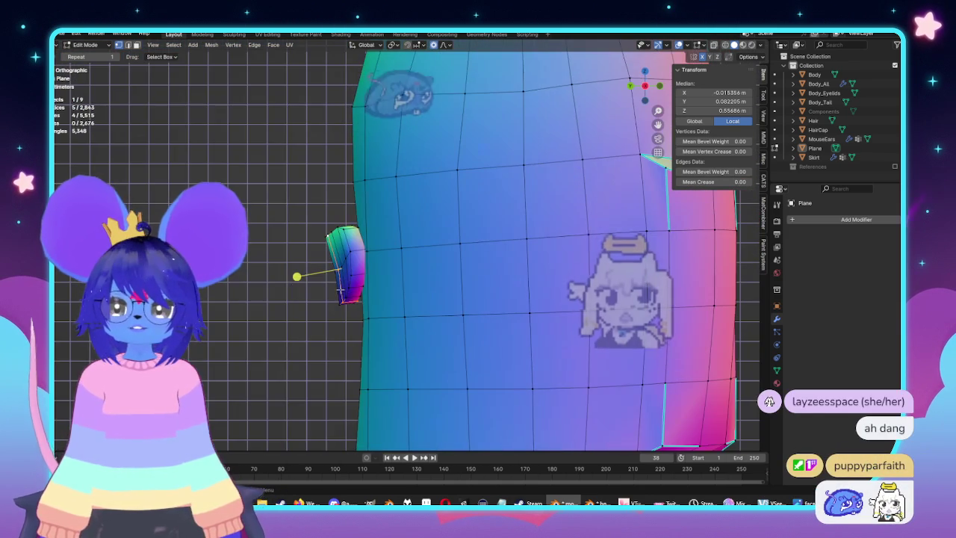
pyautogui.moveTo(456, 238)
pyautogui.mouseDown(button='middle')
pyautogui.moveTo(352, 265)
pyautogui.moveTo(418, 276)
pyautogui.mouseUp(button='middle')
pyautogui.hotkey('alt', 'a')
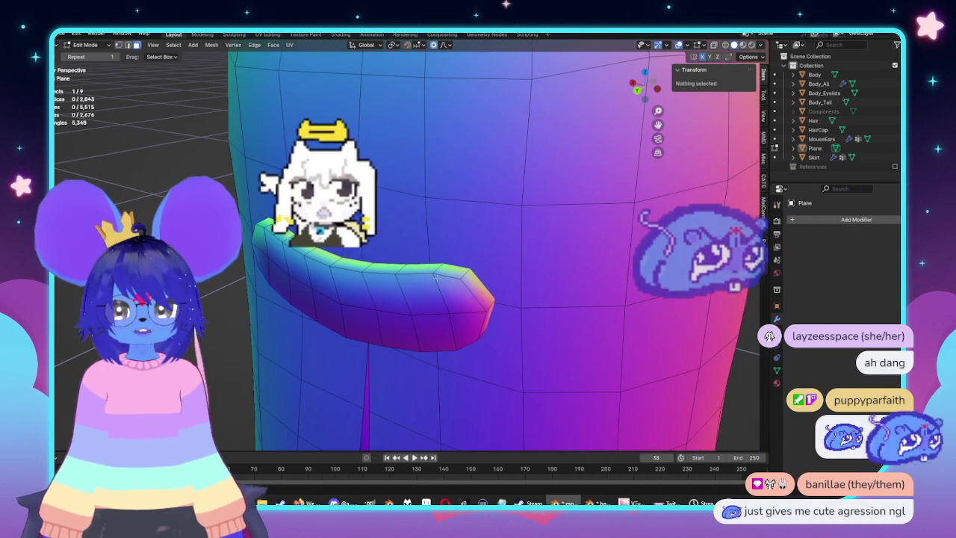
# Move the patch's end faces toward the coat with smooth falloff, then return to Object Mode
pyautogui.keyDown('alt'); pyautogui.click(419, 338); pyautogui.keyUp('alt')
pyautogui.moveTo(448, 262); pyautogui.dragTo(389, 254, button='middle')
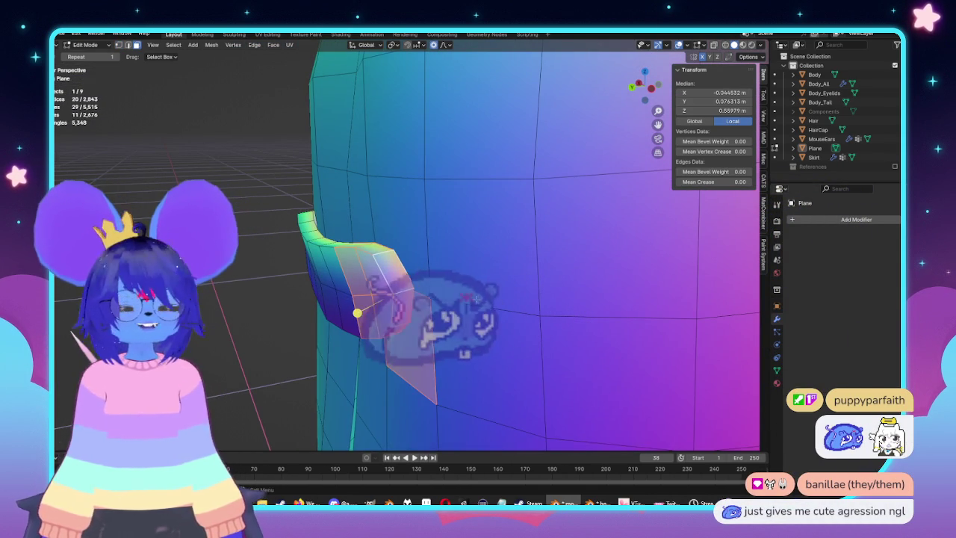
pyautogui.keyDown('alt'); pyautogui.moveTo(402, 306); pyautogui.dragTo(524, 289, button='middle'); pyautogui.keyUp('alt')
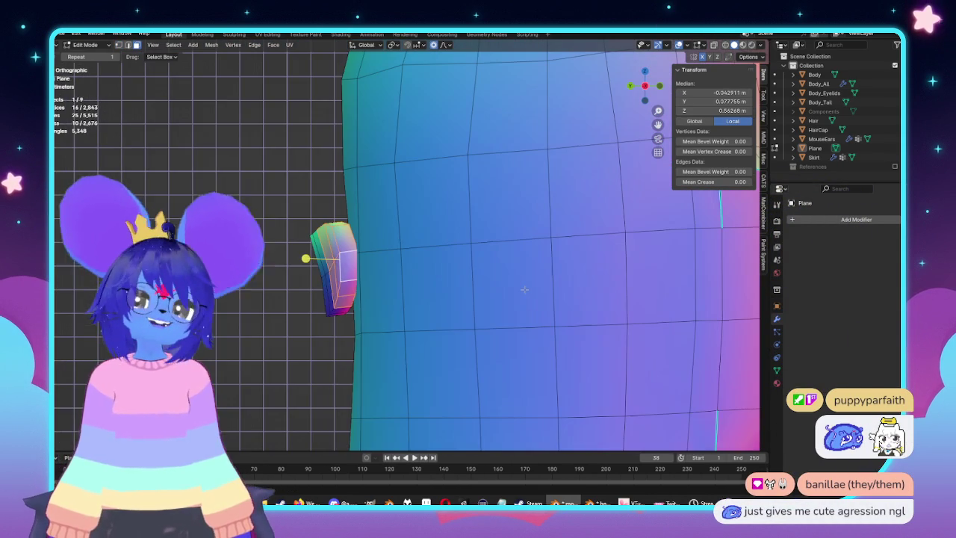
pyautogui.press('g')
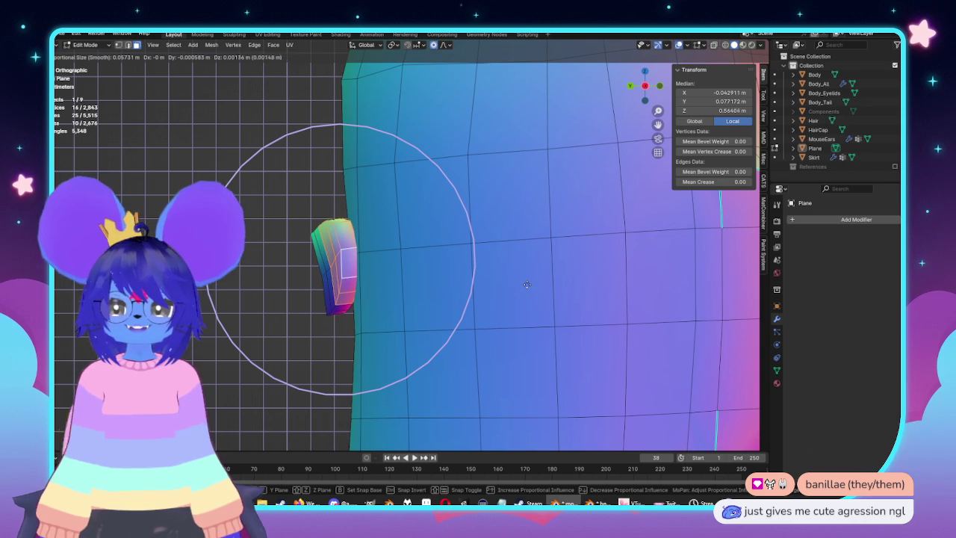
pyautogui.click(527, 284)
pyautogui.moveTo(527, 284)
pyautogui.mouseDown(button='middle')
pyautogui.moveTo(469, 250)
pyautogui.moveTo(617, 276)
pyautogui.mouseUp(button='middle')
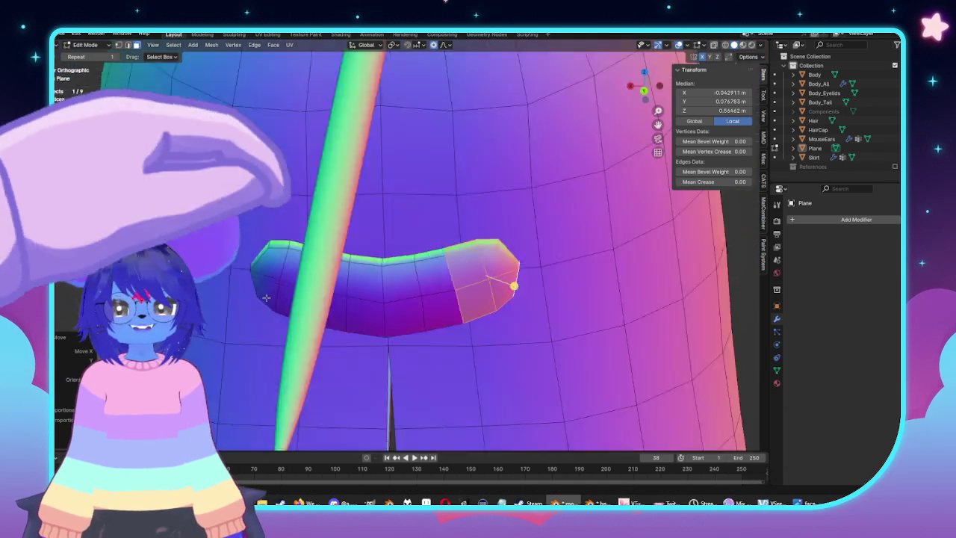
pyautogui.scroll(-3, 617, 276)
pyautogui.press('Tab')
pyautogui.scroll(-5, 604, 271)
pyautogui.scroll(-2, 581, 273)
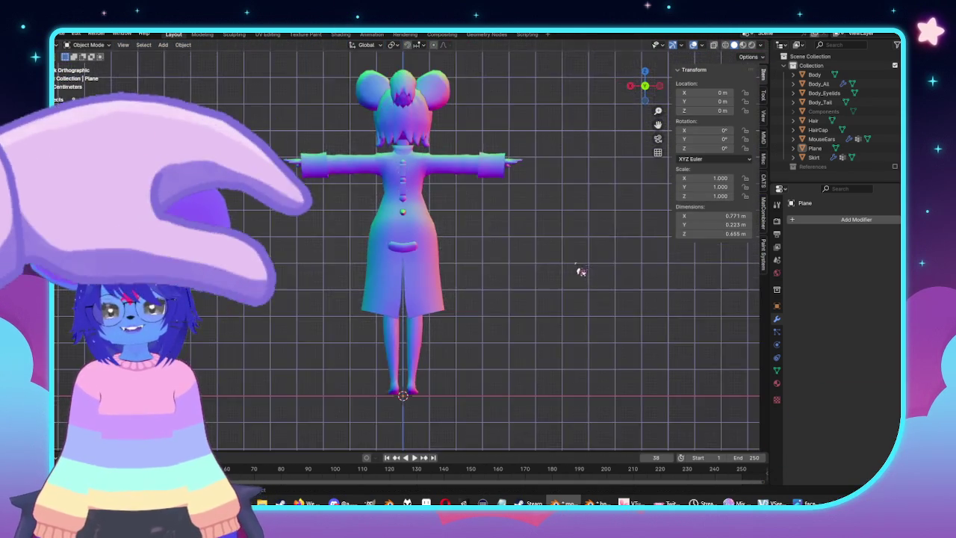
# Zoom in on the coat's side and re-enter Edit Mode on the belt patch
pyautogui.moveTo(581, 273); pyautogui.dragTo(482, 289, button='middle')
pyautogui.scroll(4, 481, 290)
pyautogui.scroll(1, 461, 269)
pyautogui.scroll(3, 461, 269)
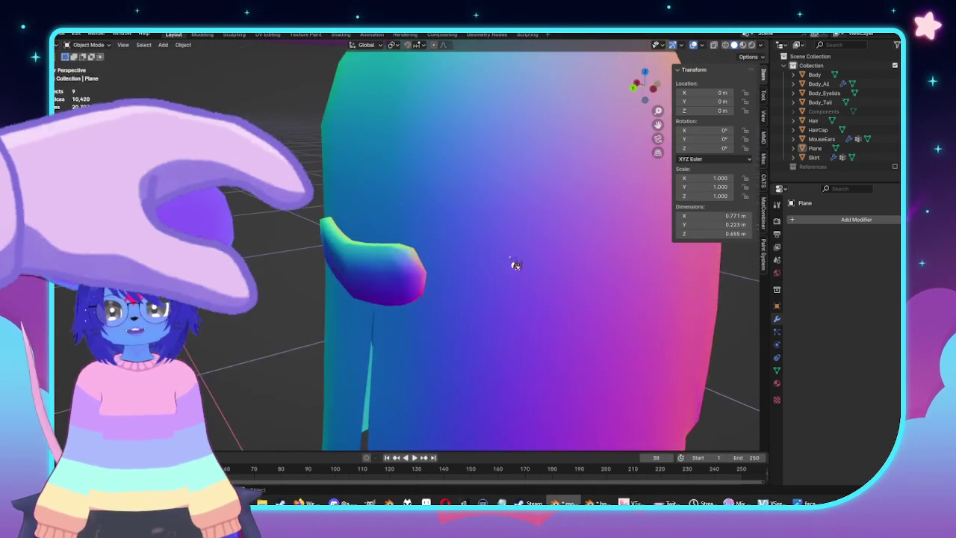
pyautogui.scroll(2, 515, 264)
pyautogui.press('Tab')
pyautogui.moveTo(465, 262); pyautogui.dragTo(499, 251, button='middle')
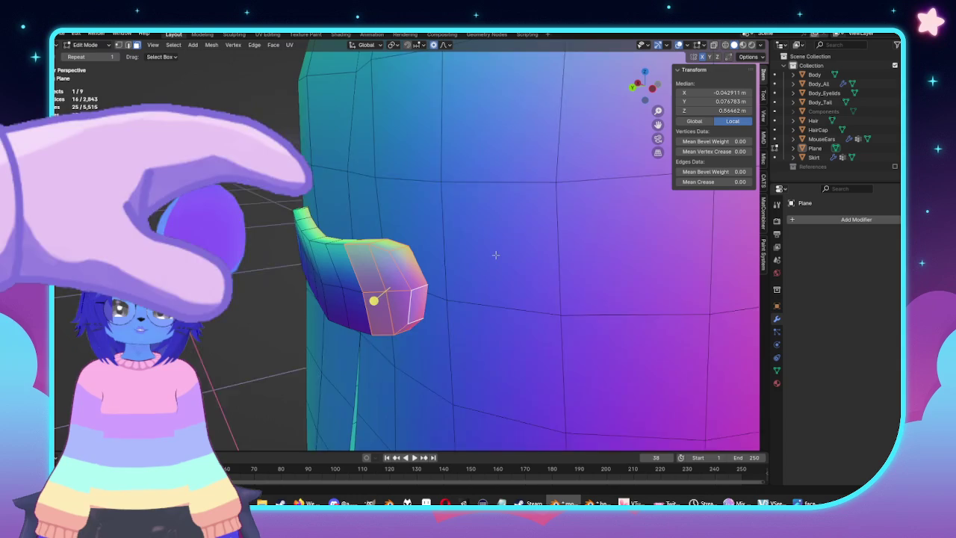
# Move and rotate the patch tip inward around the coat's side with proportional falloff
pyautogui.press('g')
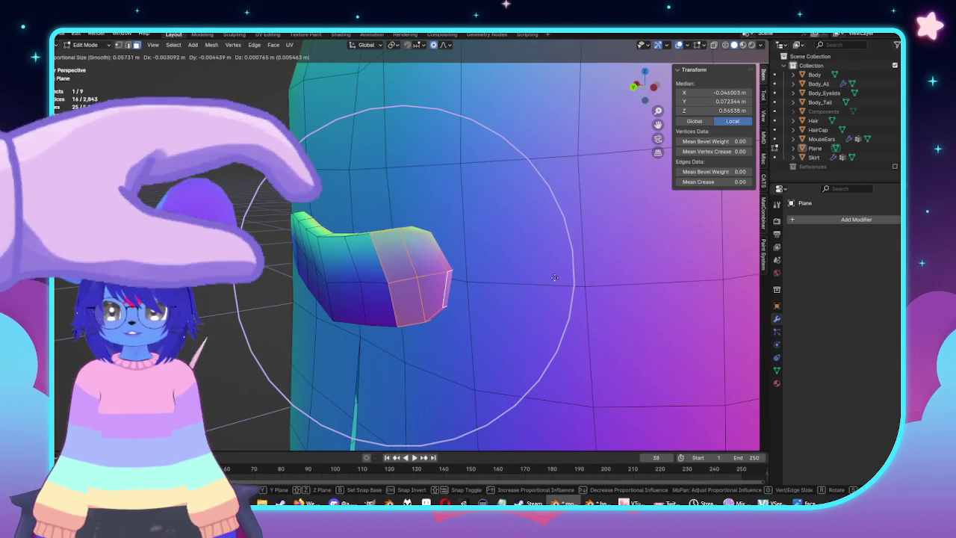
pyautogui.click(554, 278)
pyautogui.moveTo(555, 278); pyautogui.dragTo(479, 292, button='middle')
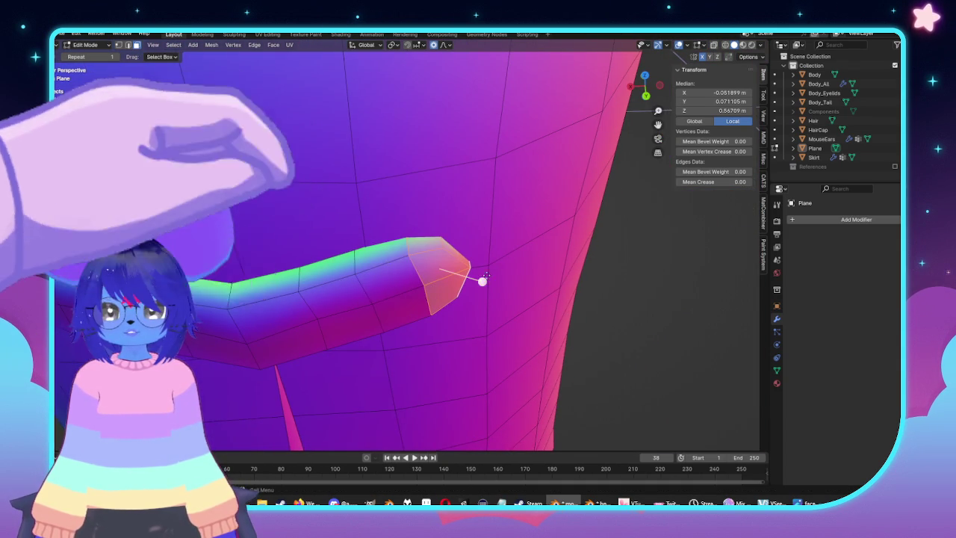
pyautogui.moveTo(482, 281); pyautogui.dragTo(495, 274, button='middle')
pyautogui.press('r')
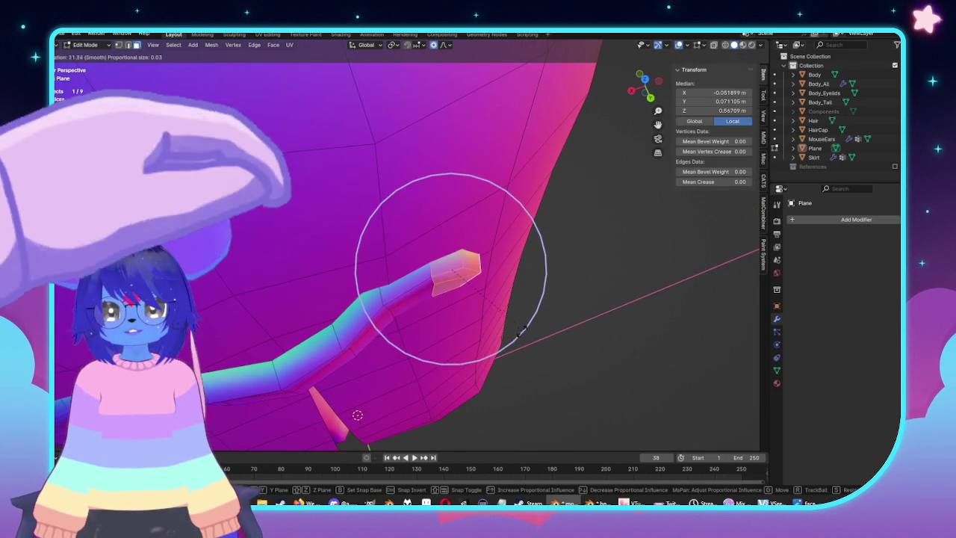
pyautogui.click(521, 330)
pyautogui.press('g')
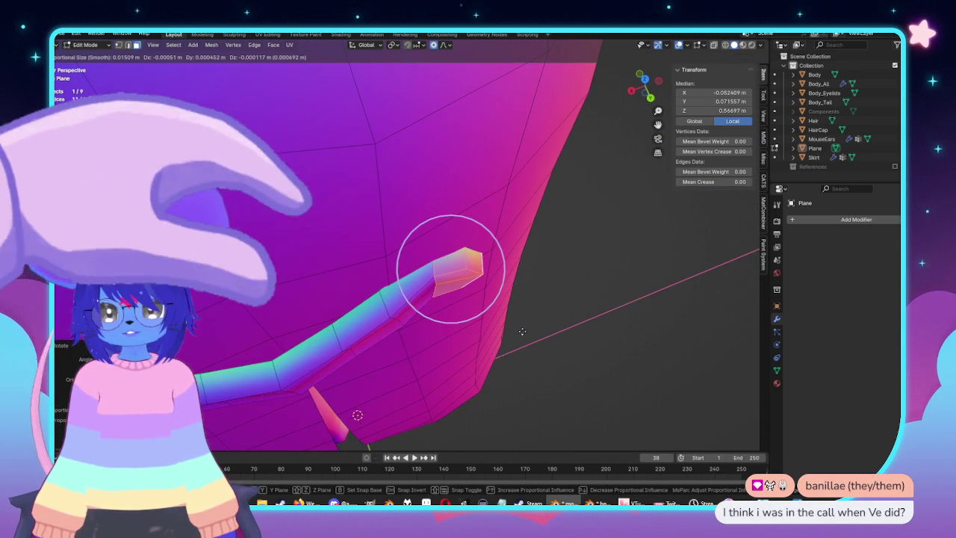
pyautogui.click(525, 336)
pyautogui.moveTo(524, 336)
pyautogui.mouseDown(button='middle')
pyautogui.moveTo(451, 269)
pyautogui.moveTo(517, 263)
pyautogui.moveTo(448, 247)
pyautogui.moveTo(493, 258)
pyautogui.mouseUp(button='middle')
# Reset the whole patch's normals with Set from Faces and check the shading
pyautogui.press('Tab')
pyautogui.press('Tab')
pyautogui.scroll(3, 508, 256)
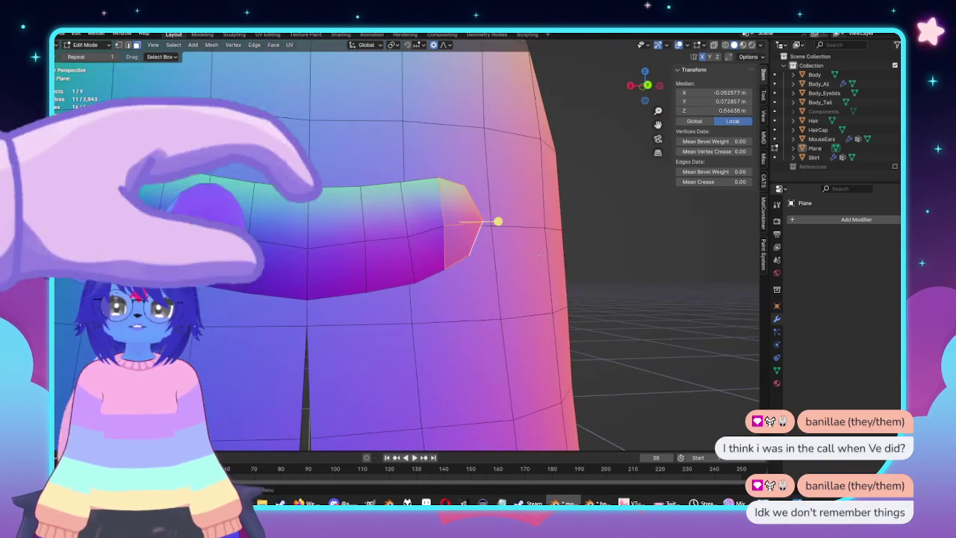
pyautogui.hotkey('ctrl', 'l')
pyautogui.hotkey('alt', 'n')
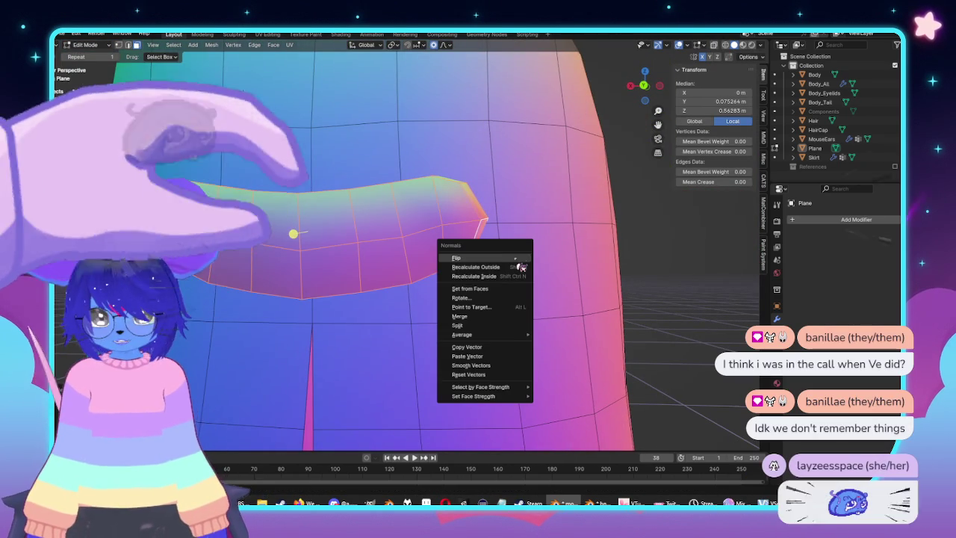
pyautogui.click(483, 291)
pyautogui.press('Tab')
pyautogui.moveTo(513, 287)
pyautogui.mouseDown(button='middle')
pyautogui.moveTo(479, 314)
pyautogui.moveTo(460, 291)
pyautogui.moveTo(433, 229)
pyautogui.moveTo(449, 134)
pyautogui.moveTo(454, 194)
pyautogui.moveTo(527, 314)
pyautogui.mouseUp(button='middle')
# Move a tip vertex down toward the coat with smooth falloff
pyautogui.press('Tab')
pyautogui.press('g')
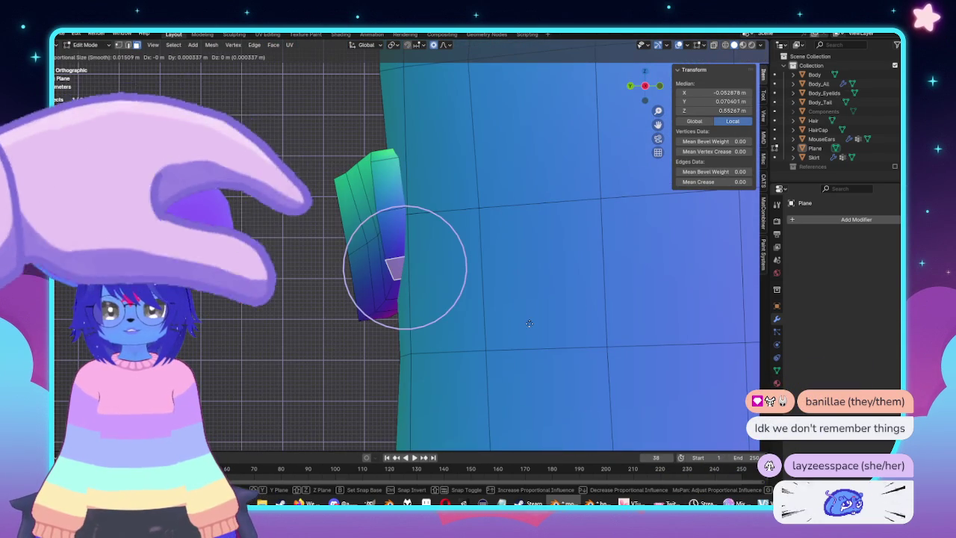
pyautogui.press('Escape')
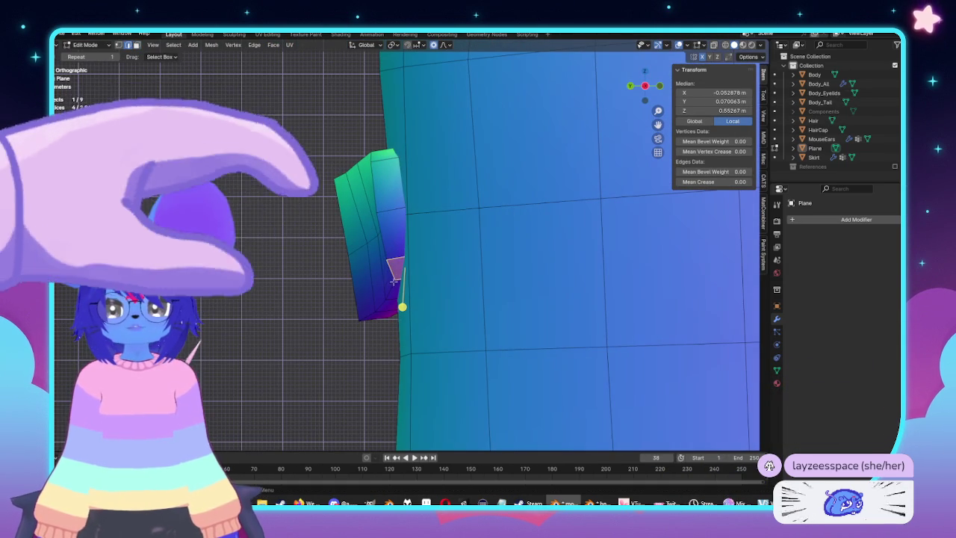
pyautogui.press('g')
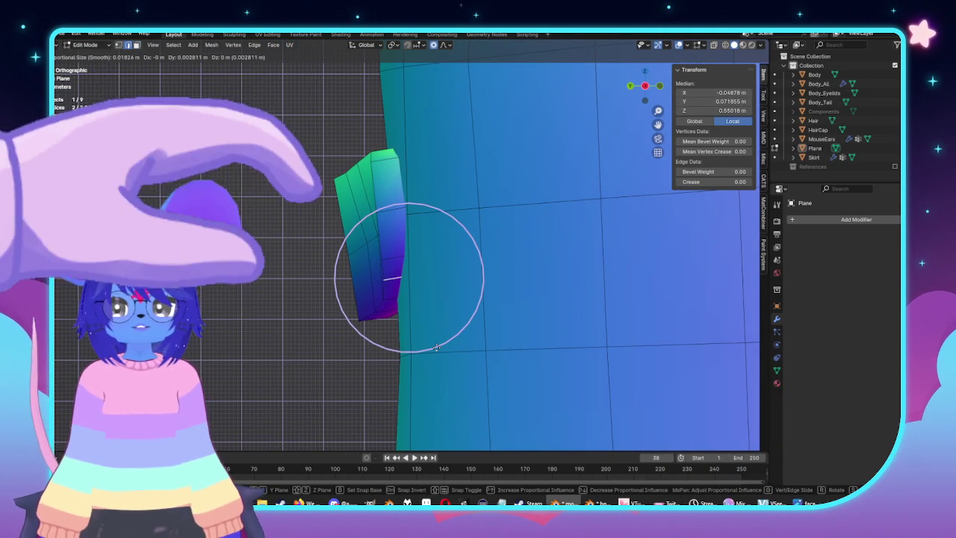
pyautogui.click(436, 348)
# Orbit around the patch and select the edge vertices nearest the coat
pyautogui.moveTo(436, 347); pyautogui.dragTo(529, 277, button='middle')
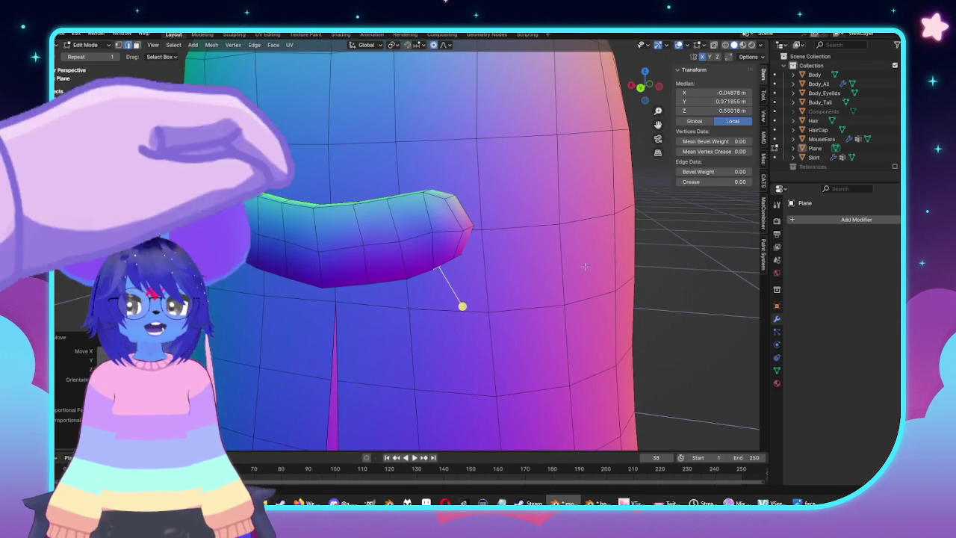
pyautogui.moveTo(532, 274); pyautogui.dragTo(389, 262, button='middle')
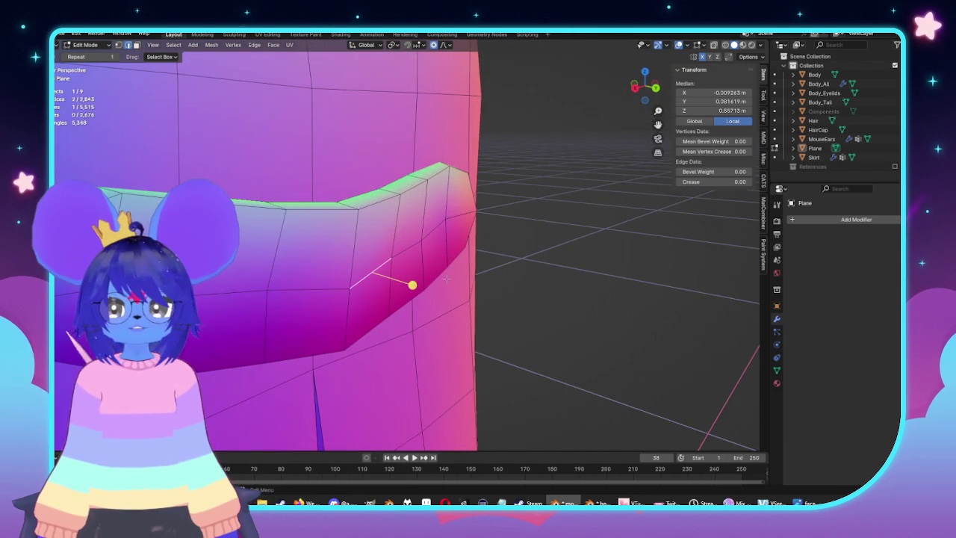
pyautogui.keyDown('alt'); pyautogui.moveTo(447, 278); pyautogui.dragTo(281, 283, button='middle'); pyautogui.keyUp('alt')
pyautogui.keyDown('shift'); pyautogui.click(374, 243); pyautogui.keyUp('shift')
pyautogui.keyDown('alt'); pyautogui.moveTo(374, 243); pyautogui.dragTo(510, 321, button='middle'); pyautogui.keyUp('alt')
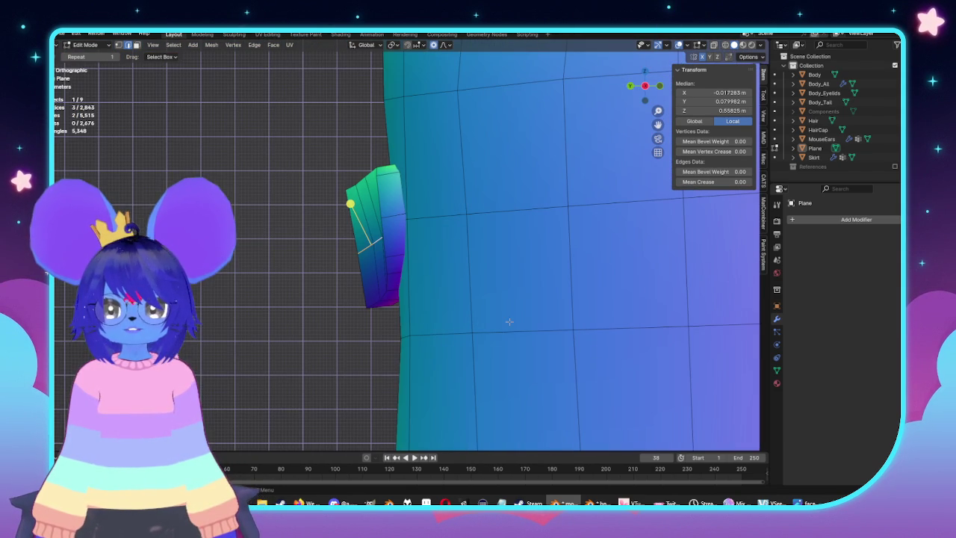
pyautogui.click(367, 249)
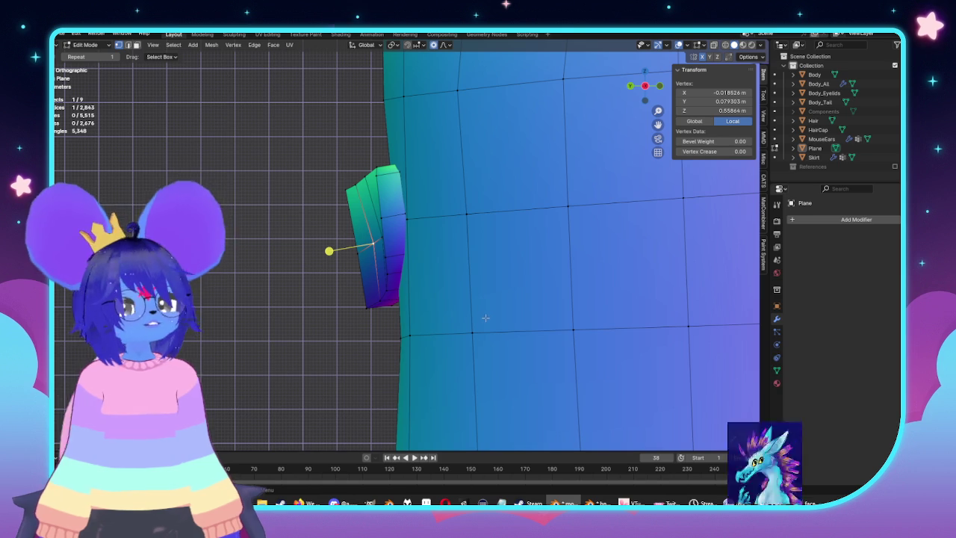
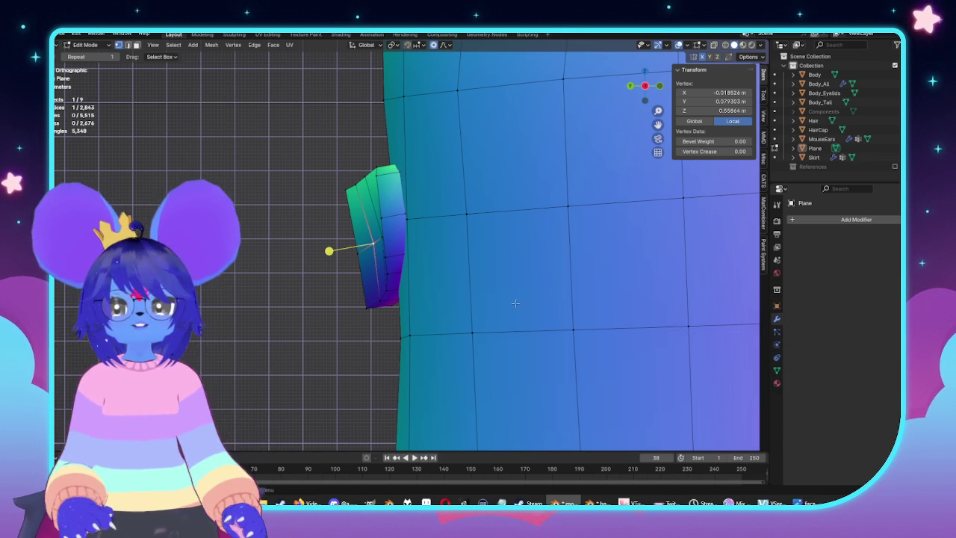
# Move a band vertex with proportional falloff, then orbit to view the band edge-on
pyautogui.scroll(1, 364, 260)
pyautogui.scroll(1, 364, 260)
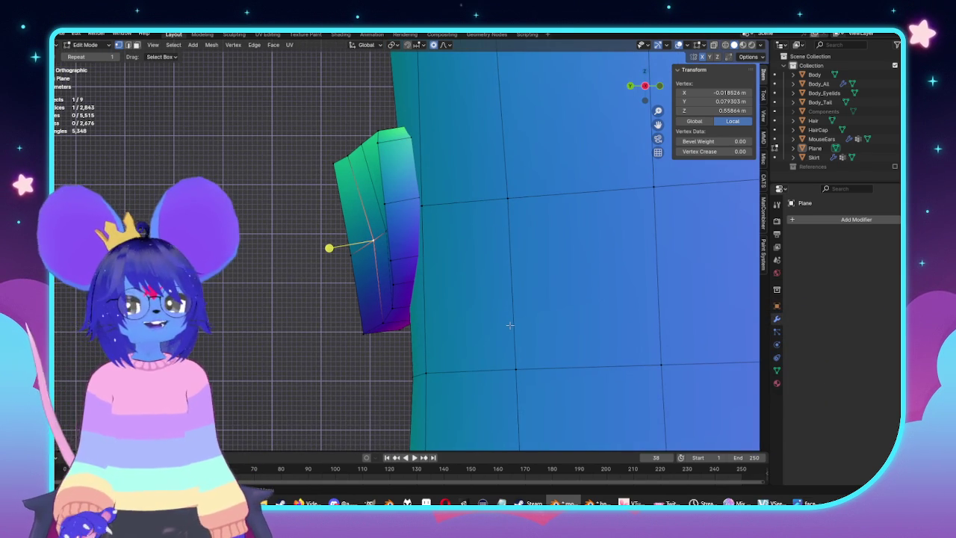
pyautogui.press('g')
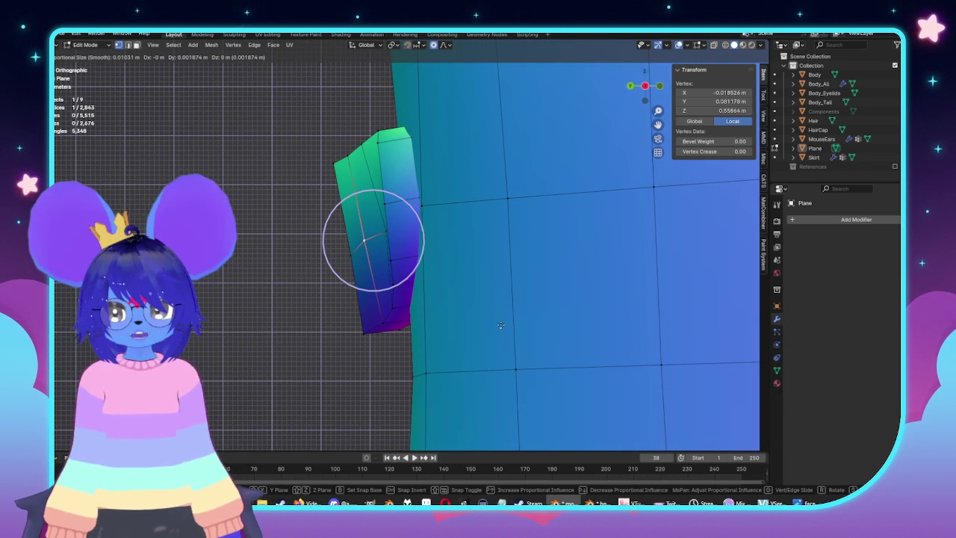
pyautogui.click(501, 325)
pyautogui.moveTo(479, 307)
pyautogui.mouseDown(button='middle')
pyautogui.moveTo(538, 288)
pyautogui.moveTo(452, 278)
pyautogui.mouseUp(button='middle')
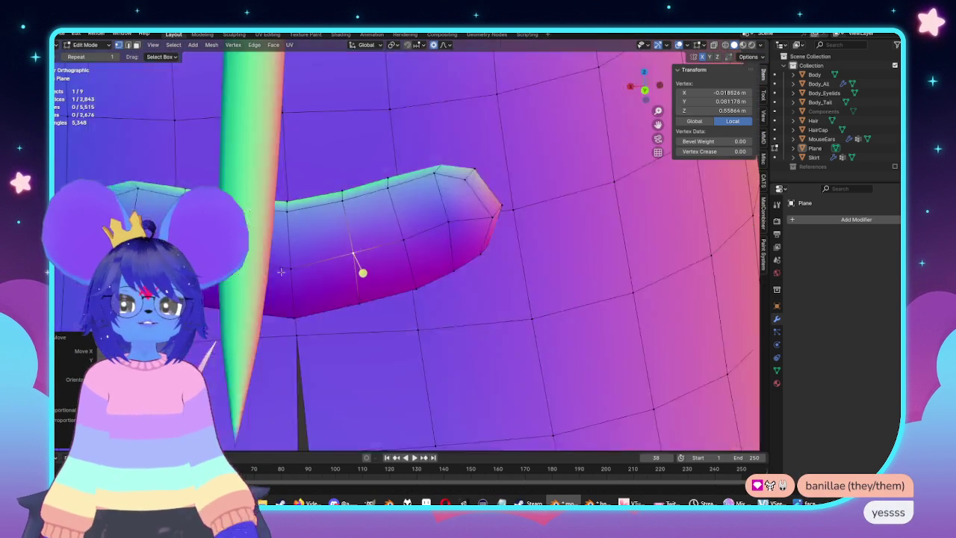
pyautogui.moveTo(505, 255)
pyautogui.keyDown('alt'); pyautogui.mouseDown(button='middle')
pyautogui.moveTo(297, 250)
pyautogui.moveTo(340, 216)
pyautogui.mouseUp(button='middle'); pyautogui.keyUp('alt')
pyautogui.scroll(2, 321, 249)
# Select two adjacent band faces in side view, abandoning a trial X-axis move
pyautogui.hotkey('alt', 'a')
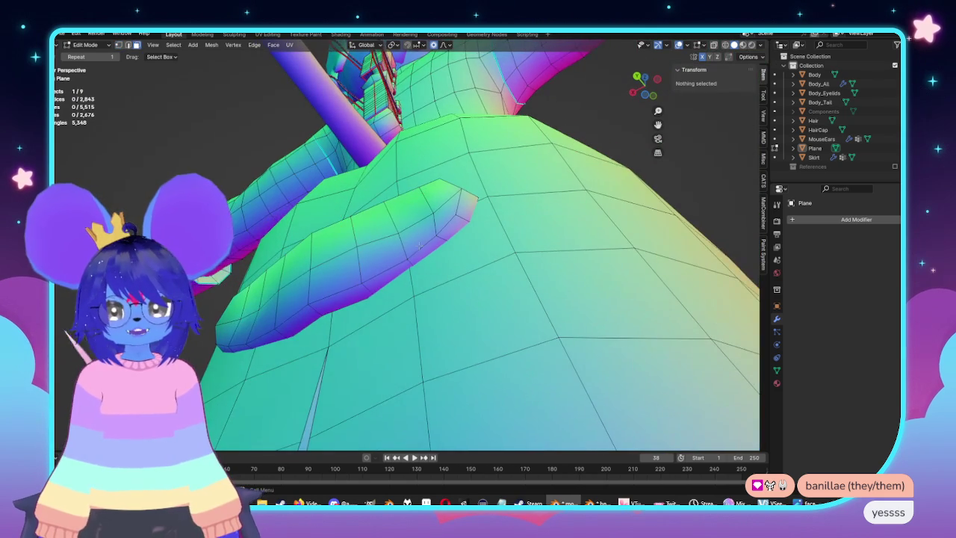
pyautogui.click(420, 245)
pyautogui.keyDown('alt'); pyautogui.moveTo(419, 245); pyautogui.dragTo(399, 294, button='middle'); pyautogui.keyUp('alt')
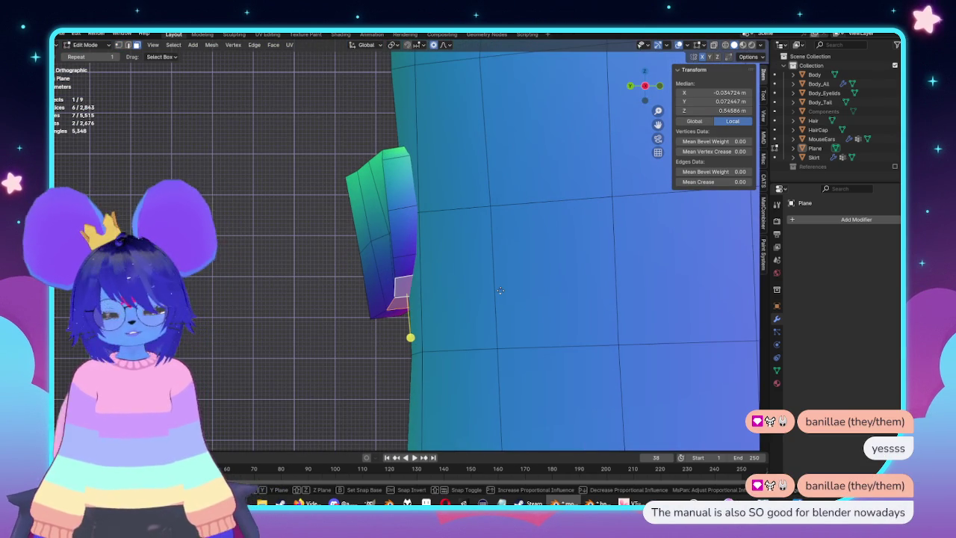
pyautogui.press('g')
pyautogui.press('x')
pyautogui.press('Escape')
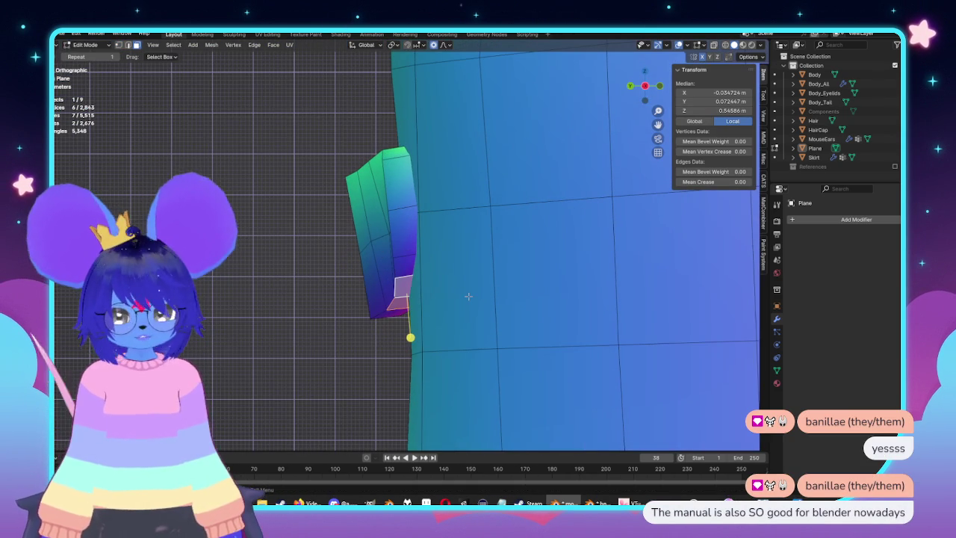
pyautogui.hotkey('alt', 'z')
pyautogui.keyDown('shift'); pyautogui.click(403, 286); pyautogui.keyUp('shift')
pyautogui.hotkey('alt', 'z')
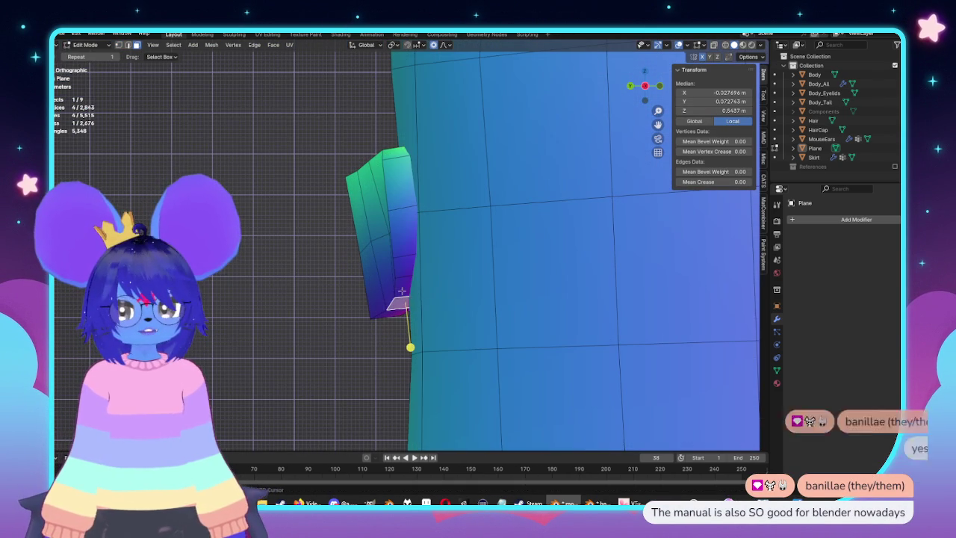
# Move the two faces along Y with proportional falloff so they sit closer to the body
pyautogui.press('g')
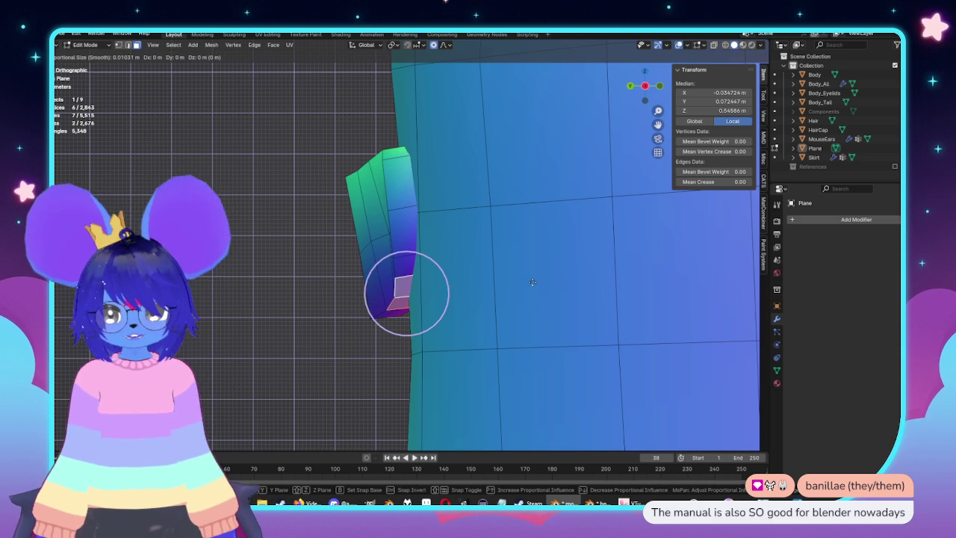
pyautogui.scroll(-4, 526, 283)
pyautogui.scroll(-5, 520, 283)
pyautogui.scroll(-2, 515, 284)
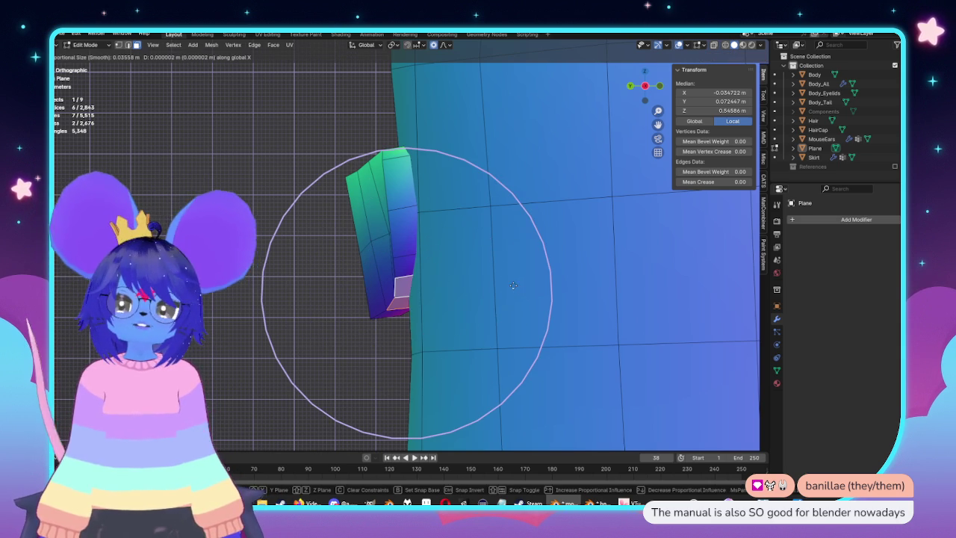
pyautogui.press('y')
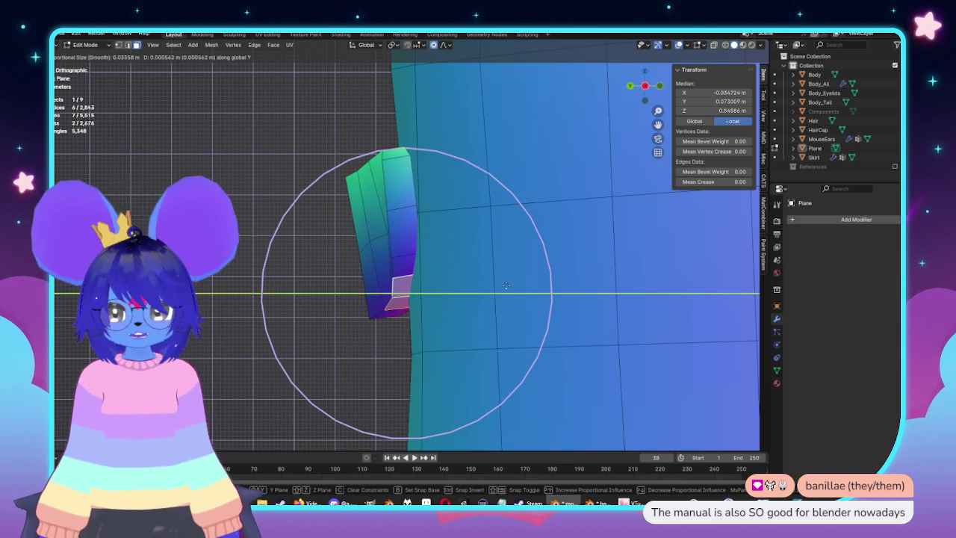
pyautogui.scroll(3, 504, 287)
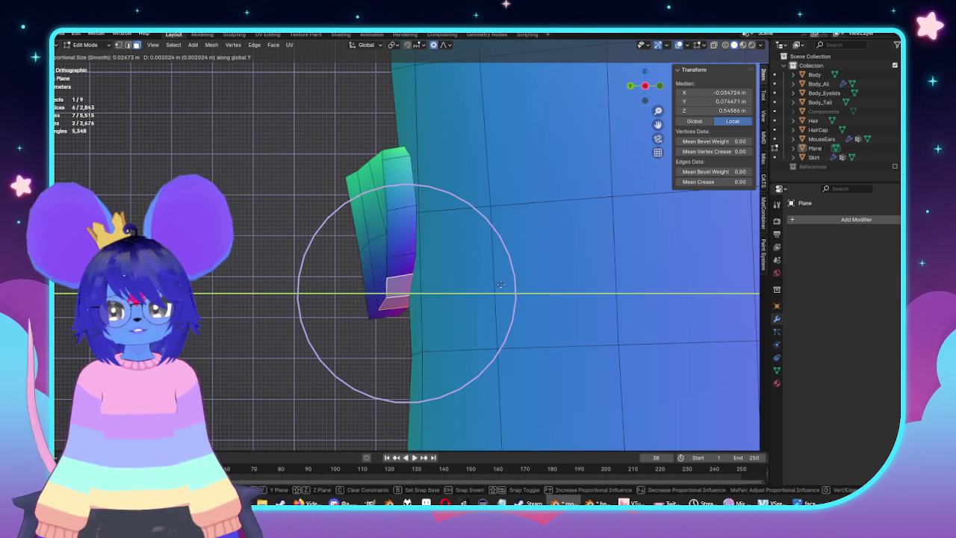
pyautogui.click(501, 285)
# Pull the vertex below the band along Y, then check the whole object in Object Mode
pyautogui.hotkey('alt', 'z')
pyautogui.click(511, 315)
pyautogui.hotkey('alt', 'z')
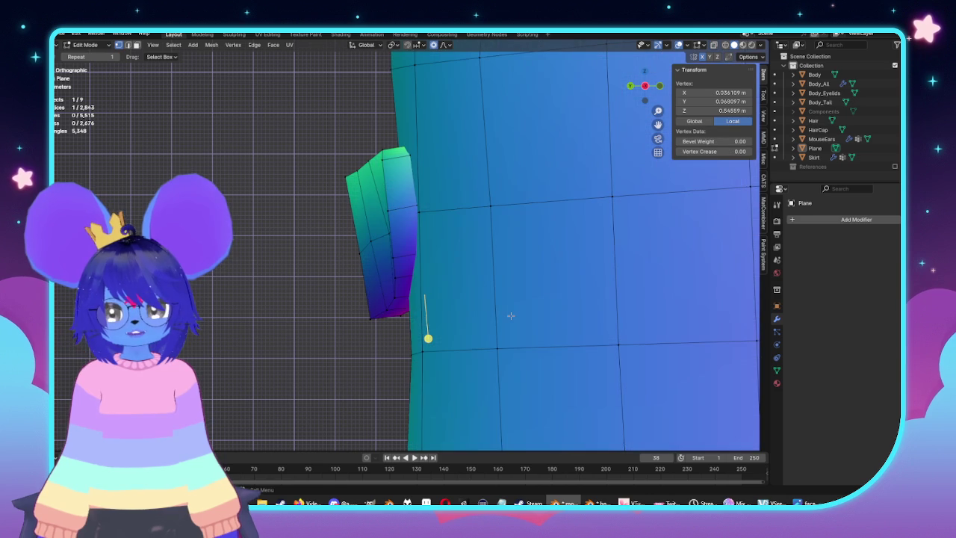
pyautogui.press('g')
pyautogui.press('y')
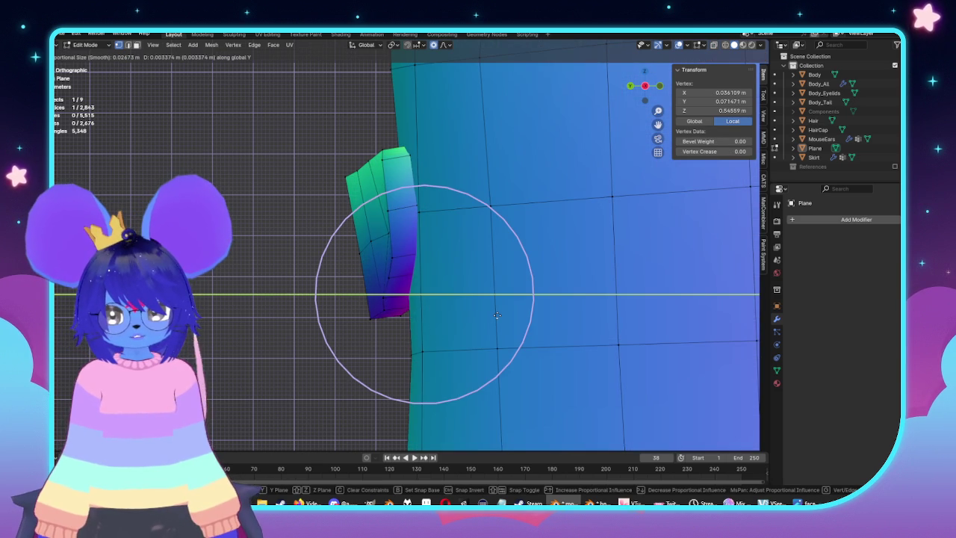
pyautogui.click(498, 315)
pyautogui.press('Tab')
pyautogui.moveTo(453, 299)
pyautogui.mouseDown(button='middle')
pyautogui.moveTo(528, 321)
pyautogui.moveTo(539, 239)
pyautogui.moveTo(497, 246)
pyautogui.moveTo(530, 284)
pyautogui.moveTo(521, 293)
pyautogui.moveTo(536, 238)
pyautogui.moveTo(487, 256)
pyautogui.mouseUp(button='middle')
pyautogui.press('Tab')
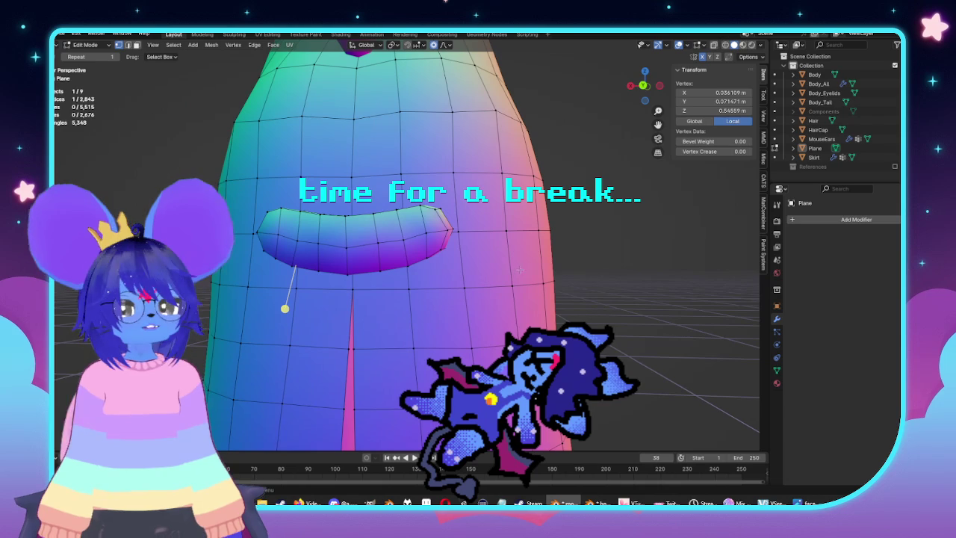
# Select only the vertex at the band's right end and view the band edge-on
pyautogui.moveTo(538, 284)
pyautogui.mouseDown(button='middle')
pyautogui.moveTo(485, 305)
pyautogui.moveTo(508, 346)
pyautogui.moveTo(450, 283)
pyautogui.mouseUp(button='middle')
pyautogui.scroll(2, 482, 307)
pyautogui.scroll(-1, 482, 307)
pyautogui.click(508, 346)
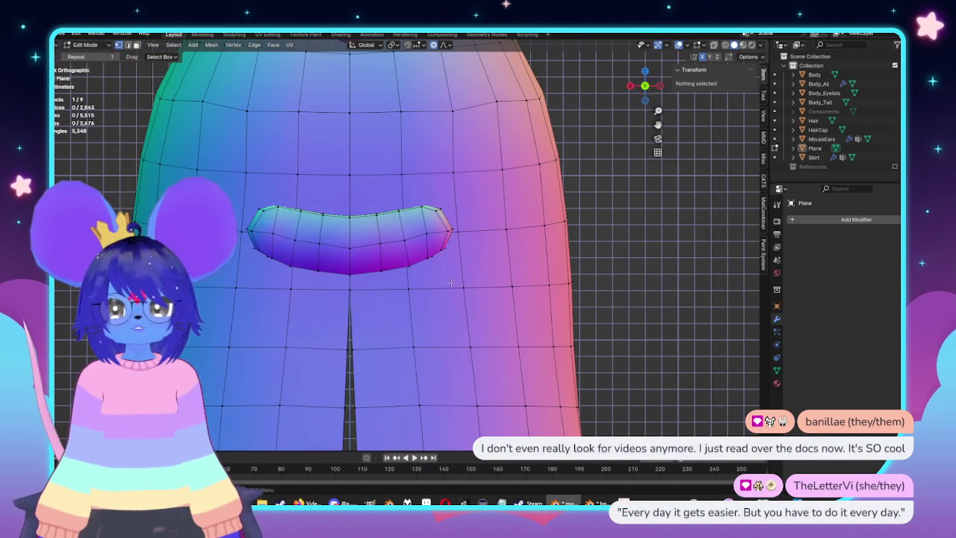
pyautogui.click(426, 237)
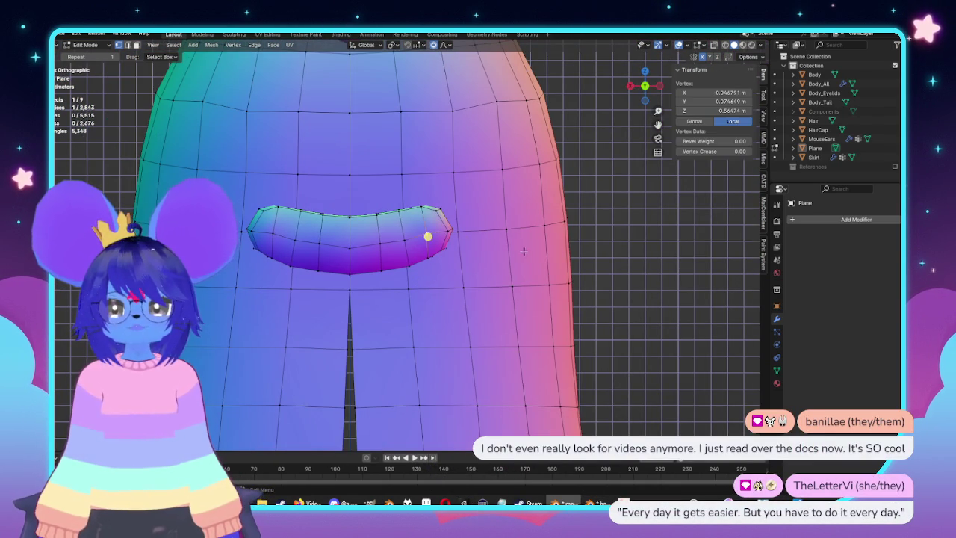
pyautogui.scroll(1, 430, 239)
pyautogui.scroll(2, 441, 257)
pyautogui.moveTo(582, 300); pyautogui.dragTo(565, 261, button='middle')
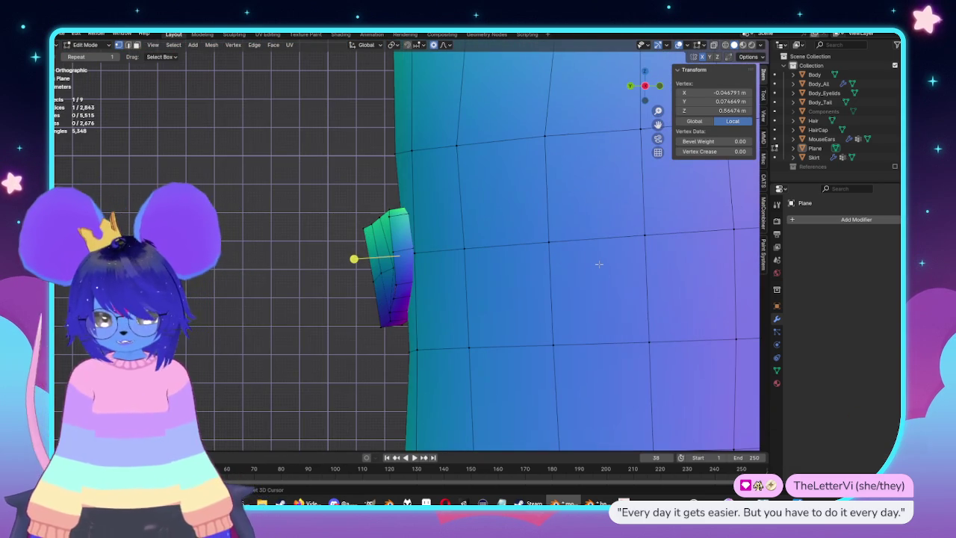
# Push that vertex along Y toward the body, cancelling a trial X-axis move
pyautogui.press('g')
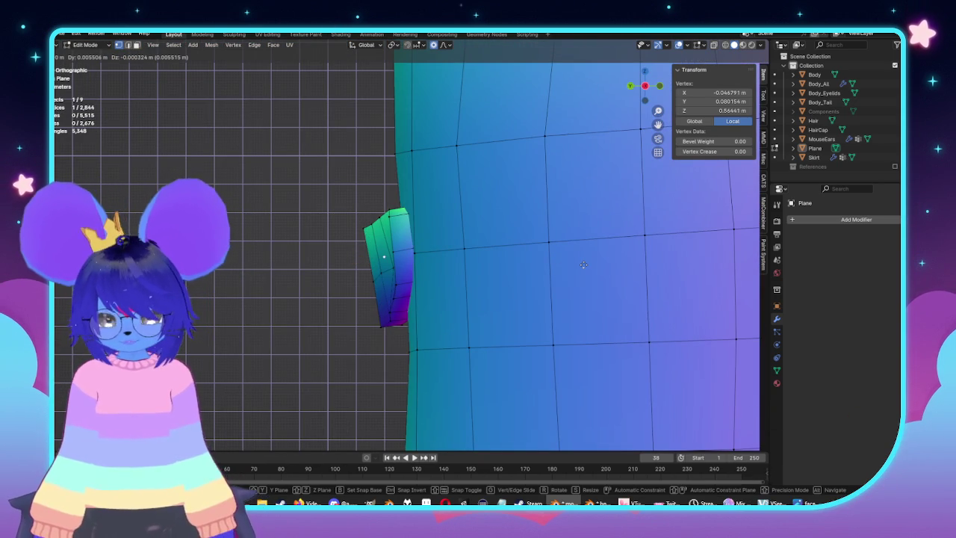
pyautogui.press('y')
pyautogui.click(572, 267)
pyautogui.moveTo(572, 267)
pyautogui.mouseDown(button='middle')
pyautogui.moveTo(509, 263)
pyautogui.moveTo(590, 259)
pyautogui.mouseUp(button='middle')
pyautogui.press('g')
pyautogui.press('x')
pyautogui.press('Escape')
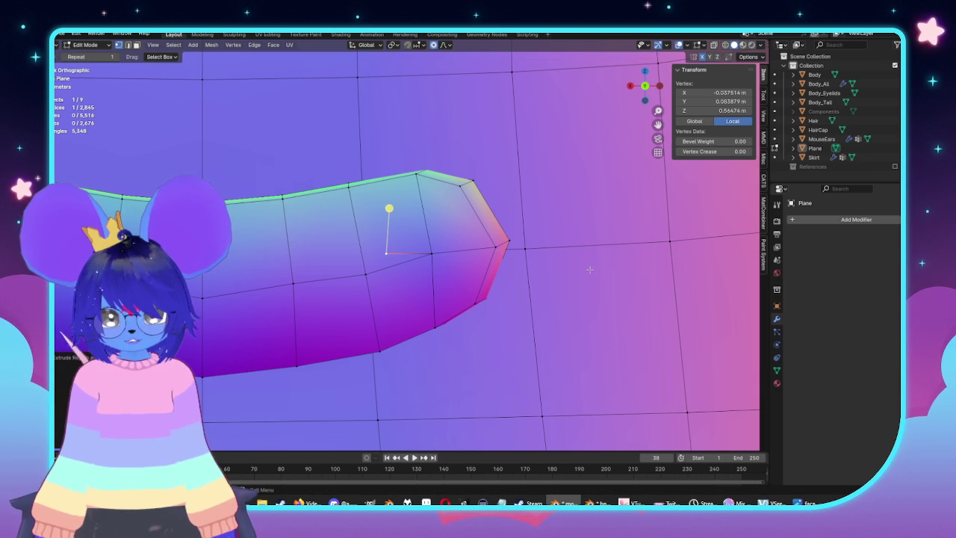
# Extrude an edge at the band's right end along Z into a face and scale it square
pyautogui.keyDown('ctrl'); pyautogui.click(431, 254); pyautogui.keyUp('ctrl')
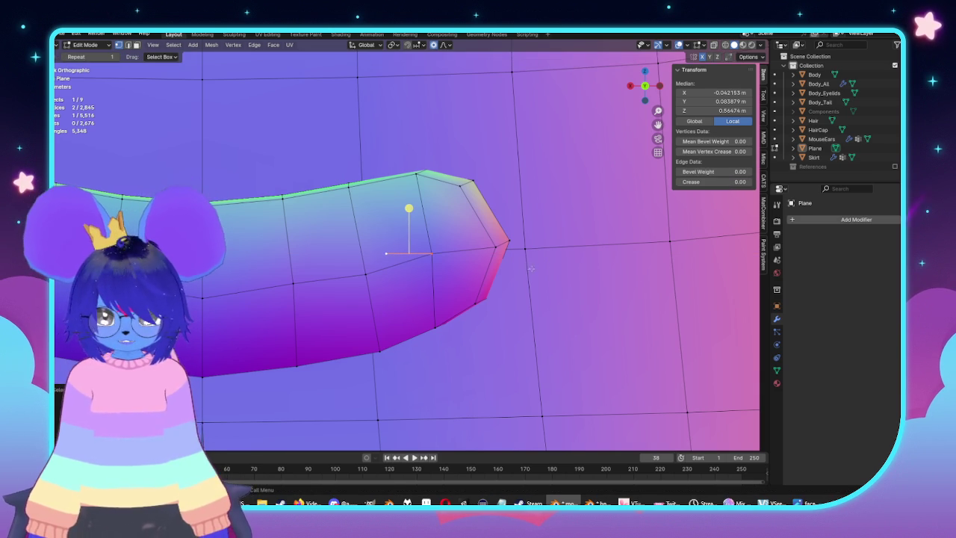
pyautogui.press('g')
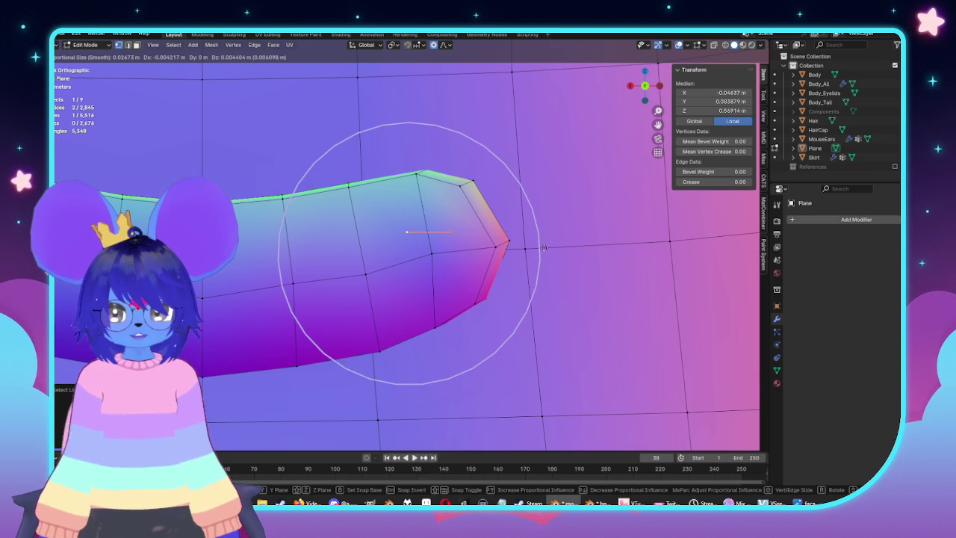
pyautogui.click(544, 247)
pyautogui.press('e')
pyautogui.press('z')
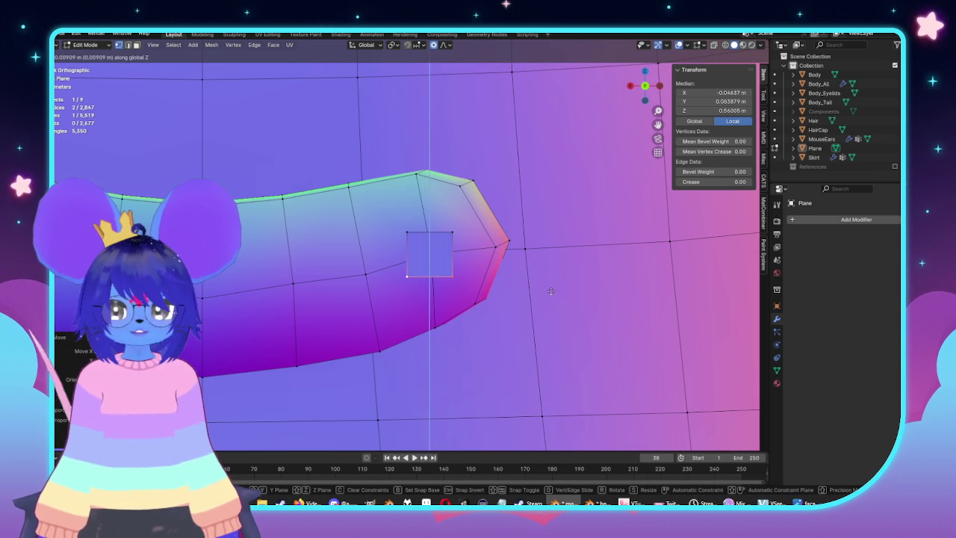
pyautogui.click(551, 292)
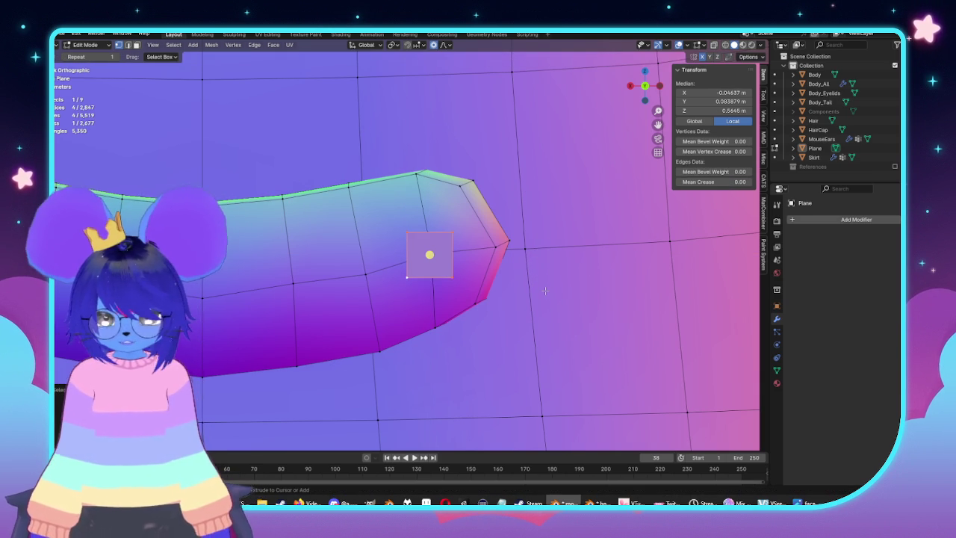
pyautogui.press('s')
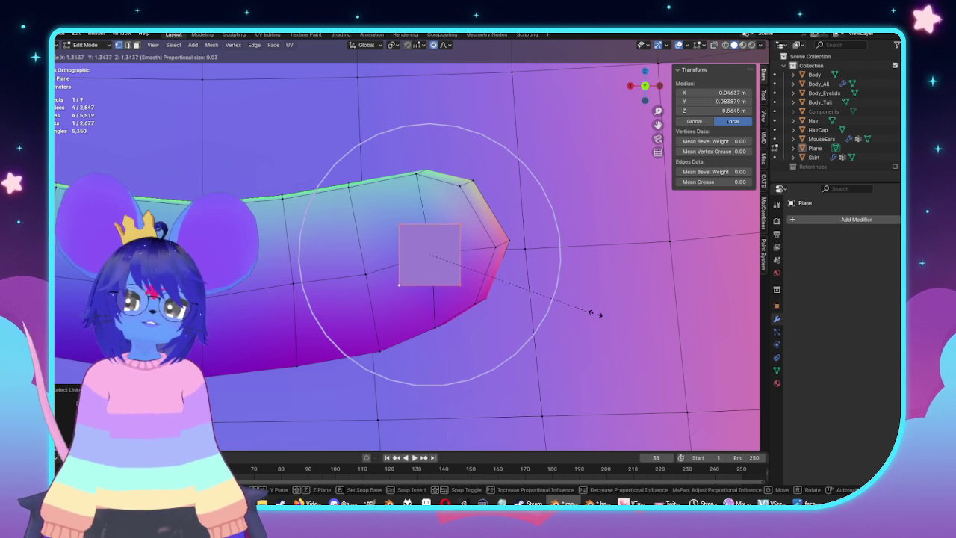
pyautogui.click(606, 320)
# Loop-cut the square face into a 4×4 grid and select its top-left corner vertex
pyautogui.scroll(2, 470, 247)
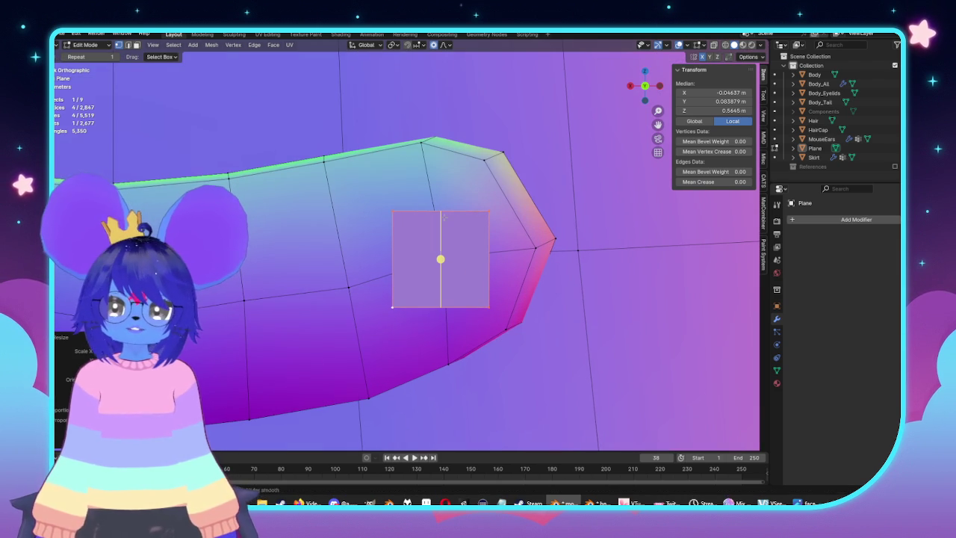
pyautogui.click(454, 218)
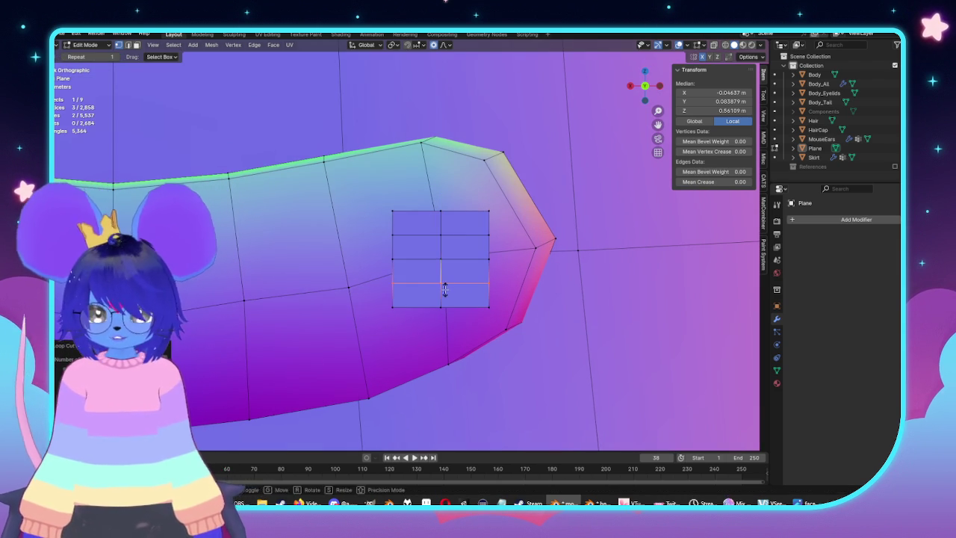
pyautogui.click(466, 262)
pyautogui.moveTo(433, 263); pyautogui.dragTo(430, 264)
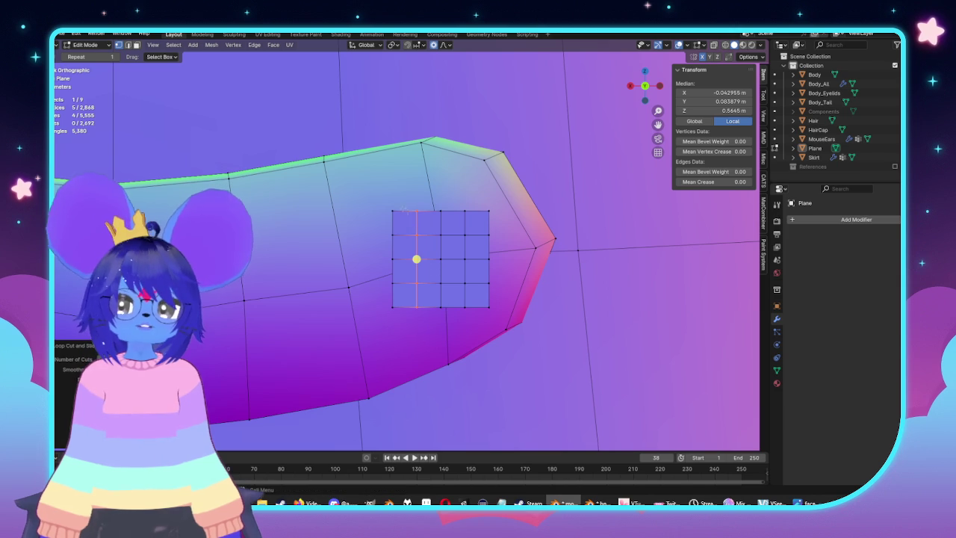
pyautogui.click(392, 212)
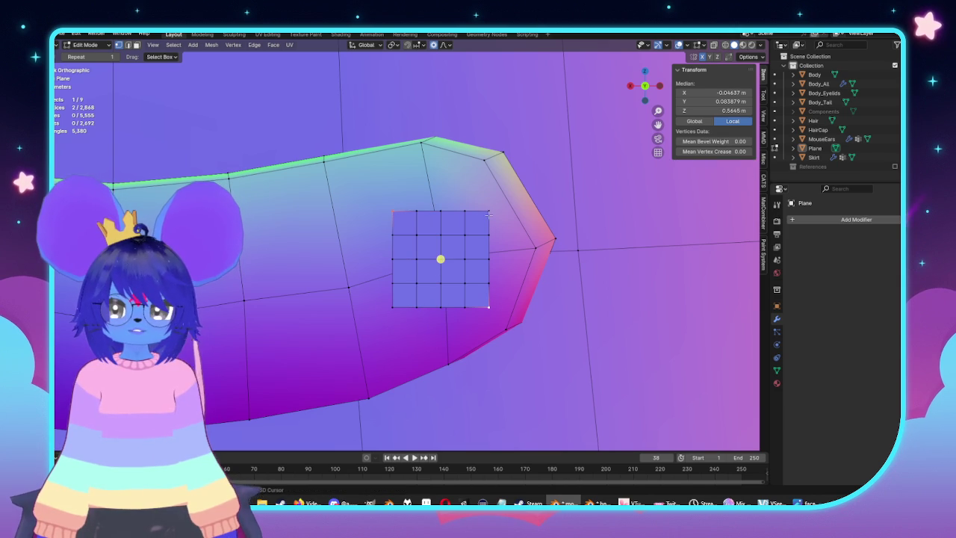
# Round the patch by scaling its corner vertices with proportional falloff around the median point
pyautogui.keyDown('shift'); pyautogui.click(393, 306); pyautogui.keyUp('shift')
pyautogui.press('.')
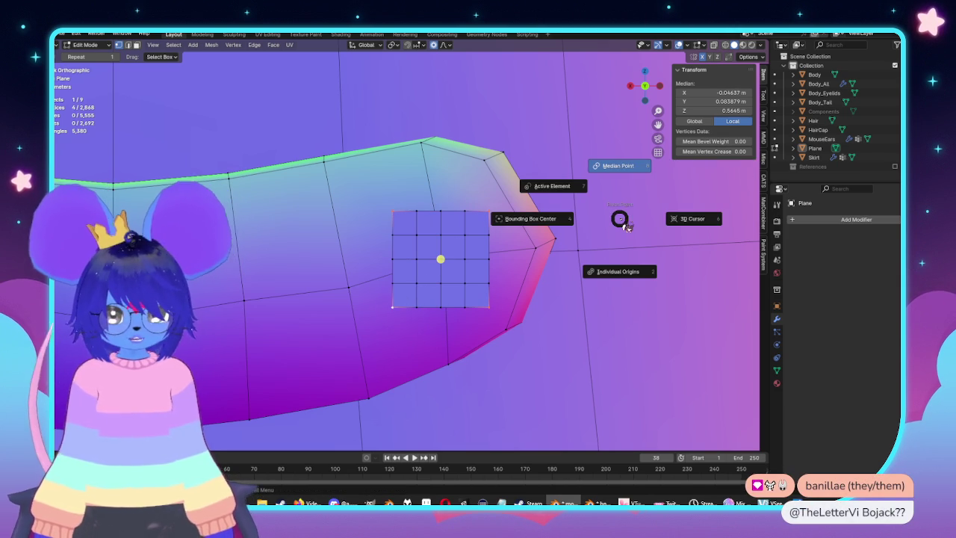
pyautogui.click(627, 167)
pyautogui.press('g')
pyautogui.press('z')
pyautogui.scroll(3, 650, 309)
pyautogui.scroll(3, 642, 308)
pyautogui.rightClick(614, 298)
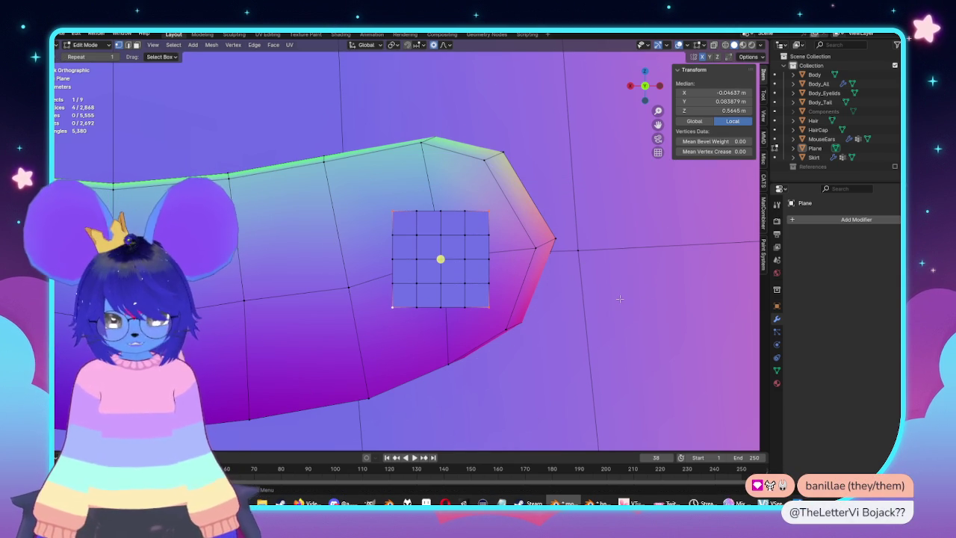
pyautogui.press('s')
pyautogui.scroll(5, 604, 308)
pyautogui.scroll(3, 606, 306)
pyautogui.scroll(-2, 606, 306)
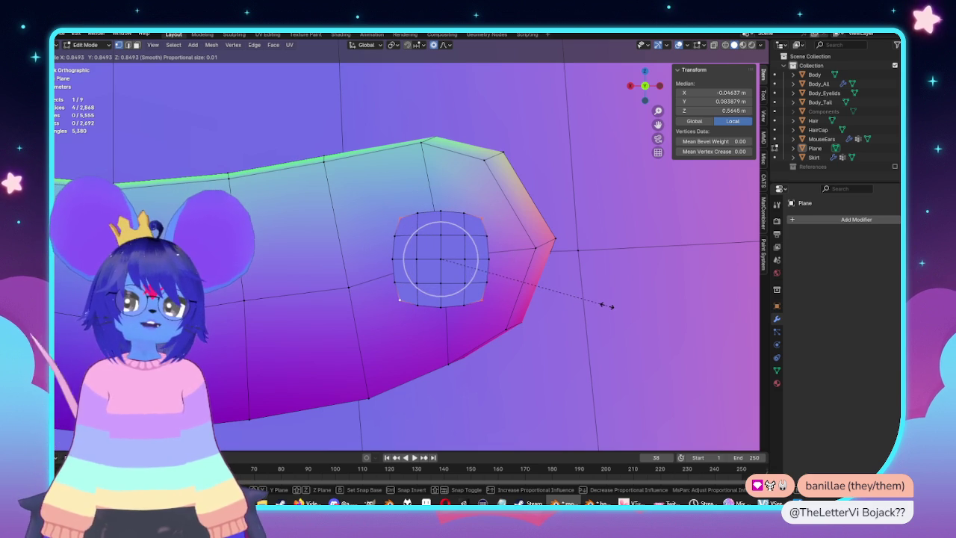
pyautogui.click(605, 302)
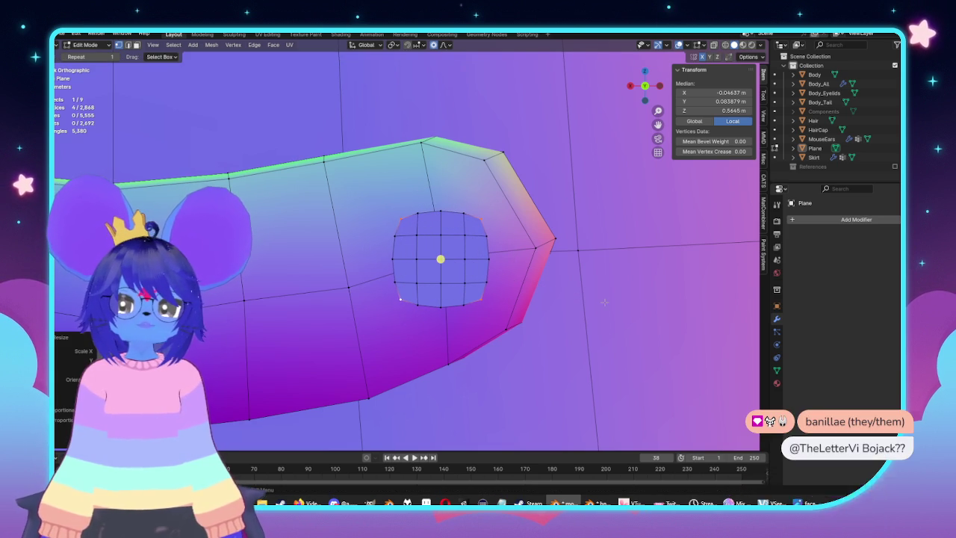
# Apply a second proportional scale to even out the circular shape of the patch
pyautogui.press('s')
pyautogui.scroll(-8, 655, 363)
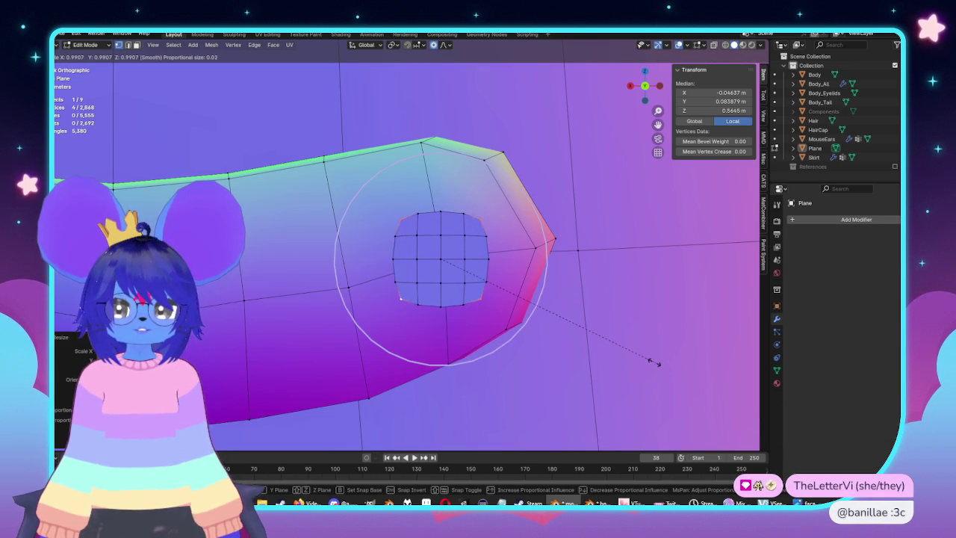
pyautogui.scroll(5, 645, 356)
pyautogui.scroll(1, 643, 354)
pyautogui.scroll(-3, 653, 355)
pyautogui.scroll(-3, 658, 356)
pyautogui.scroll(8, 637, 346)
pyautogui.scroll(2, 636, 346)
pyautogui.scroll(3, 646, 346)
pyautogui.click(651, 345)
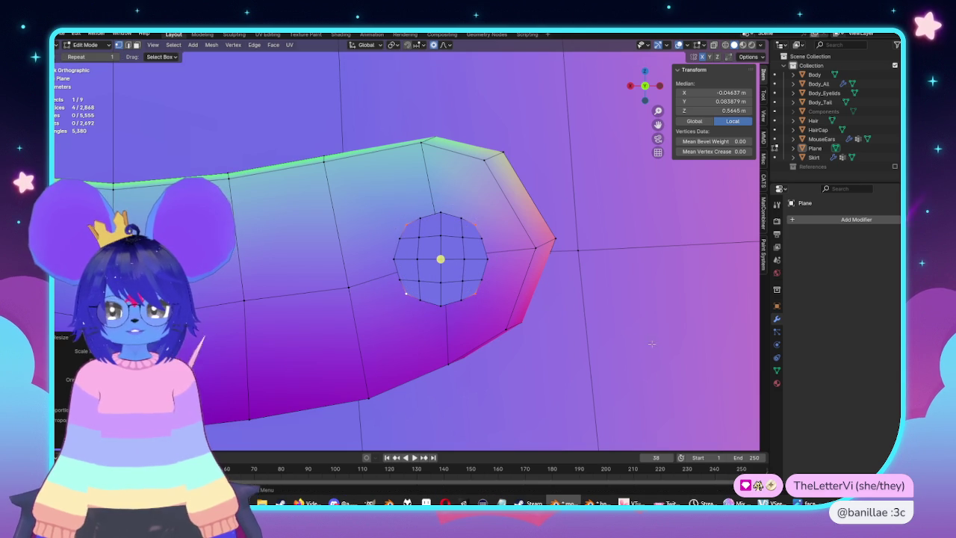
# Flatten the middle edge loop with scale 0, enlarge the whole patch, and switch to side view
pyautogui.keyDown('alt'); pyautogui.click(451, 259); pyautogui.keyUp('alt')
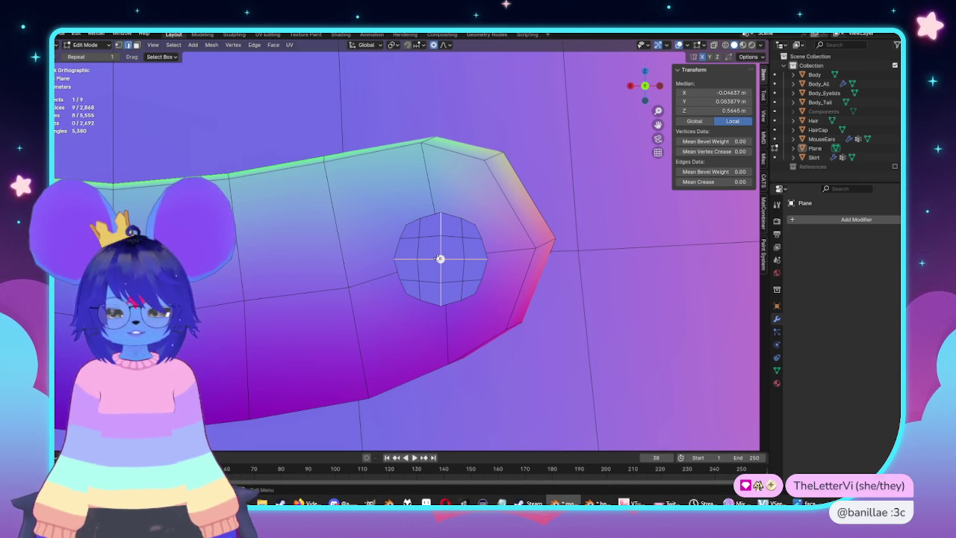
pyautogui.write('s0')
pyautogui.press('Return')
pyautogui.scroll(-3, 544, 301)
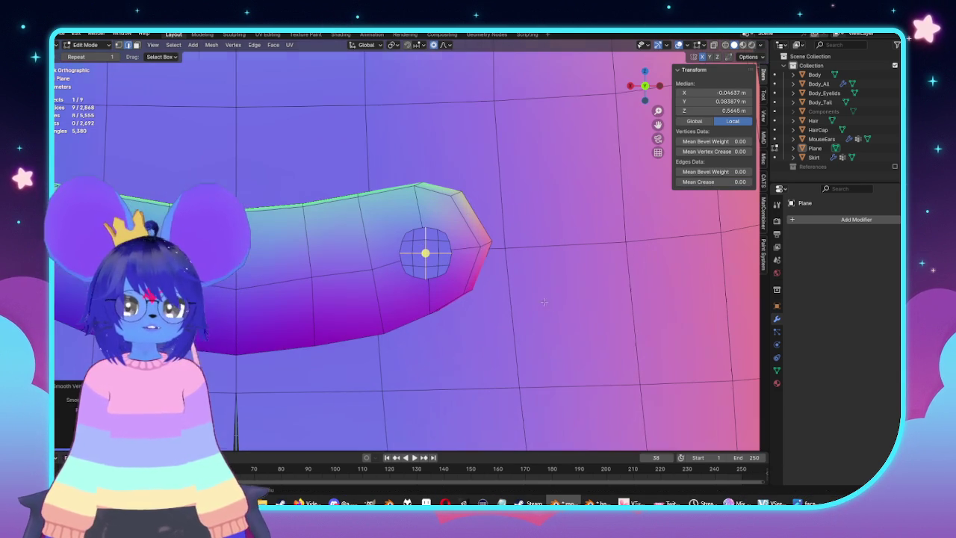
pyautogui.press('ctrl+KP_Add')
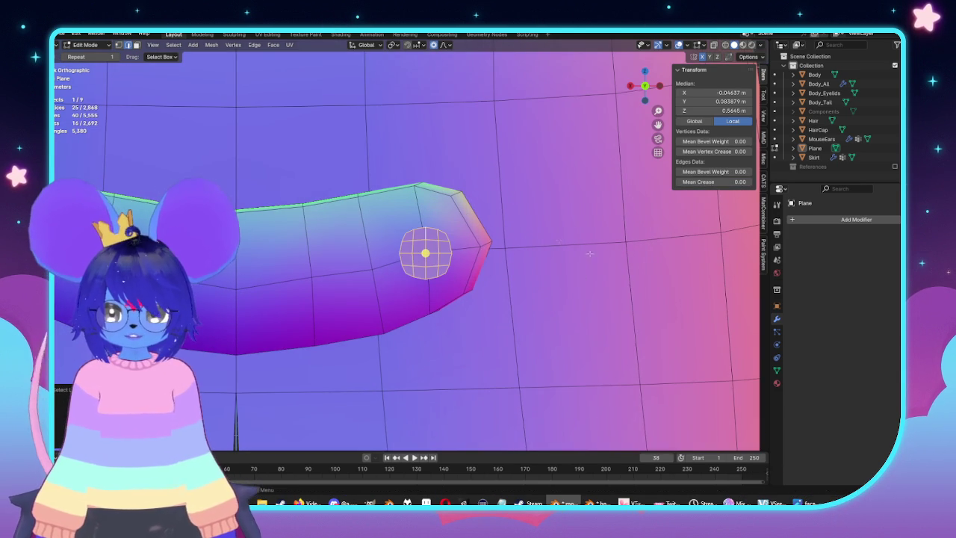
pyautogui.press('s')
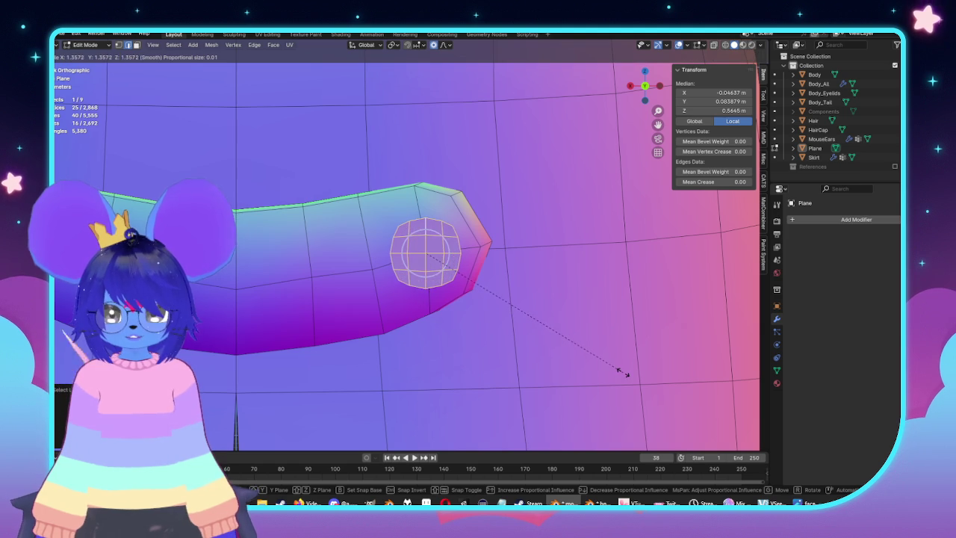
pyautogui.click(620, 378)
pyautogui.press('KP_3')
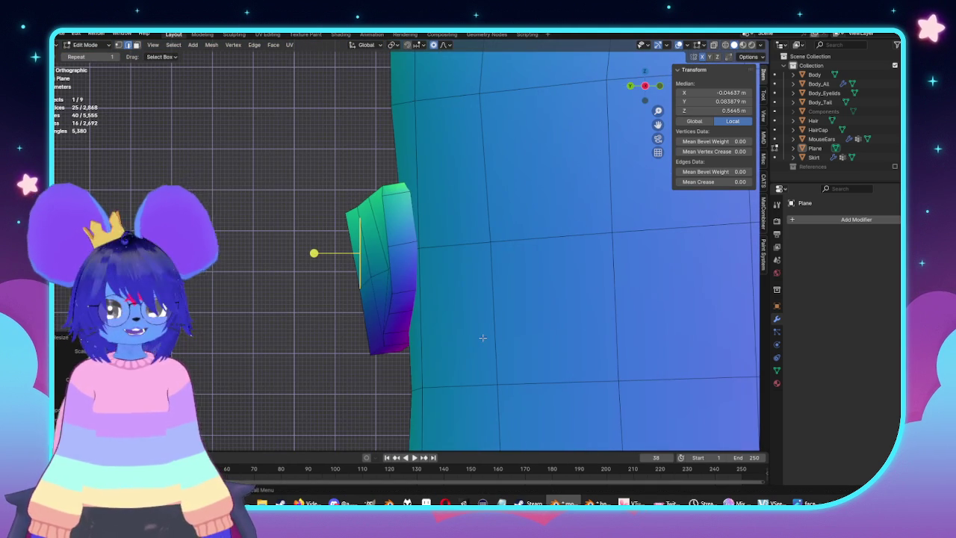
# Extrude the circular faces, delete the original faces, and orbit to face the hole
pyautogui.press('e')
pyautogui.click(497, 343)
pyautogui.press('x')
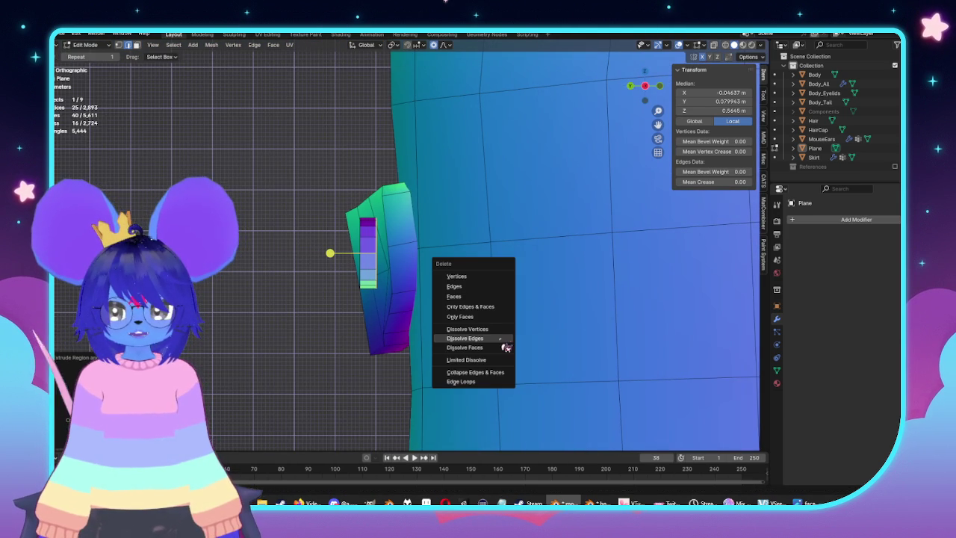
pyautogui.click(469, 298)
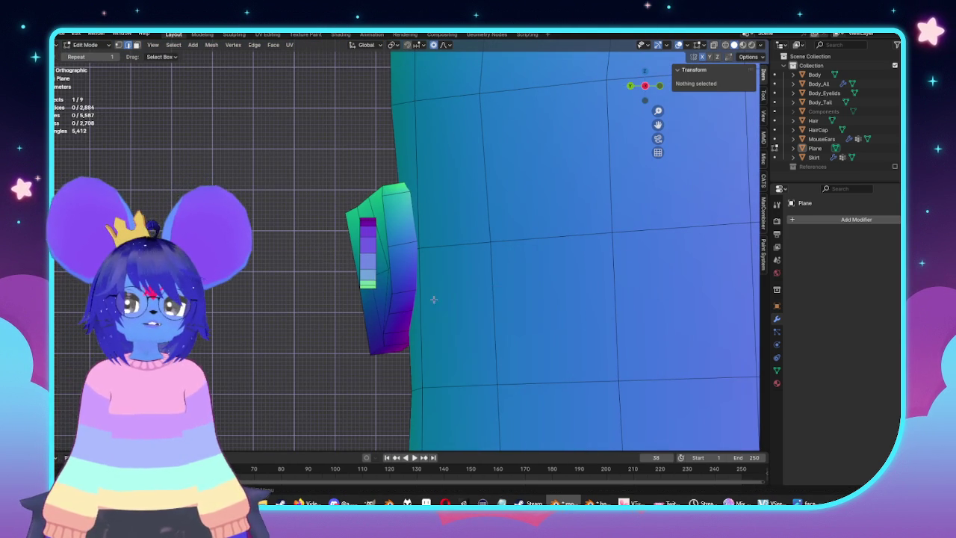
pyautogui.moveTo(433, 297); pyautogui.dragTo(353, 299, button='middle')
pyautogui.scroll(3, 369, 300)
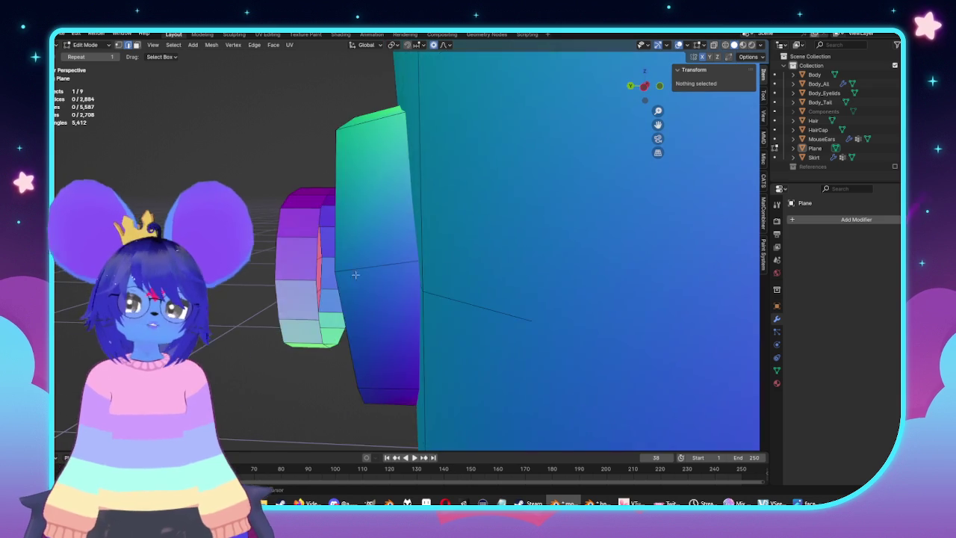
pyautogui.moveTo(362, 303); pyautogui.dragTo(476, 286, button='middle')
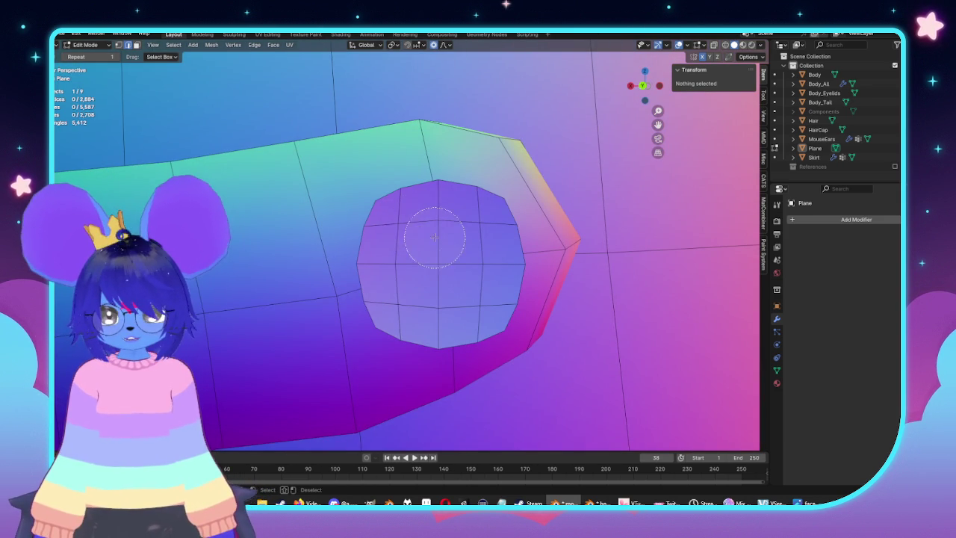
# Circle-select the hole face's vertices and inset them to form an inner ring
pyautogui.moveTo(435, 237); pyautogui.dragTo(411, 264)
pyautogui.moveTo(448, 303); pyautogui.dragTo(457, 307, button='middle')
pyautogui.press('Escape')
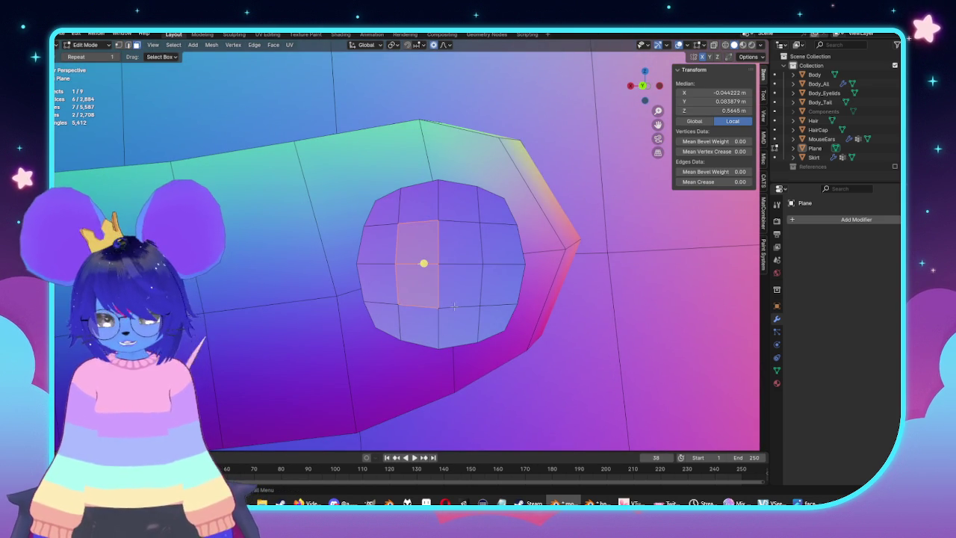
pyautogui.press('c')
pyautogui.moveTo(440, 261)
pyautogui.mouseDown()
pyautogui.moveTo(423, 246)
pyautogui.moveTo(440, 264)
pyautogui.moveTo(458, 241)
pyautogui.mouseUp()
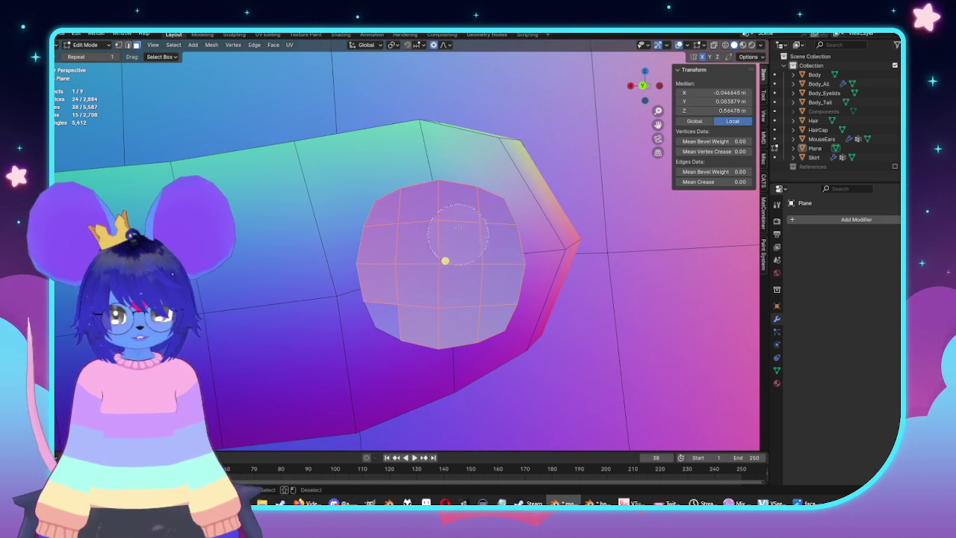
pyautogui.click(407, 274)
pyautogui.press('Escape')
pyautogui.press('i')
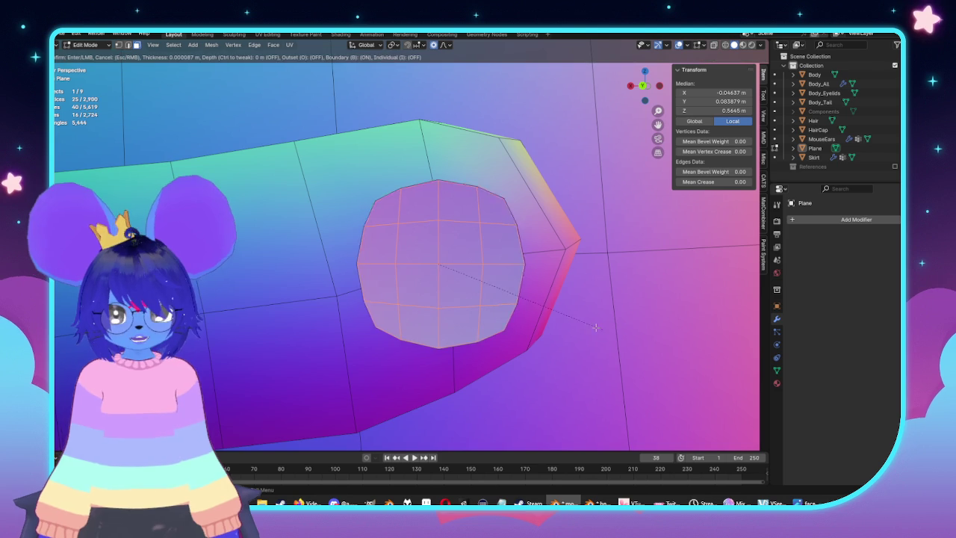
pyautogui.click(583, 326)
# Deselect the outer rows and columns, then smooth the central hole vertices
pyautogui.press('1')
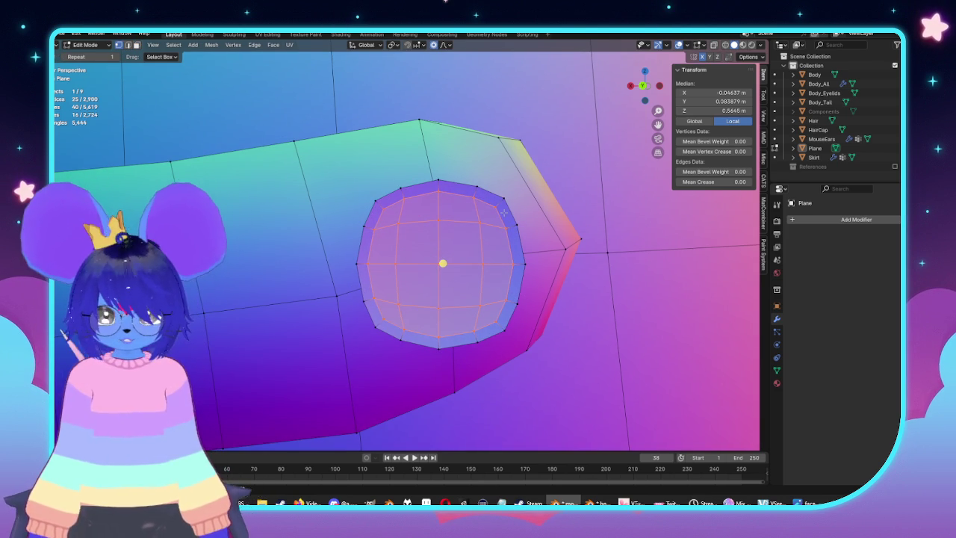
pyautogui.keyDown('alt'); pyautogui.keyDown('shift'); pyautogui.click(487, 210); pyautogui.keyUp('shift'); pyautogui.keyUp('alt')
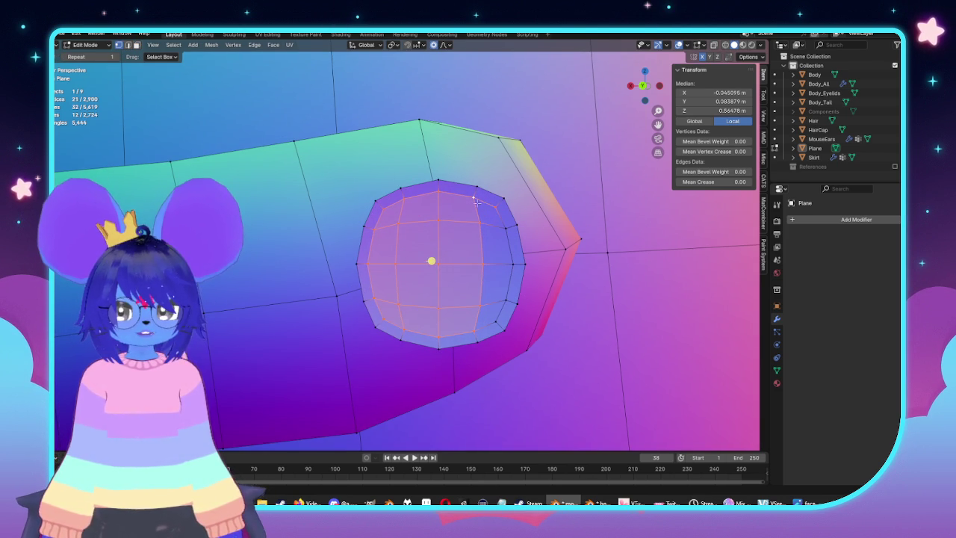
pyautogui.keyDown('alt'); pyautogui.keyDown('shift'); pyautogui.click(457, 199); pyautogui.keyUp('shift'); pyautogui.keyUp('alt')
pyautogui.keyDown('alt'); pyautogui.keyDown('shift'); pyautogui.click(402, 295); pyautogui.keyUp('shift'); pyautogui.keyUp('alt')
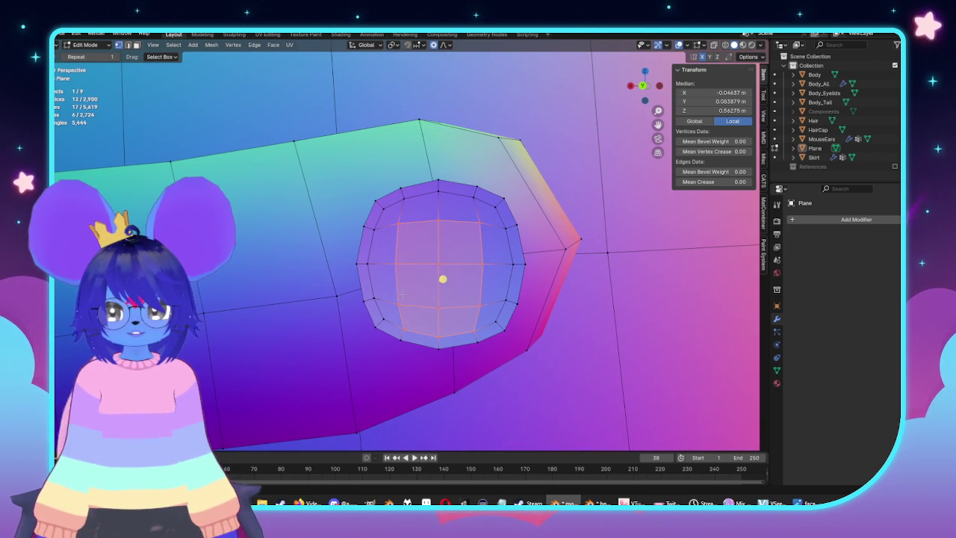
pyautogui.keyDown('alt'); pyautogui.keyDown('shift'); pyautogui.click(428, 332); pyautogui.keyUp('shift'); pyautogui.keyUp('alt')
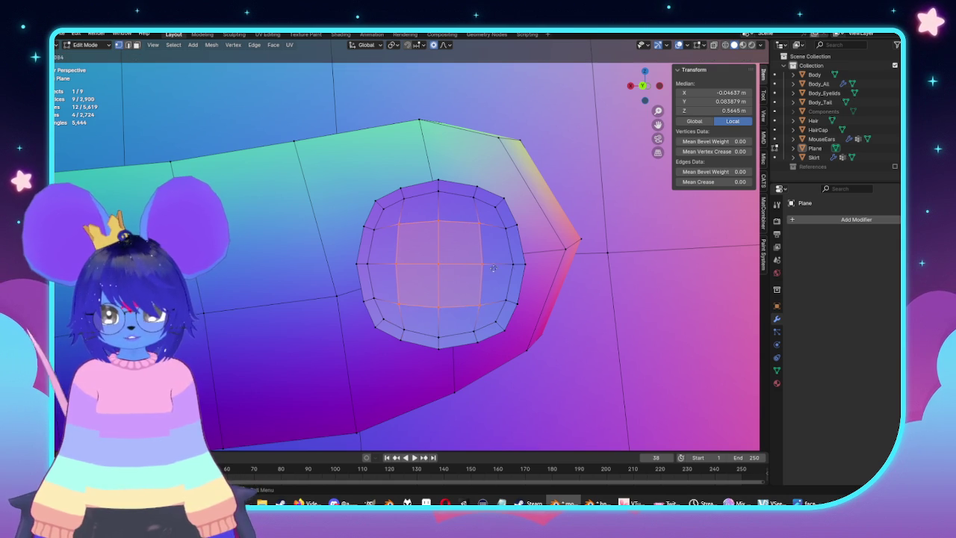
pyautogui.hotkey('shift', 'r')
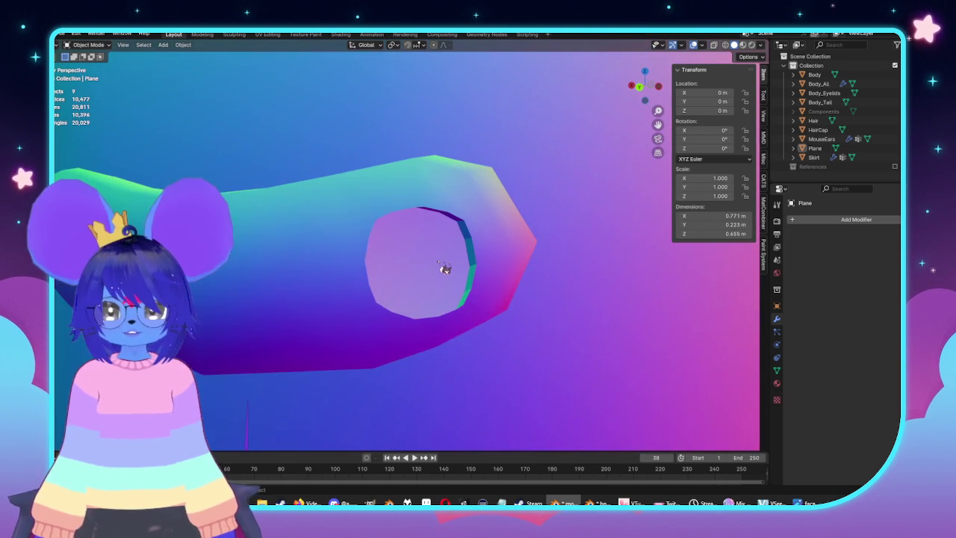
pyautogui.rightClick(445, 267)
# Shade the plane object smooth and select all connected hole faces in Edit Mode
pyautogui.click(438, 254)
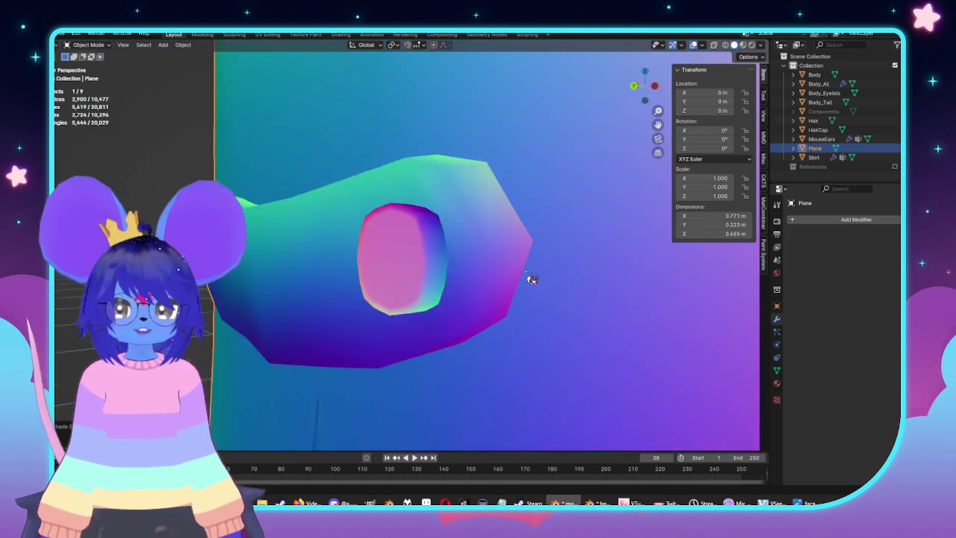
pyautogui.press('Tab')
pyautogui.hotkey('alt', 'a')
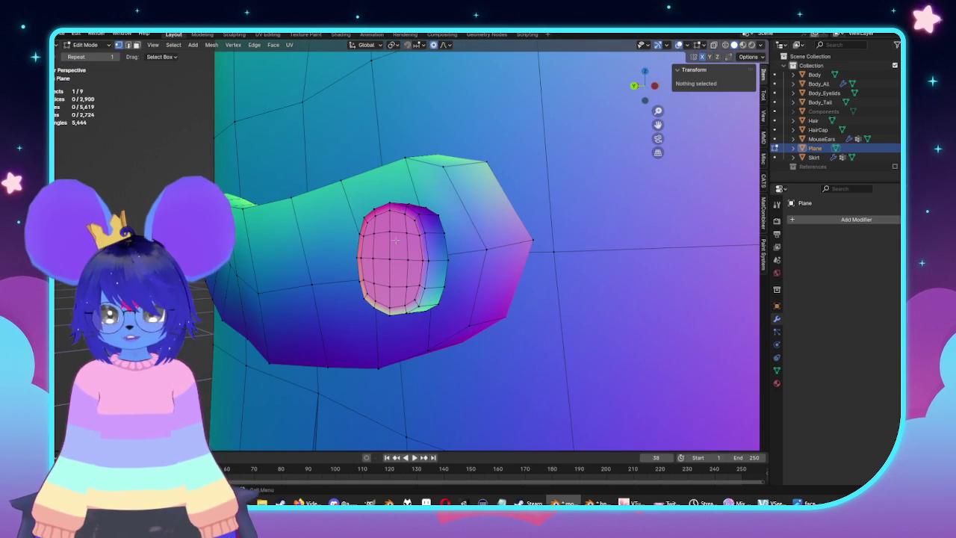
pyautogui.click(396, 240)
pyautogui.hotkey('ctrl', 'l')
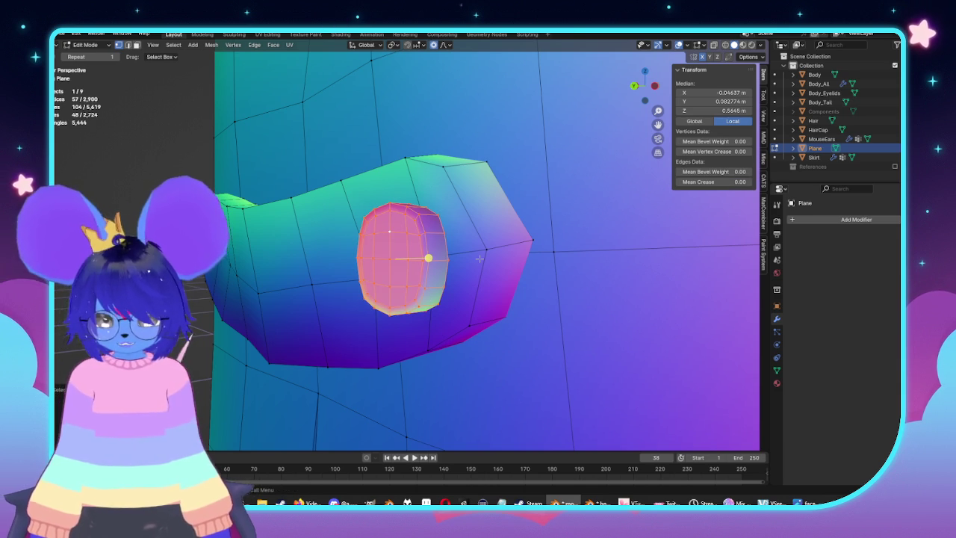
# Recalculate the hole faces' normals to point outside, after cancelling a stray normal rotation
pyautogui.hotkey('alt', 'n')
pyautogui.click(479, 268)
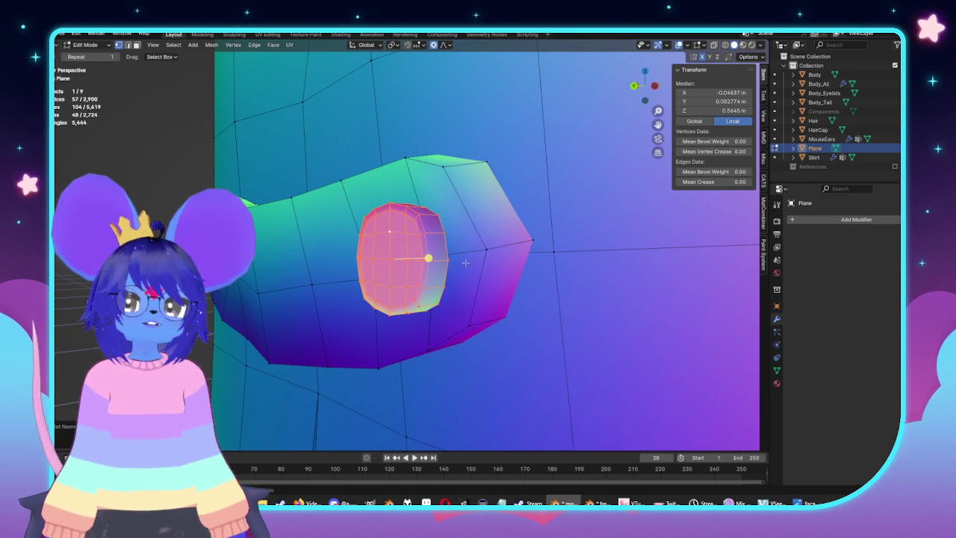
pyautogui.press('Escape')
pyautogui.hotkey('alt', 'n')
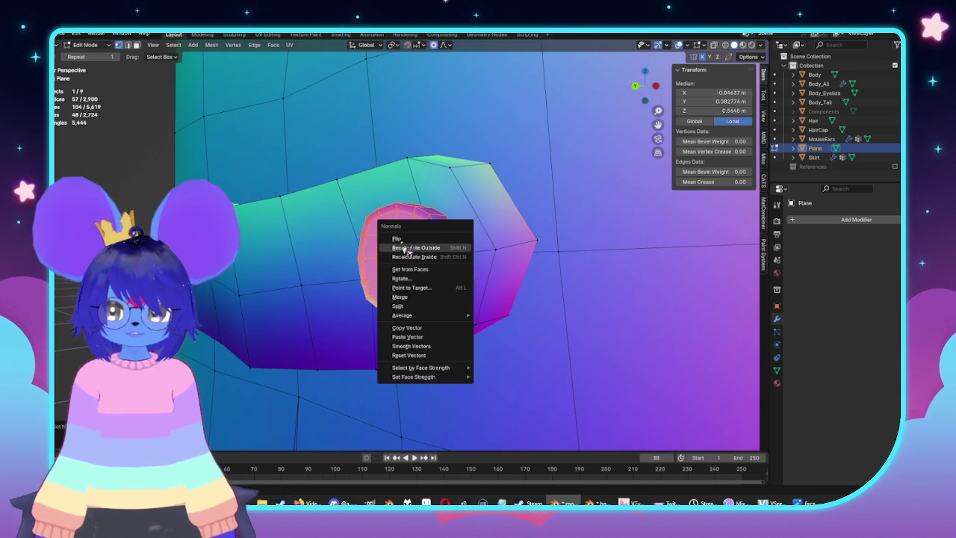
pyautogui.click(409, 249)
pyautogui.moveTo(369, 256)
pyautogui.mouseDown(button='middle')
pyautogui.moveTo(427, 271)
pyautogui.moveTo(488, 271)
pyautogui.moveTo(516, 242)
pyautogui.moveTo(453, 247)
pyautogui.moveTo(431, 265)
pyautogui.mouseUp(button='middle')
# Review the shading in Object Mode, then return to Edit Mode with nothing selected
pyautogui.press('Tab')
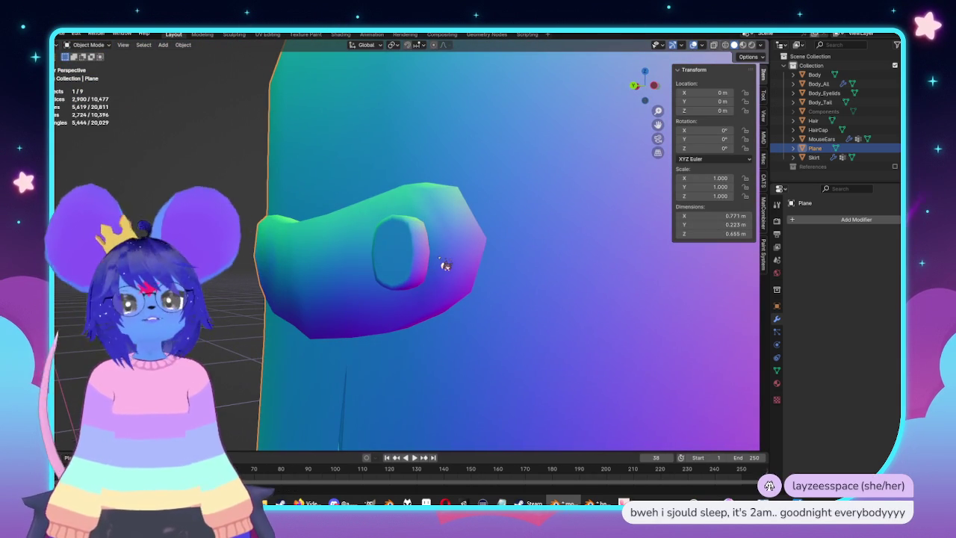
pyautogui.press('Tab')
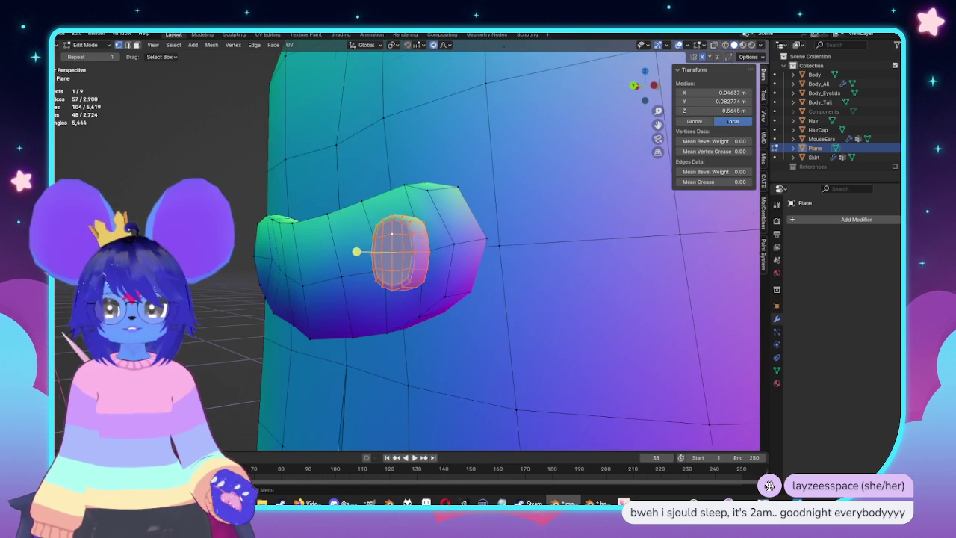
pyautogui.scroll(2, 396, 254)
pyautogui.hotkey('alt', 'a')
pyautogui.scroll(2, 397, 251)
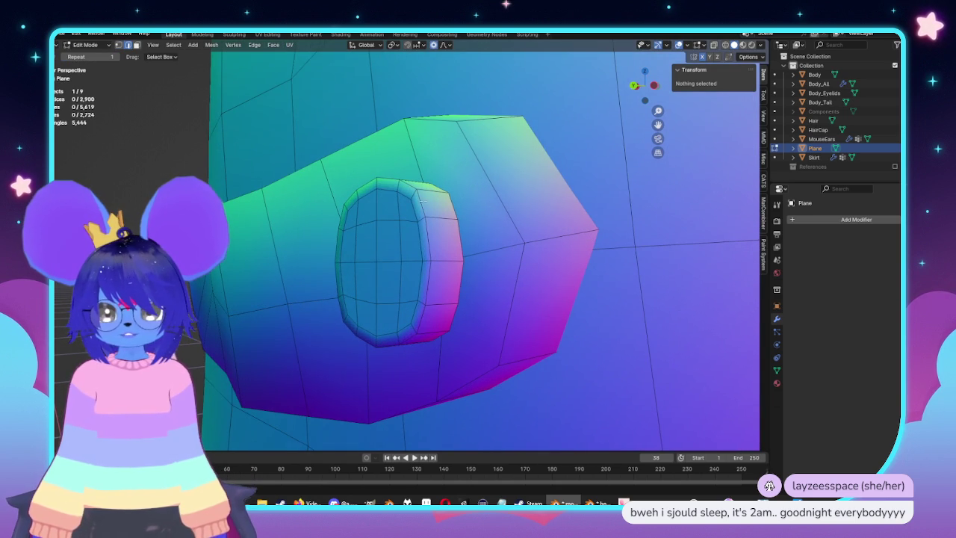
# Mark the hole's rim edge loop as sharp
pyautogui.keyDown('alt'); pyautogui.click(336, 262); pyautogui.keyUp('alt')
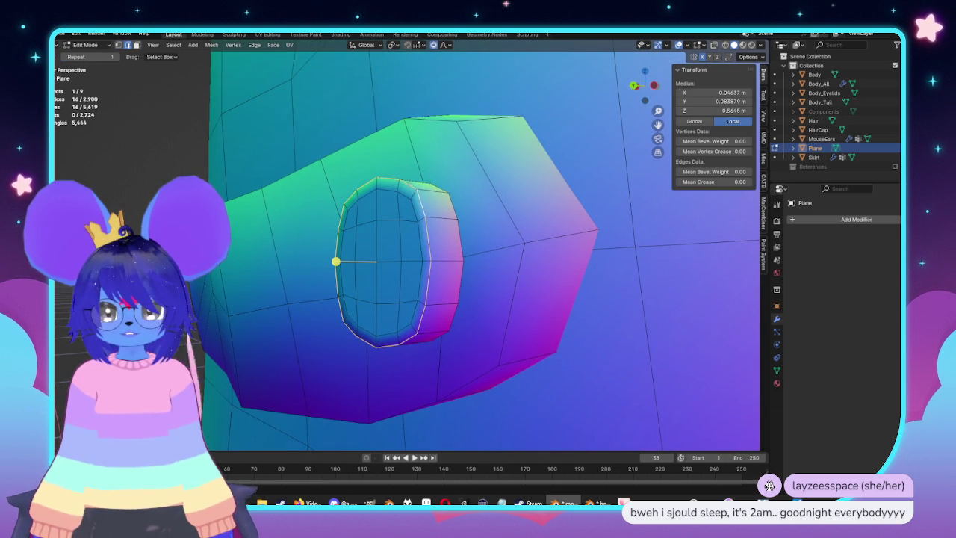
pyautogui.click(255, 45)
pyautogui.click(291, 228)
pyautogui.press('Tab')
# From the side view, duplicate the inner strip and place the copy above the original
pyautogui.moveTo(291, 228)
pyautogui.mouseDown(button='middle')
pyautogui.moveTo(429, 273)
pyautogui.moveTo(356, 269)
pyautogui.moveTo(564, 298)
pyautogui.mouseUp(button='middle')
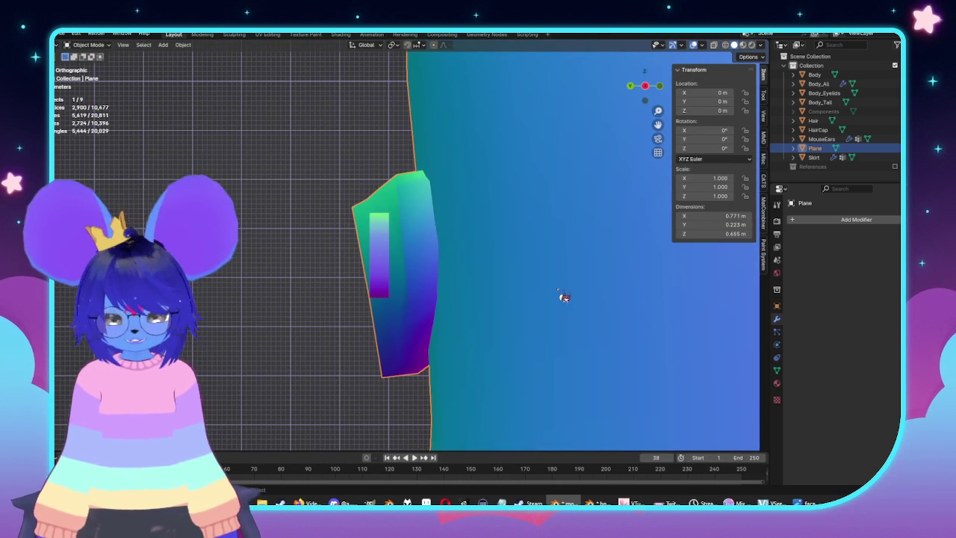
pyautogui.press('Tab')
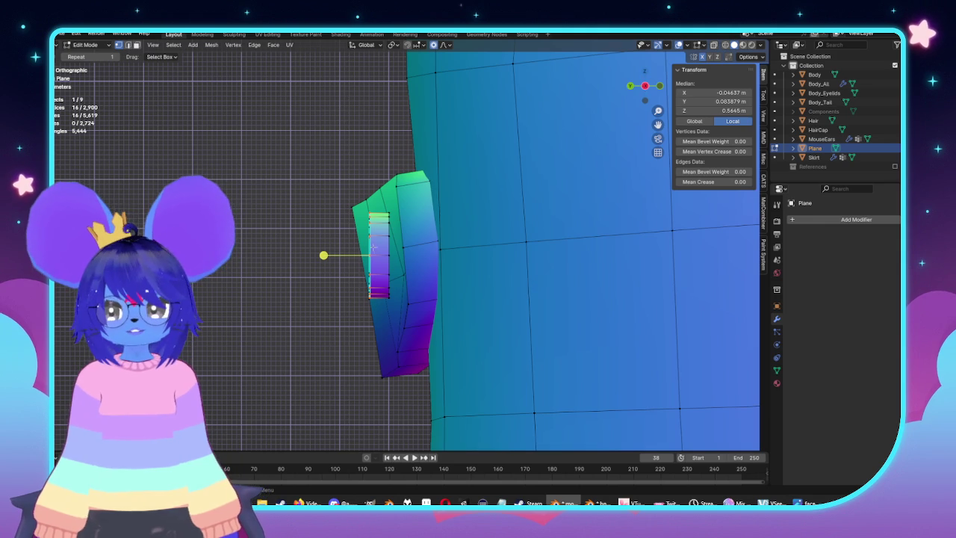
pyautogui.click(394, 239)
pyautogui.hotkey('ctrl', 'l')
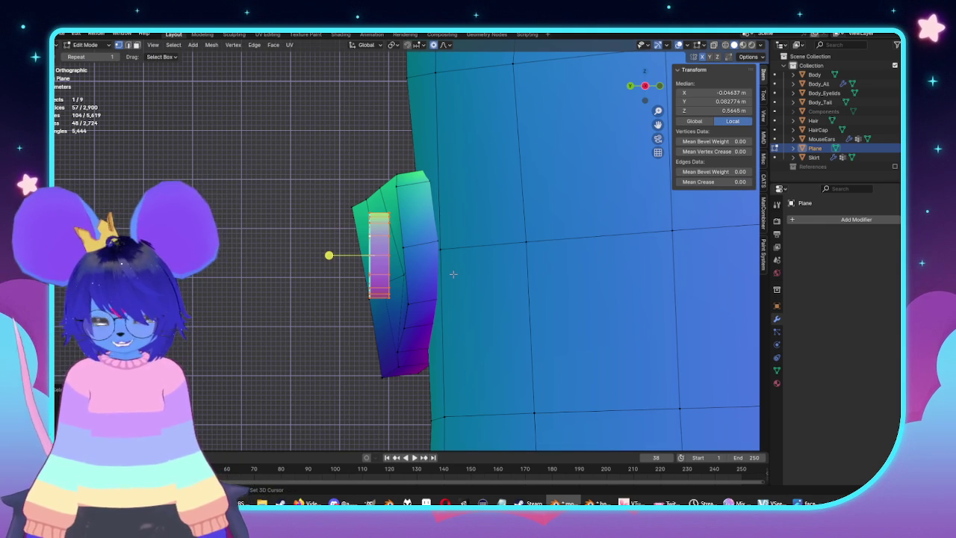
pyautogui.hotkey('shift', 'd')
pyautogui.click(146, 161)
pyautogui.keyDown('shift'); pyautogui.moveTo(145, 160); pyautogui.dragTo(250, 202, button='middle'); pyautogui.keyUp('shift')
pyautogui.rightClick(251, 202)
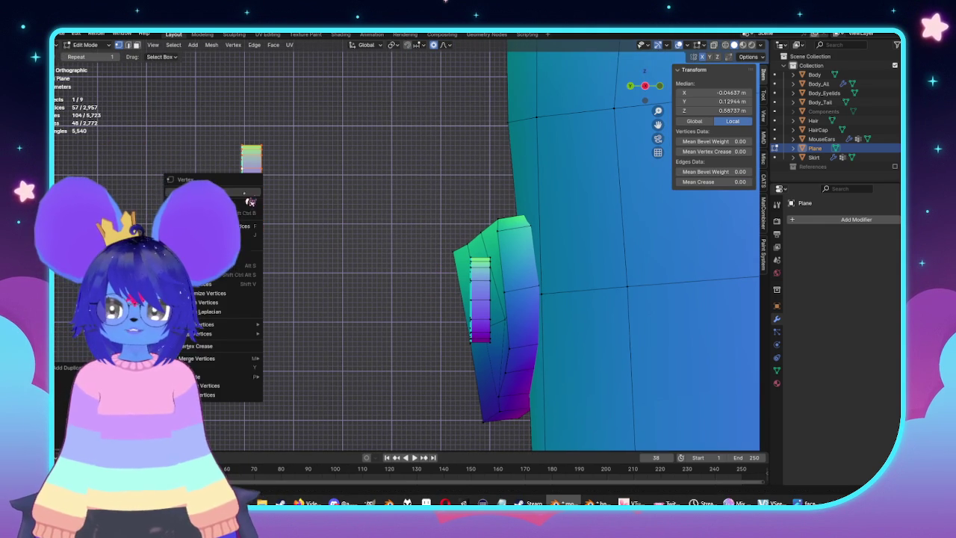
pyautogui.moveTo(196, 376)
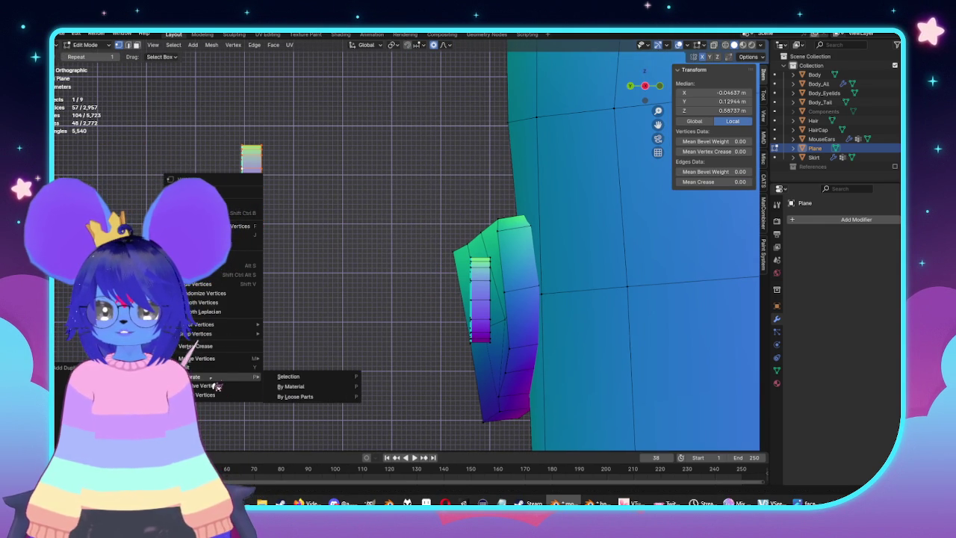
# Separate the duplicated strip into its own object and select it
pyautogui.click(289, 376)
pyautogui.press('Tab')
pyautogui.click(254, 196)
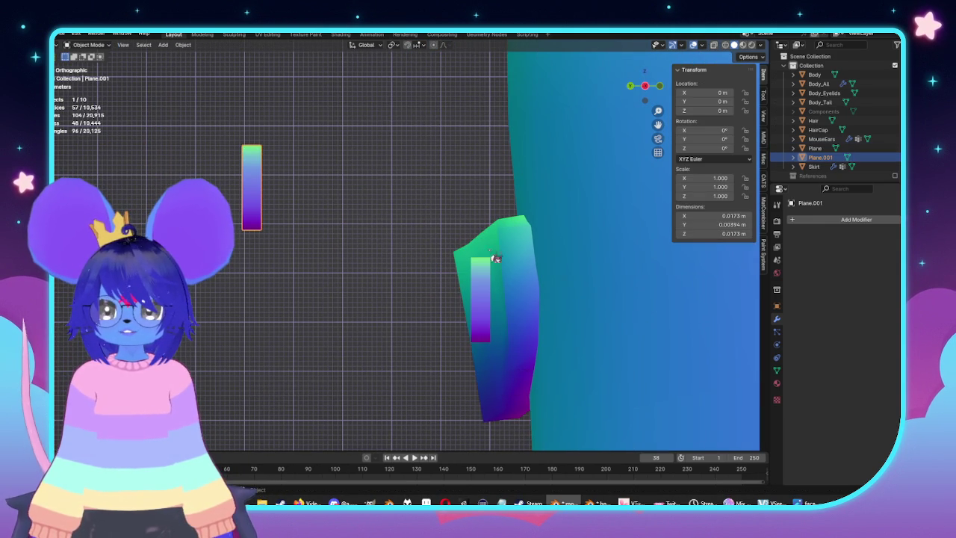
# Unhide the Components object and join the strip into it
pyautogui.click(894, 111)
pyautogui.scroll(-6, 320, 209)
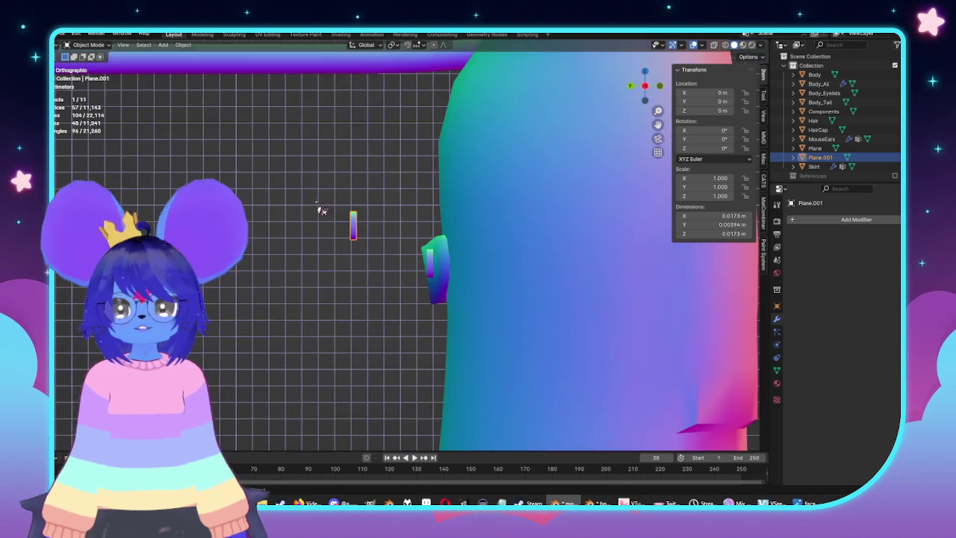
pyautogui.scroll(-4, 342, 207)
pyautogui.scroll(-1, 341, 207)
pyautogui.keyDown('shift'); pyautogui.moveTo(341, 207); pyautogui.dragTo(385, 276, button='middle'); pyautogui.keyUp('shift')
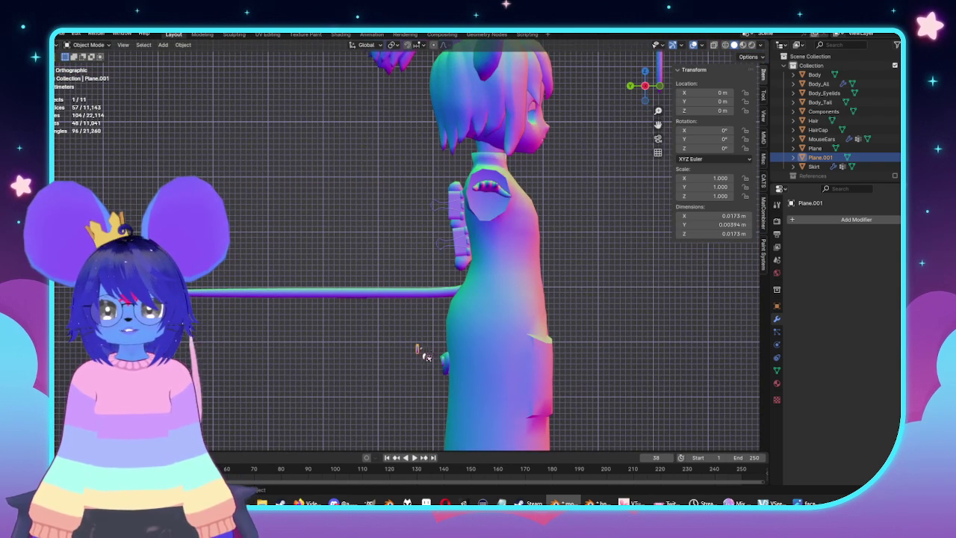
pyautogui.keyDown('shift'); pyautogui.moveTo(590, 247); pyautogui.dragTo(614, 153, button='middle'); pyautogui.keyUp('shift')
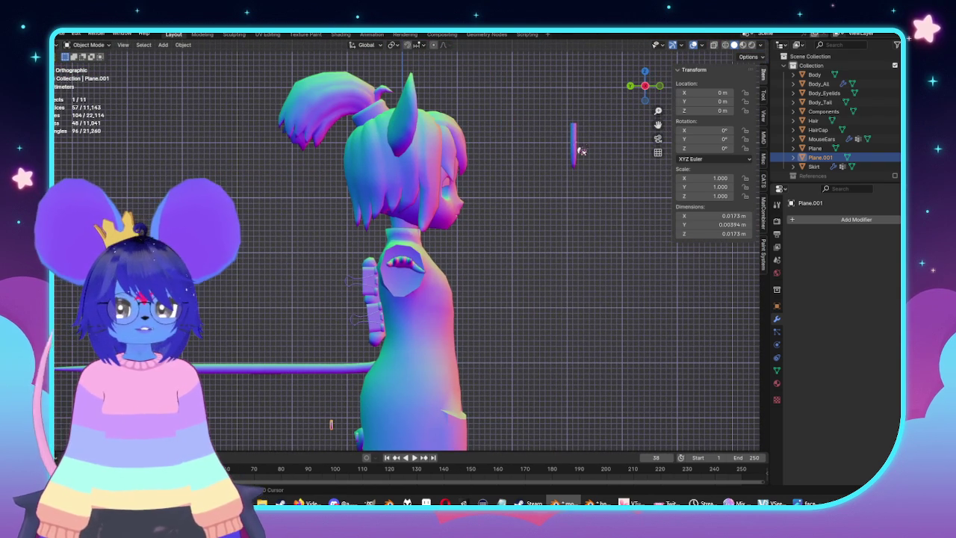
pyautogui.rightClick(582, 151)
pyautogui.click(537, 185)
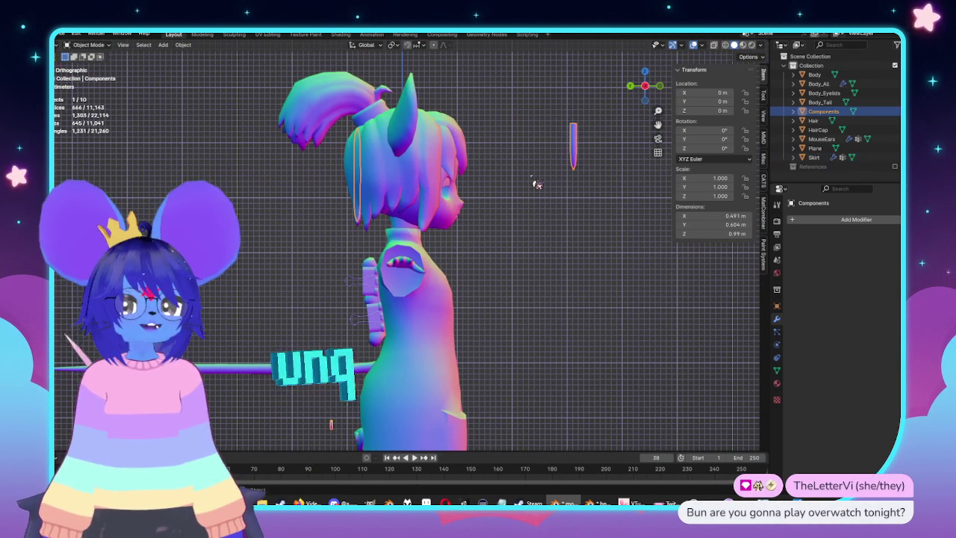
# In Components edit mode, X-ray box-select the strip piece and rotate it 180°
pyautogui.press('Tab')
pyautogui.scroll(6, 473, 280)
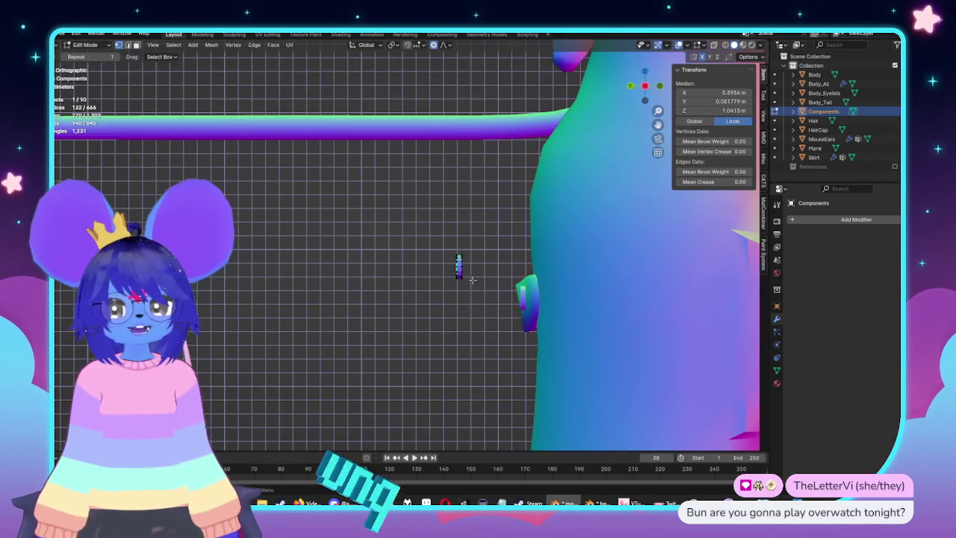
pyautogui.scroll(-3, 473, 279)
pyautogui.hotkey('alt', 'z')
pyautogui.moveTo(414, 224); pyautogui.dragTo(474, 292)
pyautogui.scroll(-3, 474, 292)
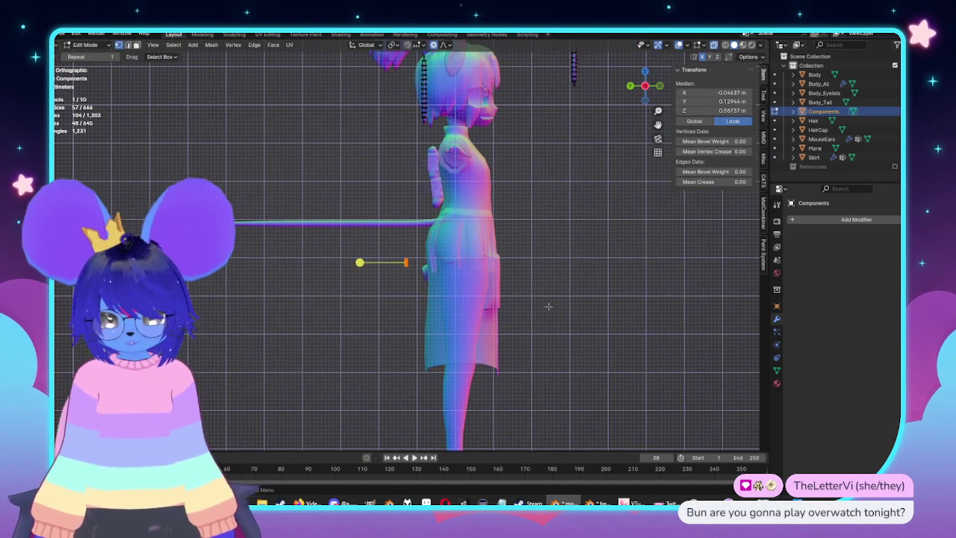
pyautogui.press('r')
pyautogui.press('Return')
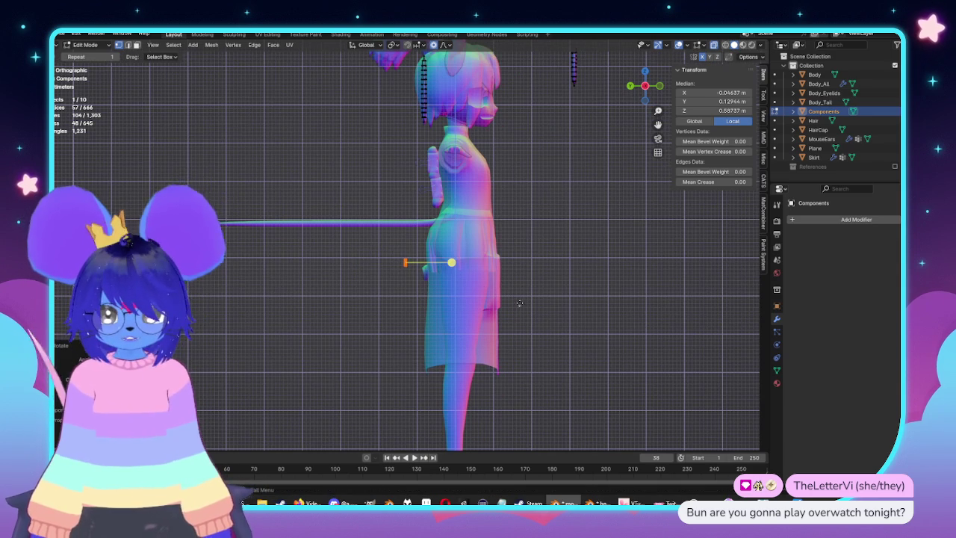
# Move the strip piece up and to the right, beside the character's head
pyautogui.press('g')
pyautogui.click(640, 104)
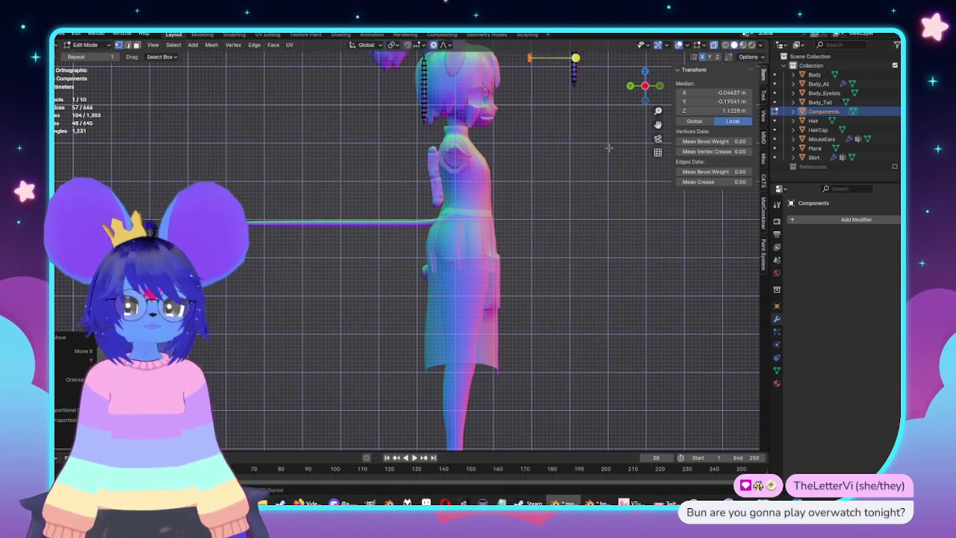
pyautogui.click(631, 86)
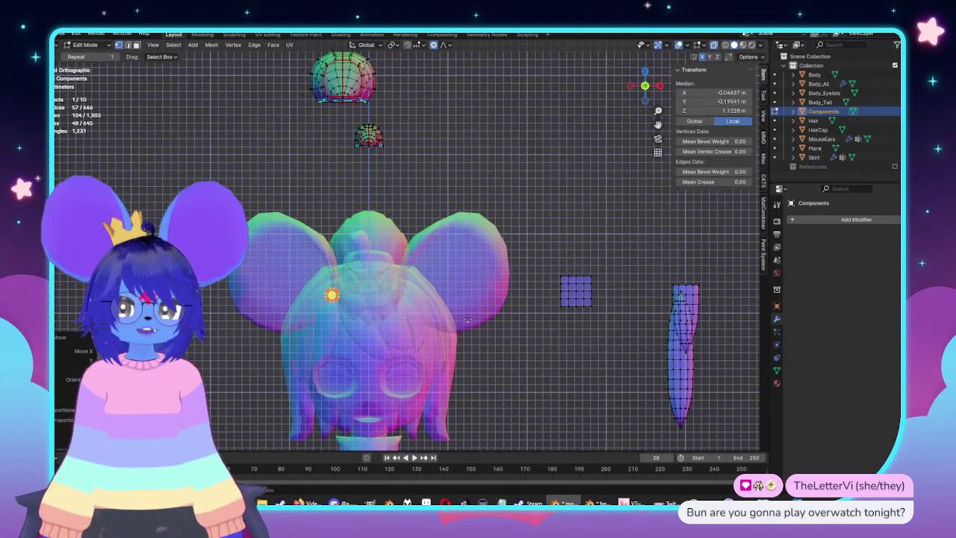
pyautogui.press('g')
pyautogui.click(331, 295)
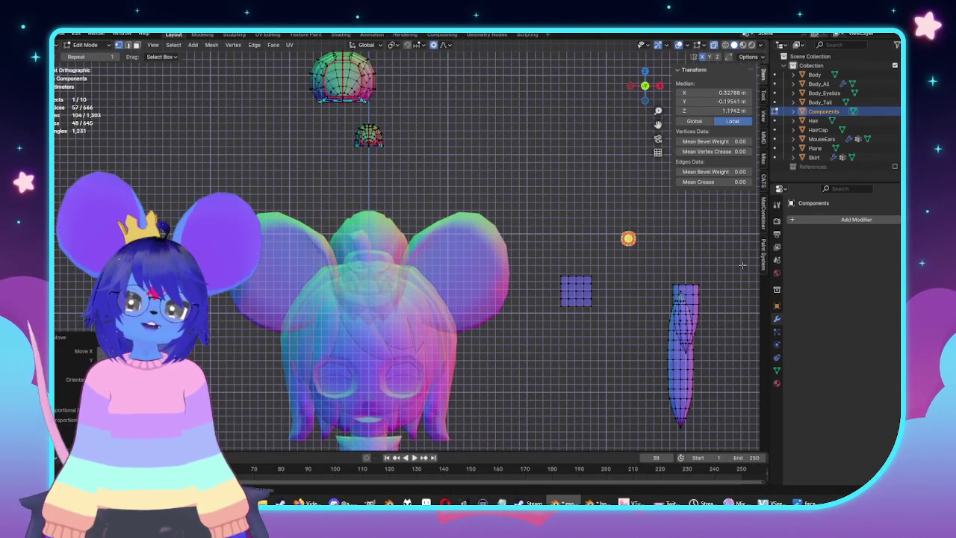
pyautogui.scroll(3, 418, 292)
pyautogui.scroll(2, 464, 283)
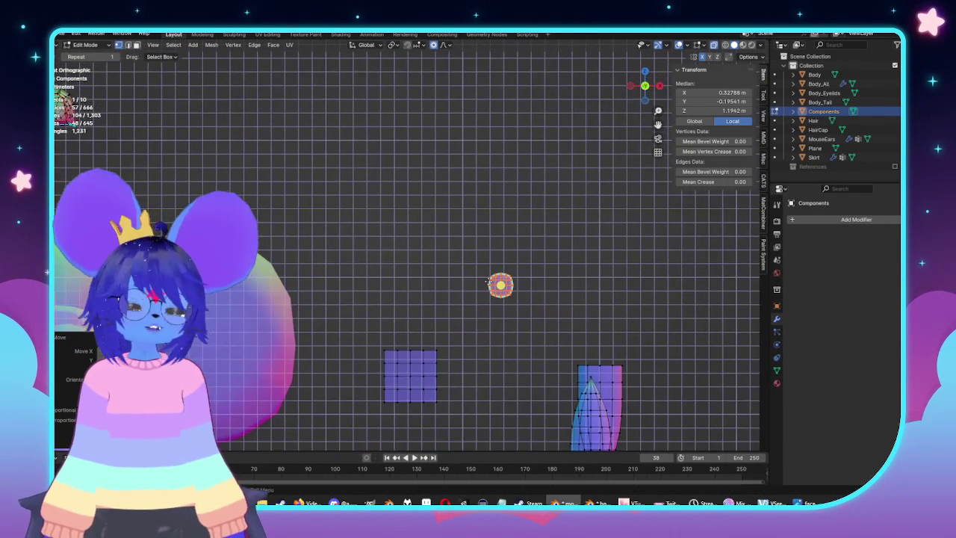
pyautogui.scroll(-4, 523, 276)
pyautogui.press('KP_3')
pyautogui.scroll(2, 523, 269)
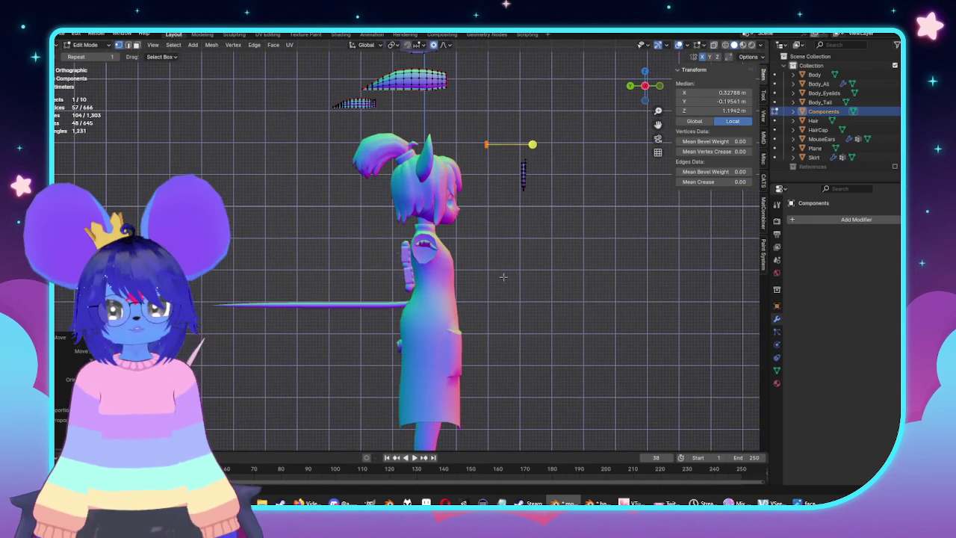
# Leave edit mode and select the Plane body mesh from behind
pyautogui.press('Tab')
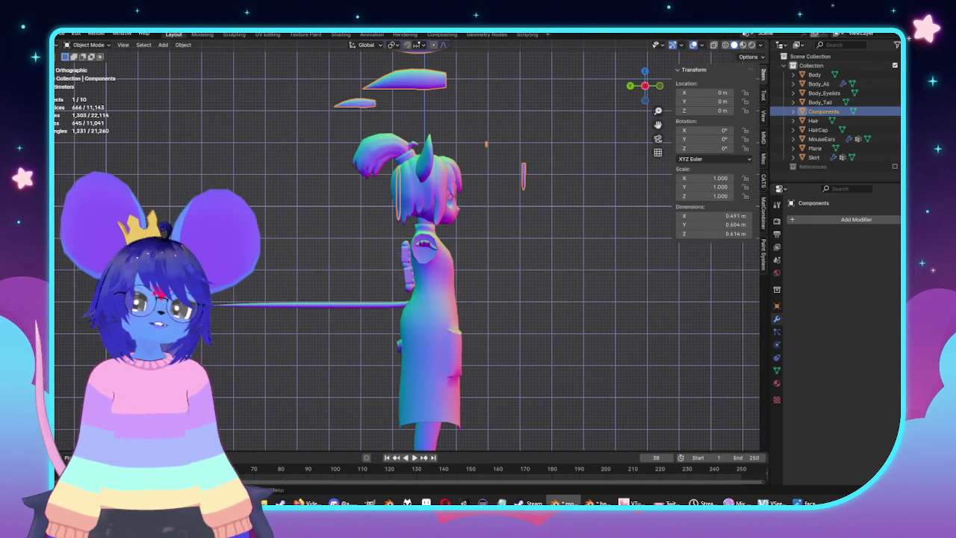
pyautogui.moveTo(437, 329)
pyautogui.mouseDown(button='middle')
pyautogui.moveTo(410, 228)
pyautogui.moveTo(481, 254)
pyautogui.moveTo(531, 192)
pyautogui.mouseUp(button='middle')
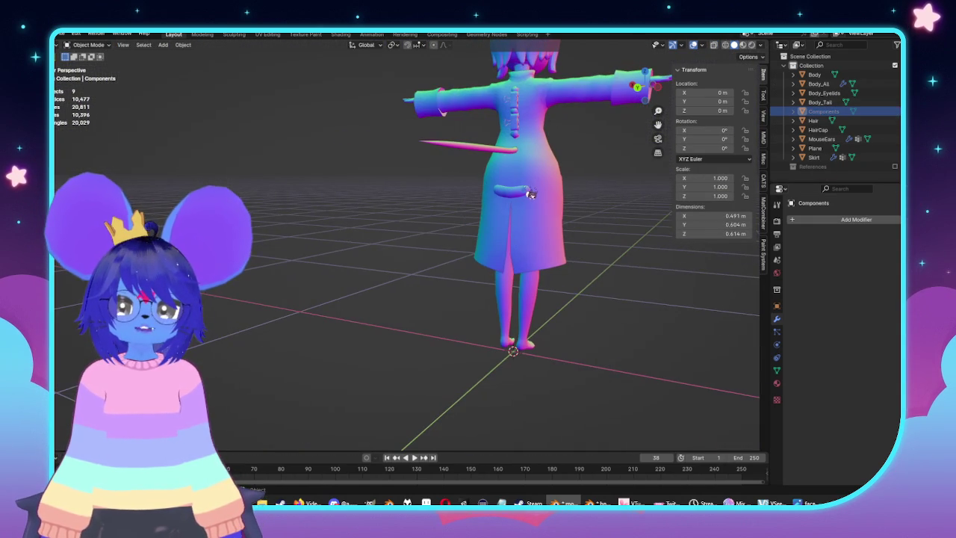
pyautogui.click(539, 200)
# In side view, select the tube's end-cap ring on Plane and switch to UV Editing
pyautogui.scroll(4, 474, 224)
pyautogui.scroll(2, 438, 252)
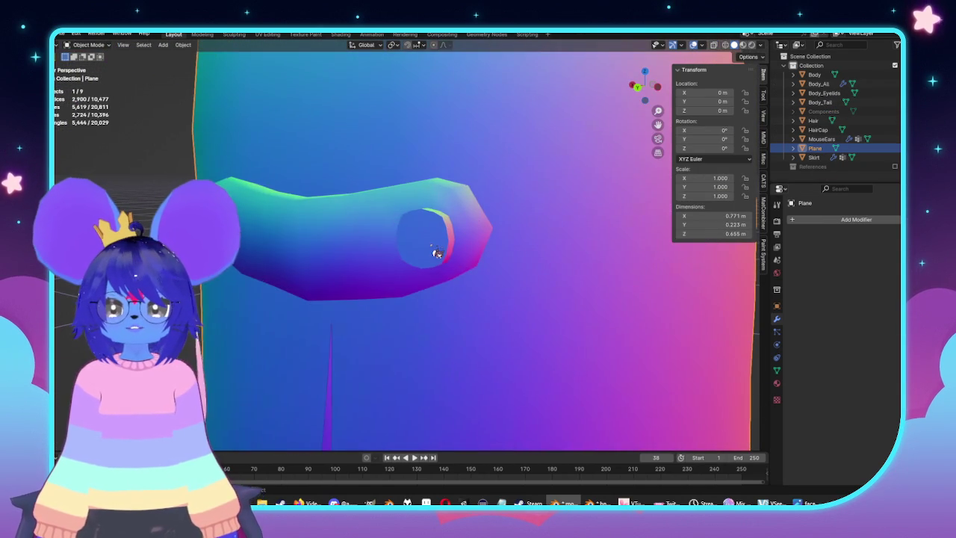
pyautogui.press('Tab')
pyautogui.press('KP_3')
pyautogui.click(373, 214)
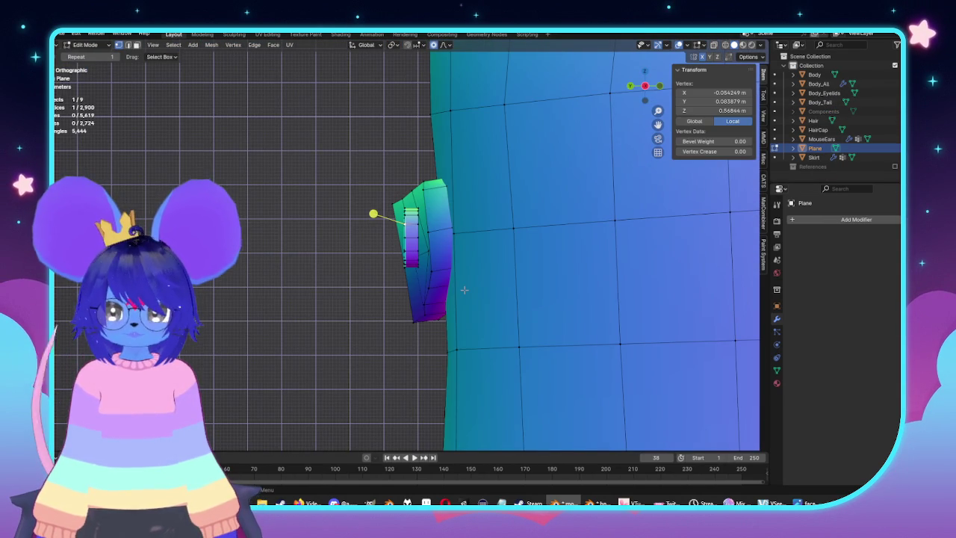
pyautogui.hotkey('ctrl', 'l')
pyautogui.moveTo(464, 290); pyautogui.dragTo(565, 290, button='middle')
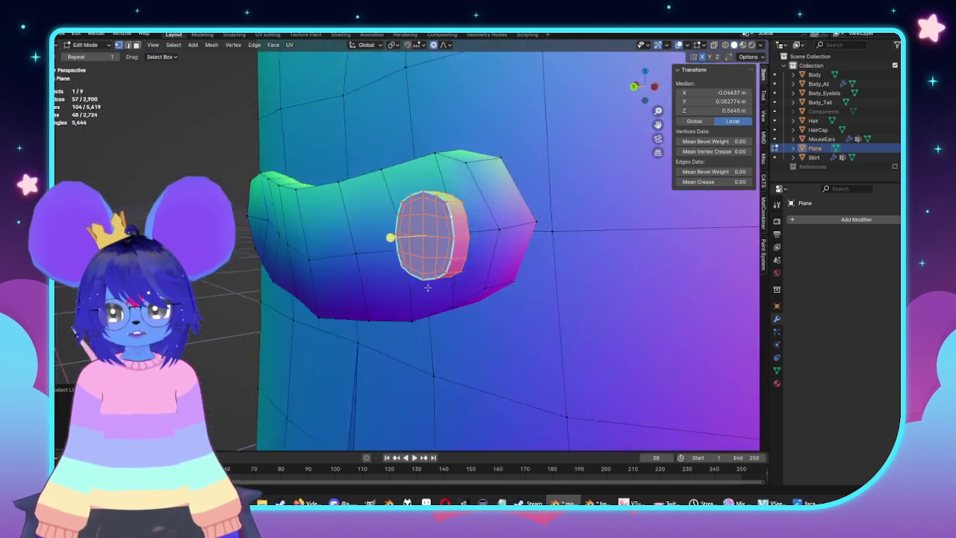
pyautogui.press('KP_3')
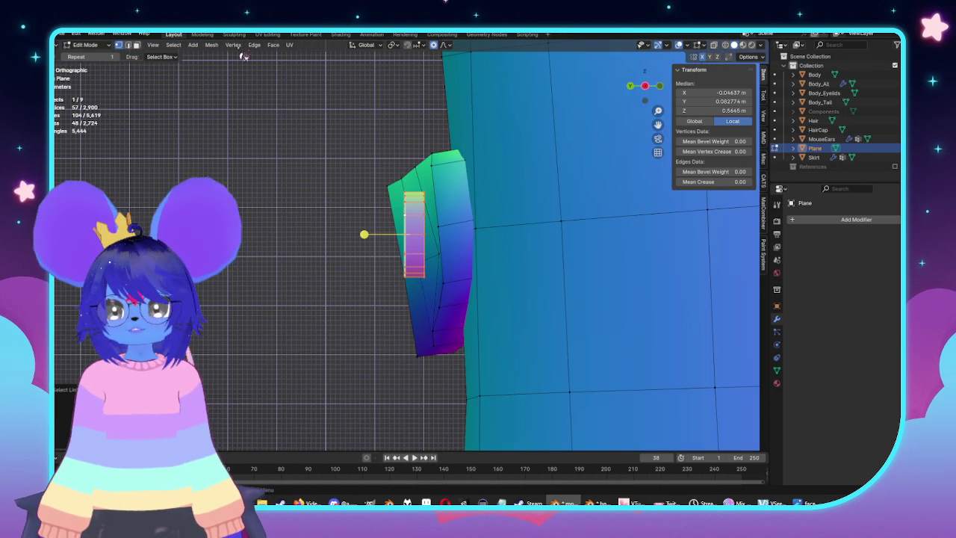
pyautogui.click(268, 35)
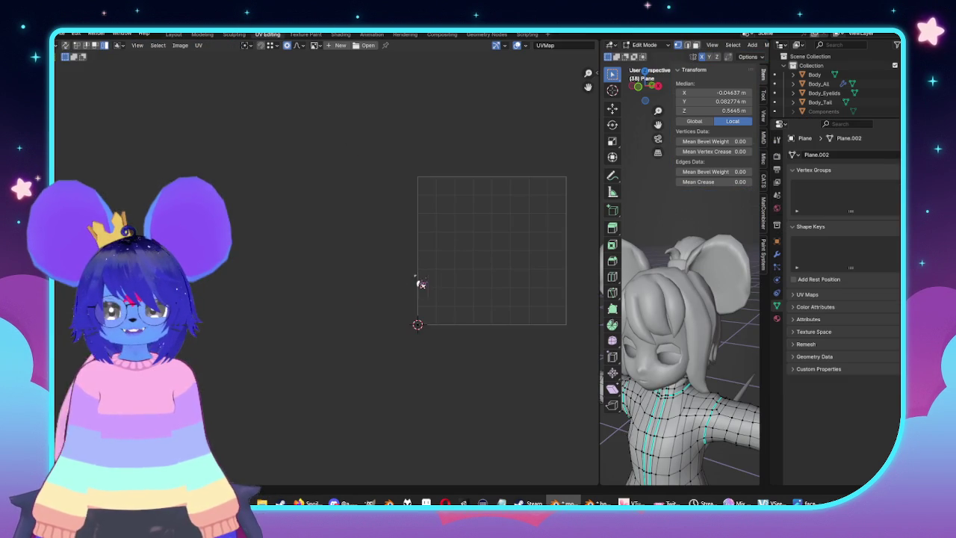
# Unwrap the end cap, shrink its island to about 0.18, park it left of the tile
pyautogui.press('u')
pyautogui.click(448, 278)
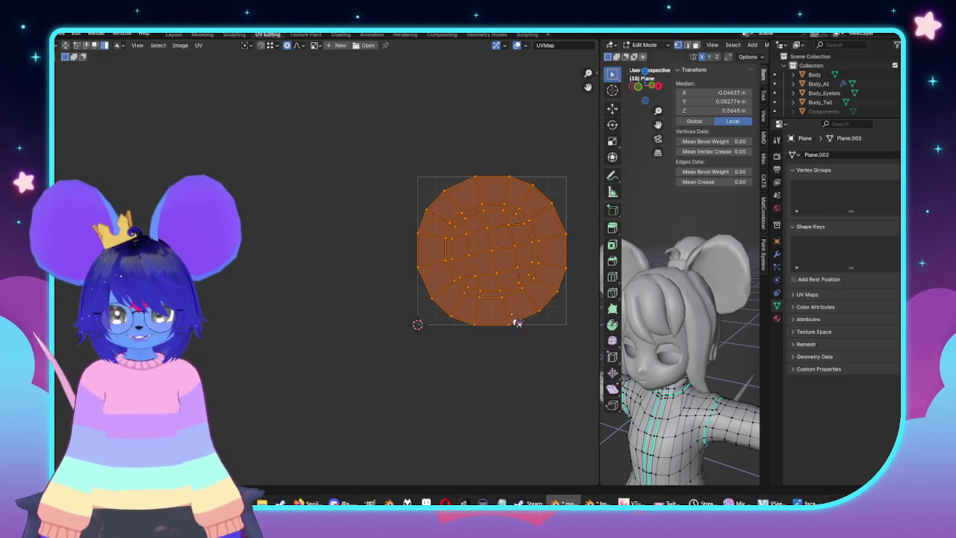
pyautogui.press('s')
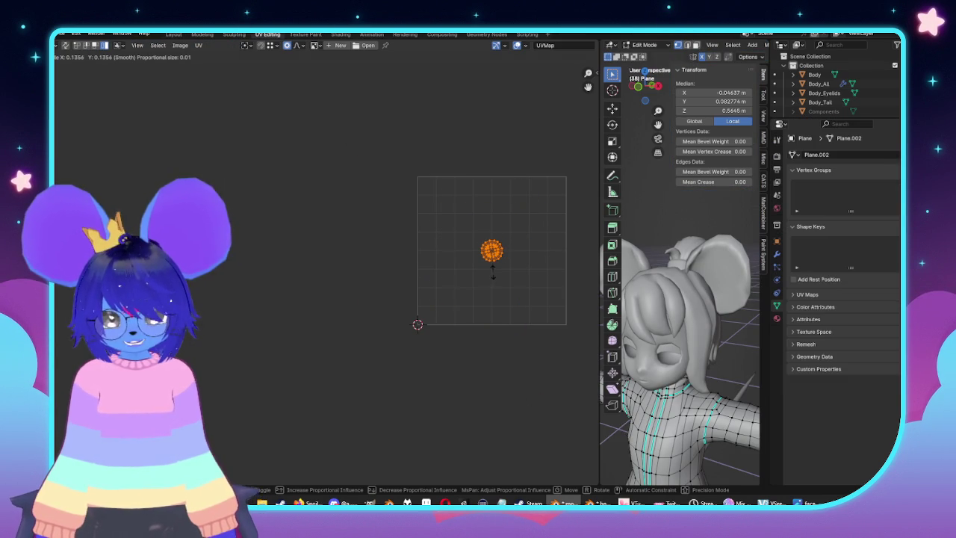
pyautogui.click(493, 275)
pyautogui.press('g')
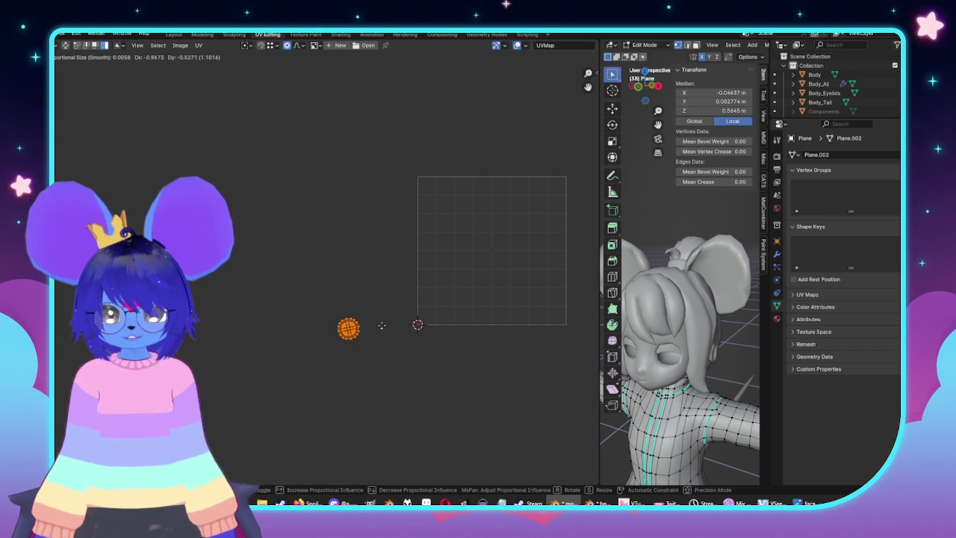
pyautogui.click(383, 332)
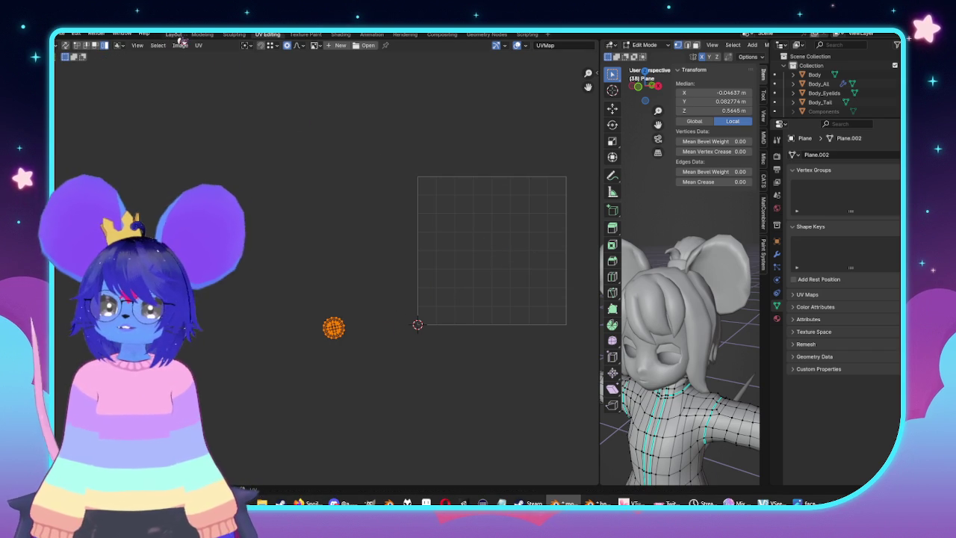
pyautogui.click(173, 34)
pyautogui.scroll(-5, 565, 265)
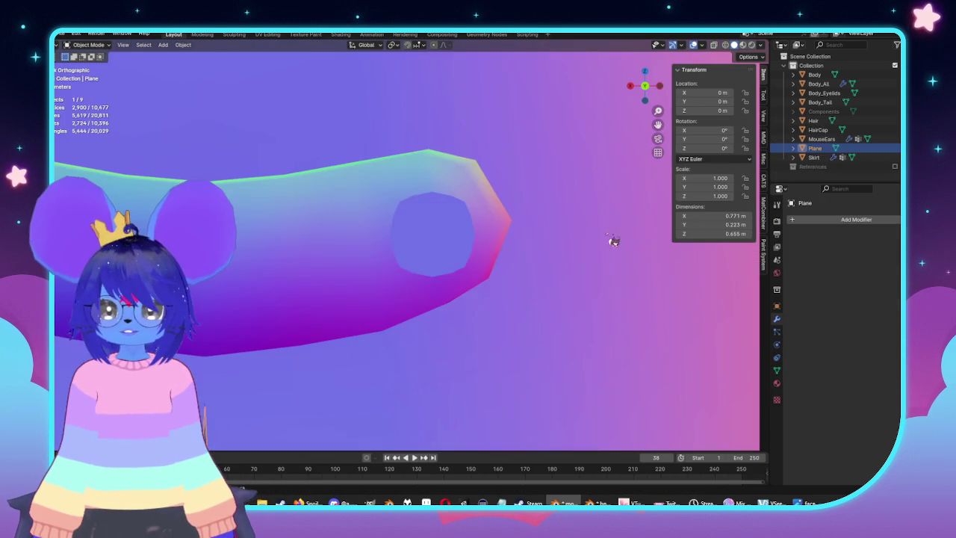
# Enter edit mode with the tube's end face selected and view it face-on
pyautogui.press('Tab')
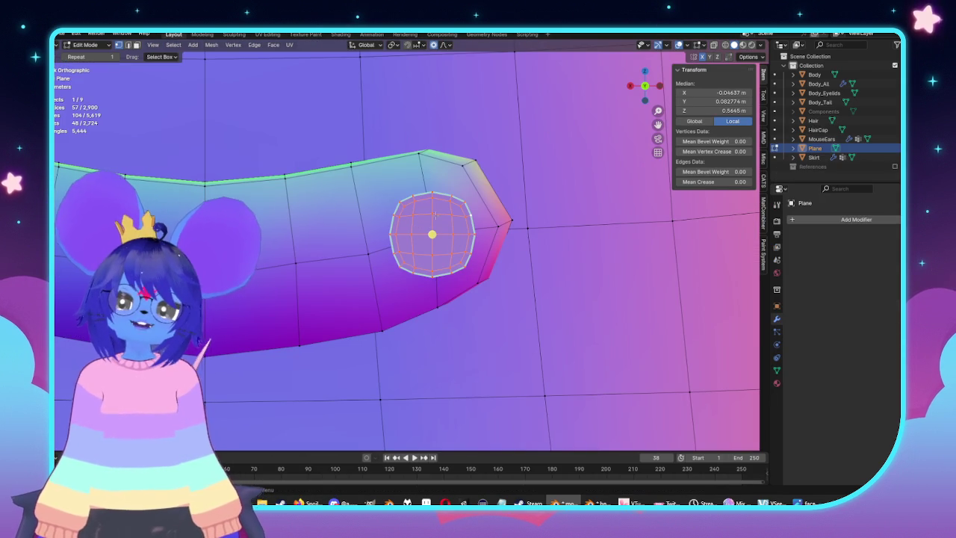
pyautogui.hotkey('alt', 'a')
pyautogui.moveTo(434, 215); pyautogui.dragTo(411, 235, button='middle')
pyautogui.press('Tab')
pyautogui.scroll(-2, 522, 314)
pyautogui.moveTo(522, 315)
pyautogui.mouseDown(button='middle')
pyautogui.moveTo(621, 305)
pyautogui.moveTo(536, 274)
pyautogui.moveTo(381, 342)
pyautogui.mouseUp(button='middle')
pyautogui.press('Tab')
pyautogui.scroll(-4, 498, 269)
pyautogui.press('KP_3')
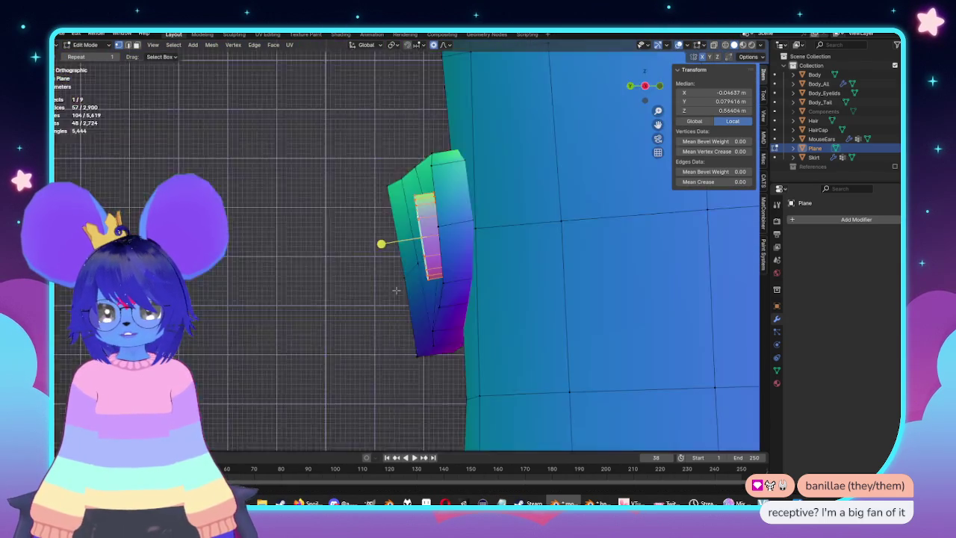
pyautogui.press('KP_7')
# Tilt, shift and narrow the end face slightly with proportional editing
pyautogui.press('r')
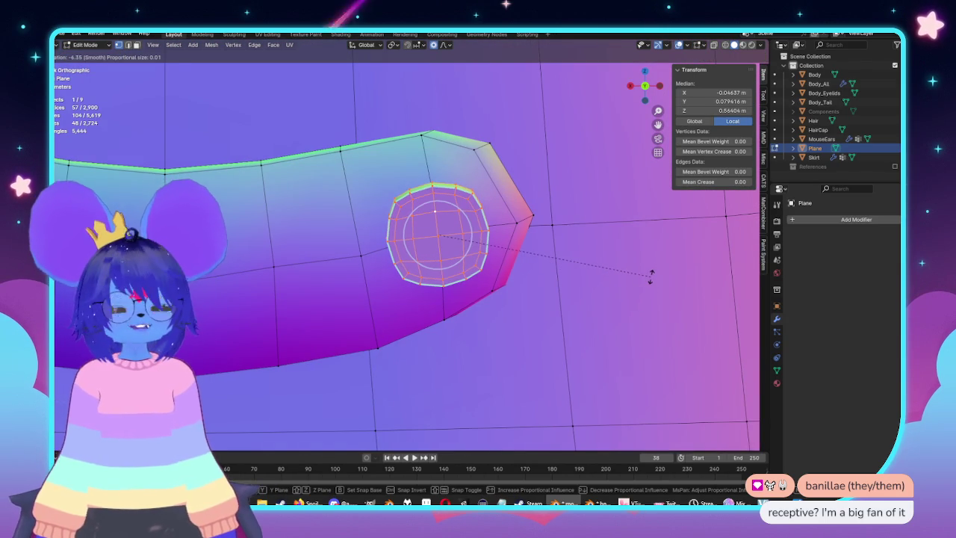
pyautogui.click(651, 276)
pyautogui.press('g')
pyautogui.click(646, 268)
pyautogui.moveTo(646, 267)
pyautogui.mouseDown(button='middle')
pyautogui.moveTo(568, 285)
pyautogui.moveTo(609, 286)
pyautogui.moveTo(497, 271)
pyautogui.moveTo(550, 245)
pyautogui.mouseUp(button='middle')
pyautogui.press('s')
pyautogui.click(617, 309)
pyautogui.press('Tab')
pyautogui.press('Tab')
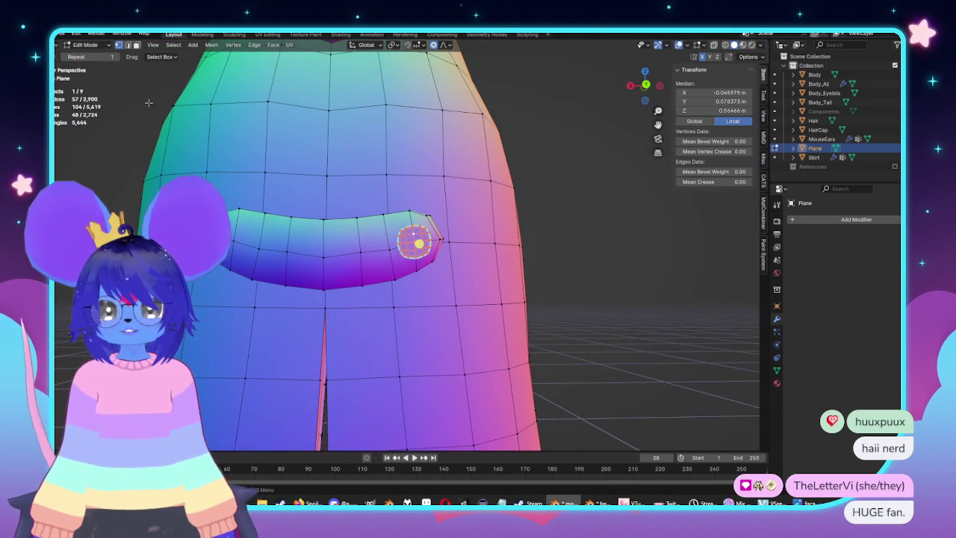
pyautogui.click(219, 48)
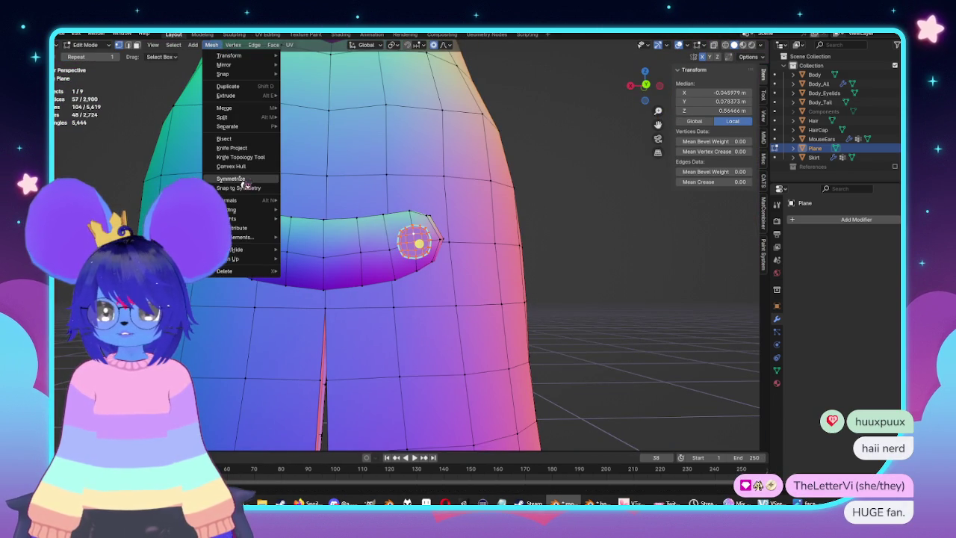
pyautogui.click(244, 179)
pyautogui.scroll(-3, 336, 246)
pyautogui.press('Tab')
pyautogui.moveTo(337, 247)
pyautogui.mouseDown(button='middle')
pyautogui.moveTo(490, 288)
pyautogui.moveTo(570, 278)
pyautogui.mouseUp(button='middle')
pyautogui.scroll(4, 507, 263)
pyautogui.moveTo(507, 263); pyautogui.dragTo(595, 282, button='middle')
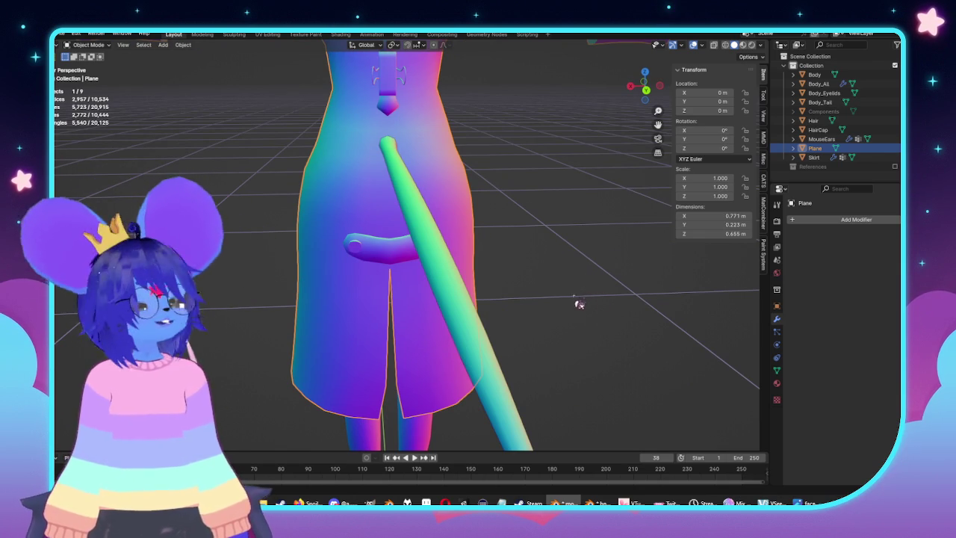
pyautogui.moveTo(585, 318); pyautogui.dragTo(540, 305, button='middle')
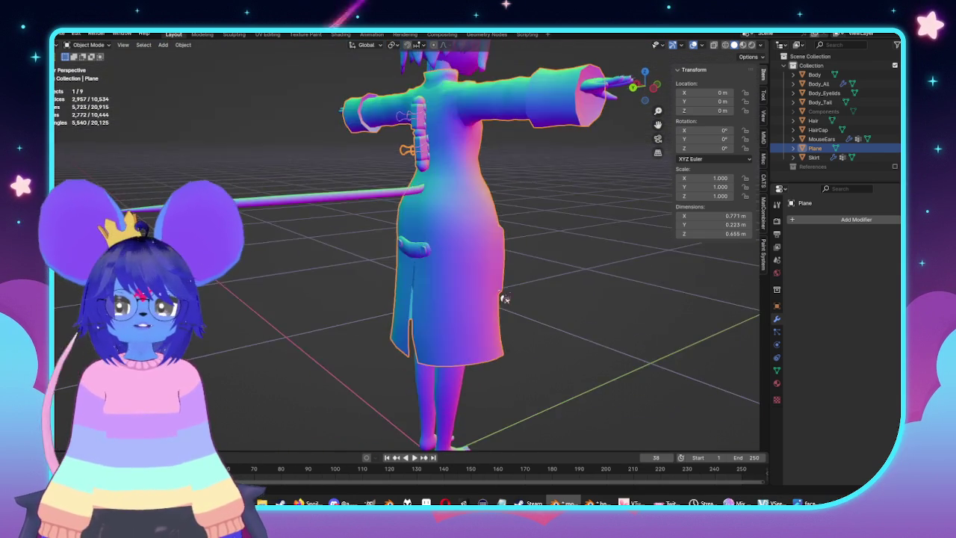
pyautogui.moveTo(568, 374); pyautogui.dragTo(620, 294, button='middle')
pyautogui.moveTo(528, 267); pyautogui.dragTo(438, 214, button='middle')
pyautogui.scroll(4, 455, 254)
pyautogui.scroll(2, 469, 291)
pyautogui.moveTo(469, 291)
pyautogui.mouseDown(button='middle')
pyautogui.moveTo(534, 319)
pyautogui.moveTo(532, 309)
pyautogui.mouseUp(button='middle')
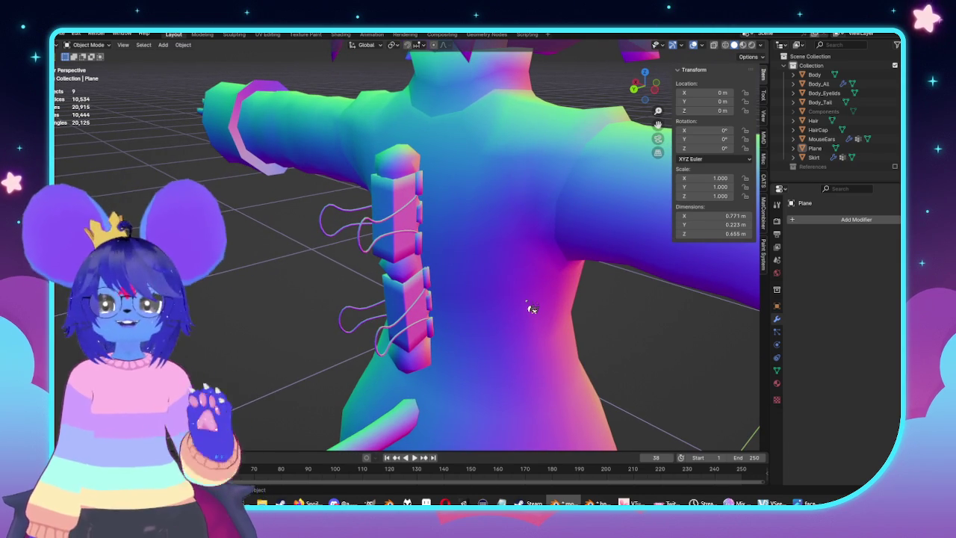
pyautogui.moveTo(498, 299)
pyautogui.mouseDown(button='middle')
pyautogui.moveTo(433, 265)
pyautogui.moveTo(454, 207)
pyautogui.moveTo(498, 241)
pyautogui.moveTo(433, 380)
pyautogui.moveTo(459, 301)
pyautogui.moveTo(475, 331)
pyautogui.moveTo(458, 344)
pyautogui.mouseUp(button='middle')
pyautogui.scroll(-3, 475, 331)
pyautogui.press('Tab')
pyautogui.scroll(3, 381, 309)
# Knife-cut a new edge line across the torso below the front clasps
pyautogui.moveTo(381, 309); pyautogui.dragTo(398, 274, button='middle')
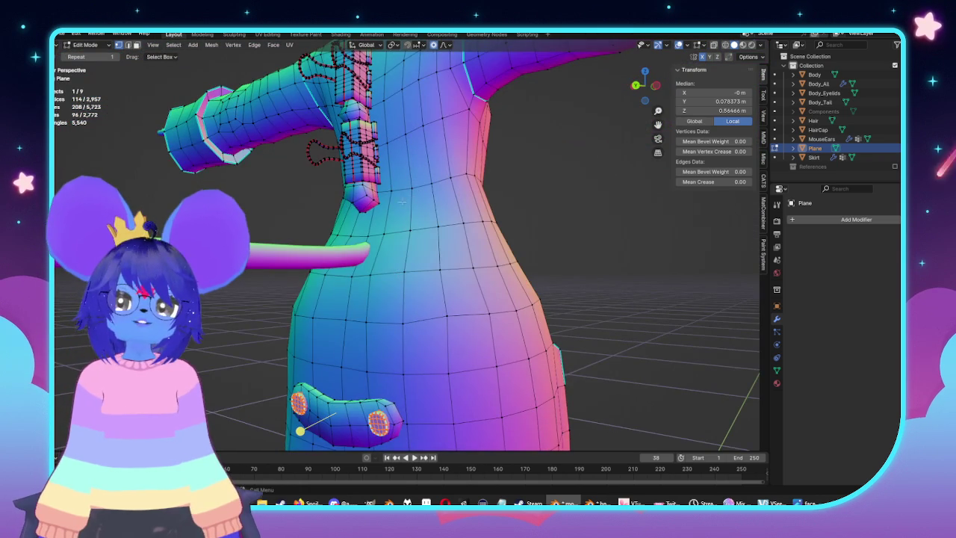
pyautogui.moveTo(402, 201); pyautogui.dragTo(369, 210, button='middle')
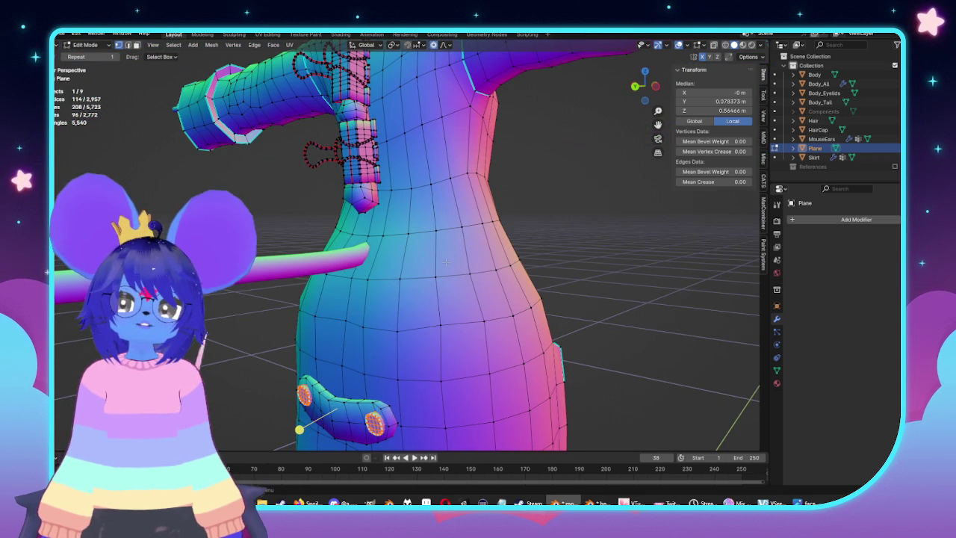
pyautogui.moveTo(446, 261); pyautogui.dragTo(430, 248, button='middle')
pyautogui.scroll(2, 430, 248)
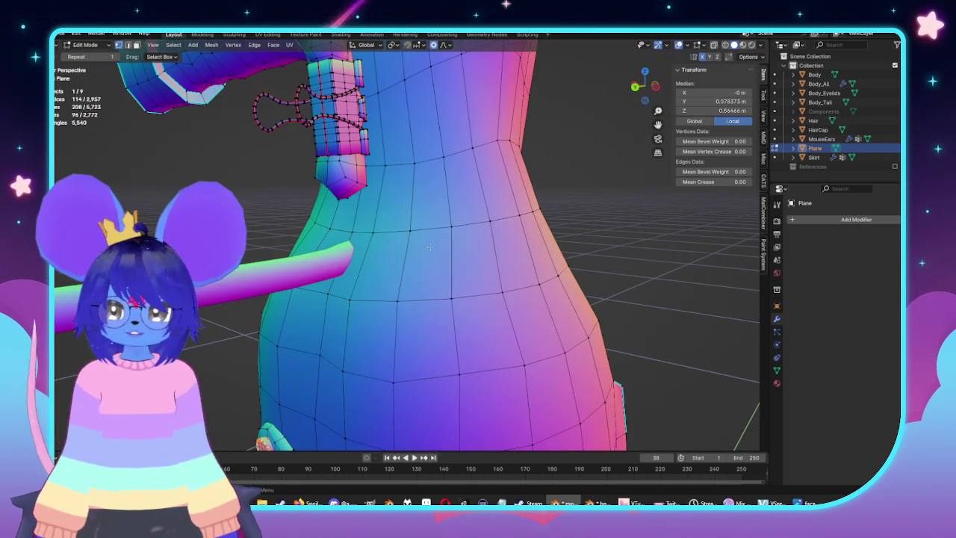
pyautogui.press('k')
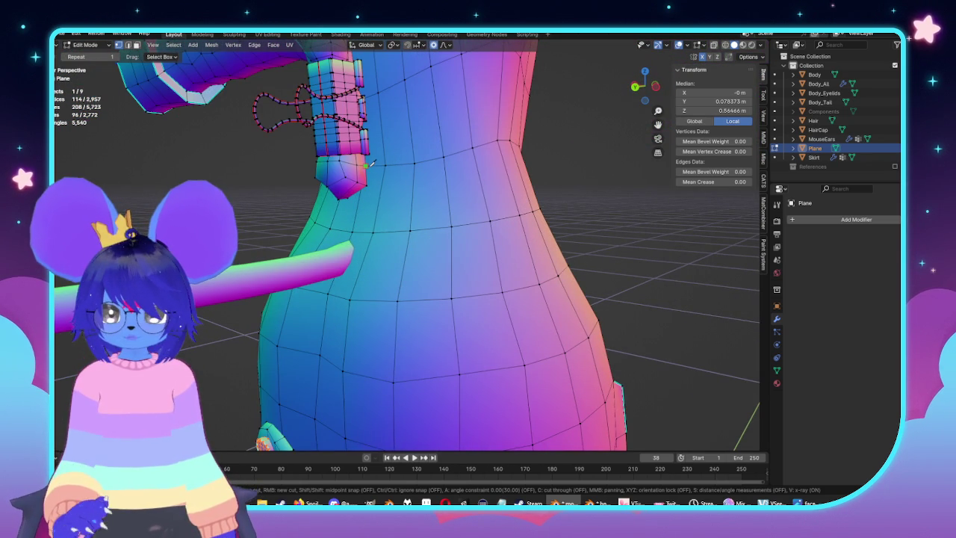
pyautogui.click(374, 231)
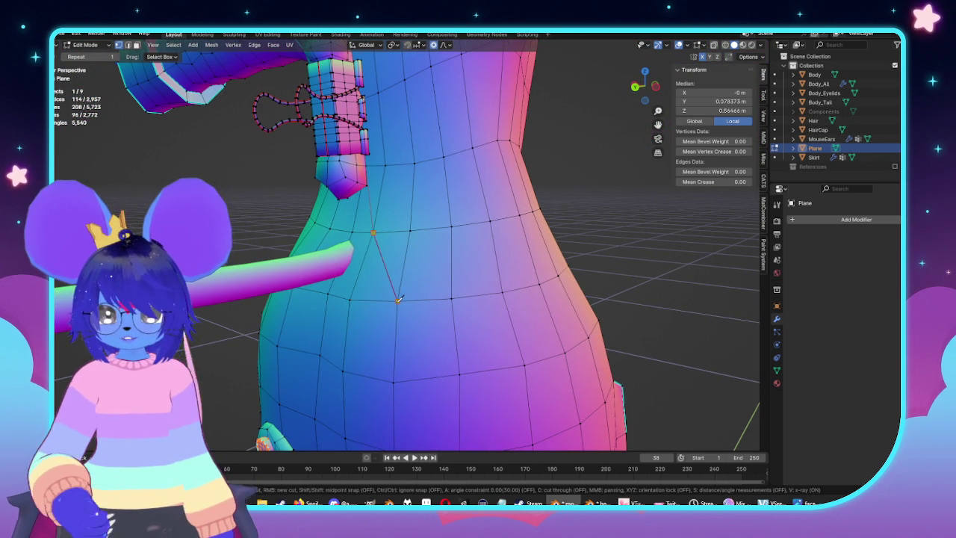
pyautogui.moveTo(399, 299); pyautogui.dragTo(417, 288, button='middle')
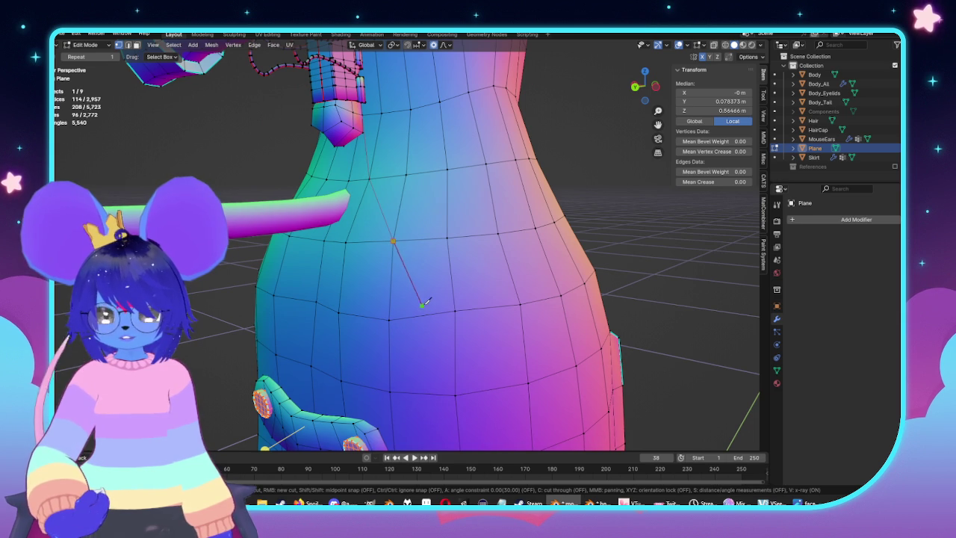
pyautogui.press('Return')
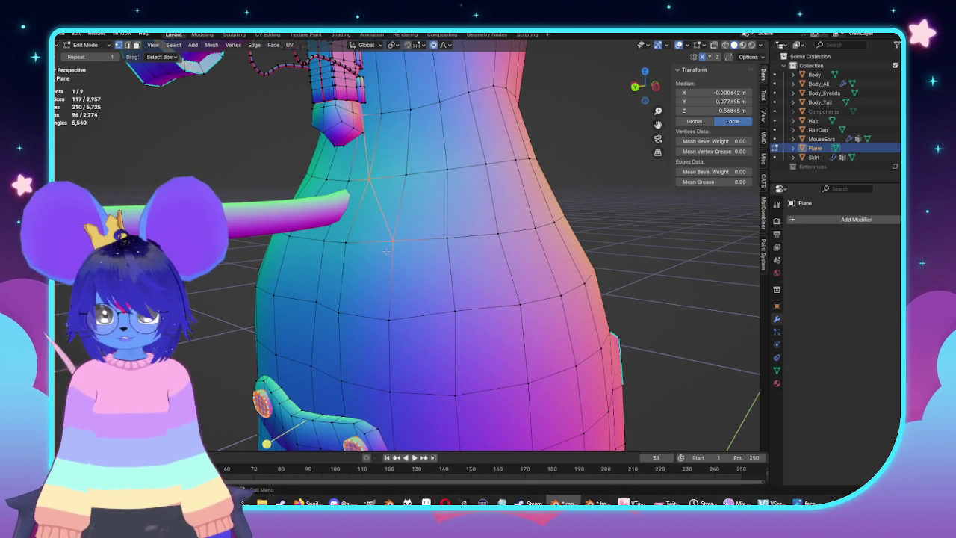
# Select the torso mesh and symmetrize it to mirror the cut
pyautogui.moveTo(428, 267); pyautogui.dragTo(523, 277, button='middle')
pyautogui.moveTo(421, 265); pyautogui.dragTo(391, 282, button='middle')
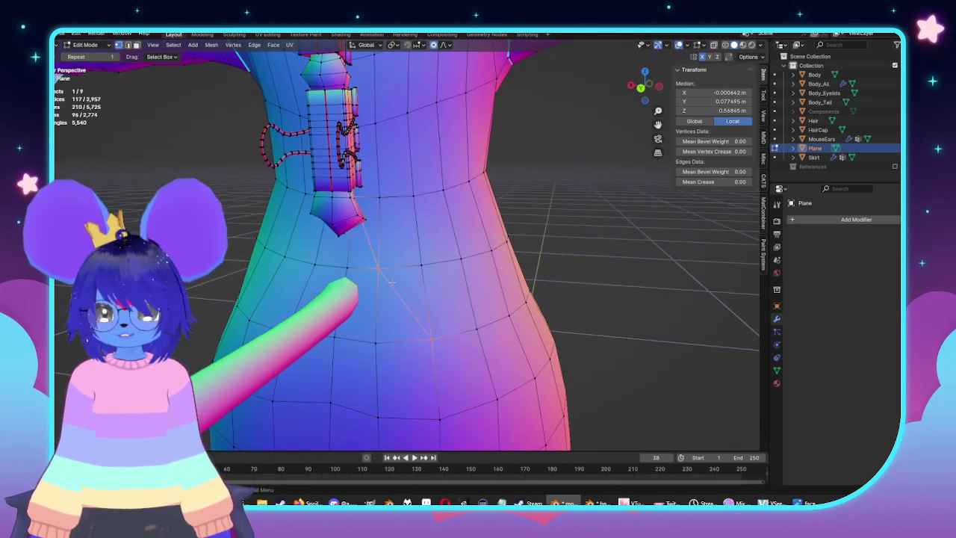
pyautogui.hotkey('ctrl', 'l')
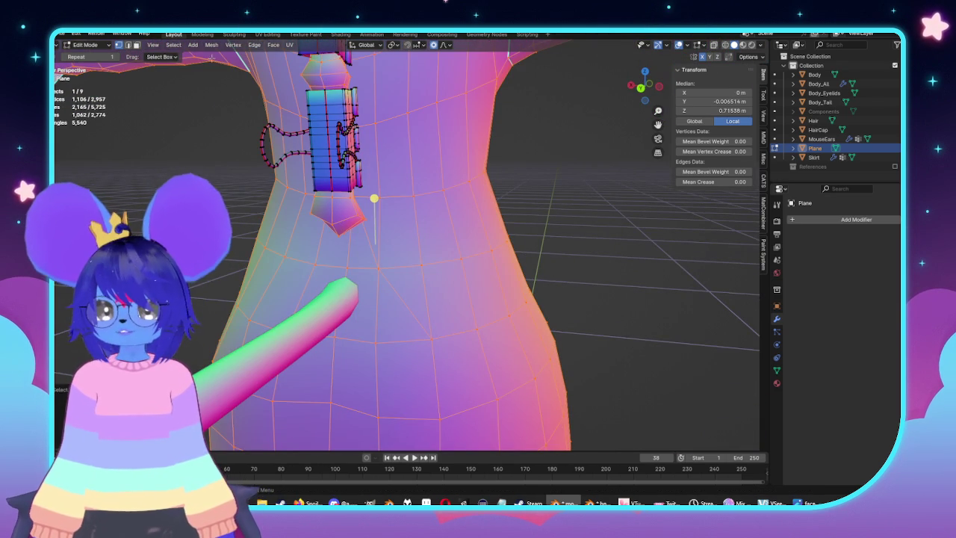
pyautogui.click(211, 44)
pyautogui.click(240, 186)
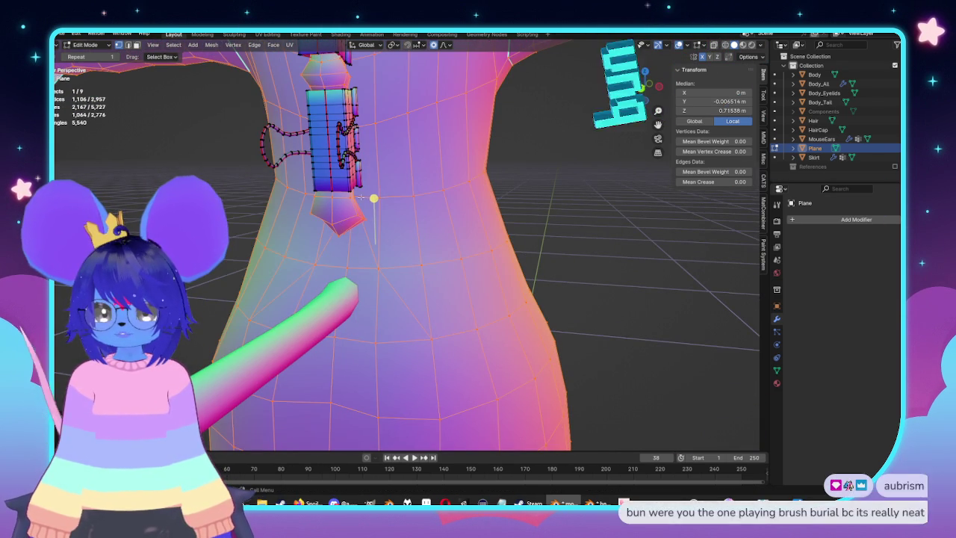
# Fill pointed slit faces from the edge beside the lower clasp, then exit edit mode
pyautogui.moveTo(329, 225); pyautogui.dragTo(451, 281, button='middle')
pyautogui.click(369, 236)
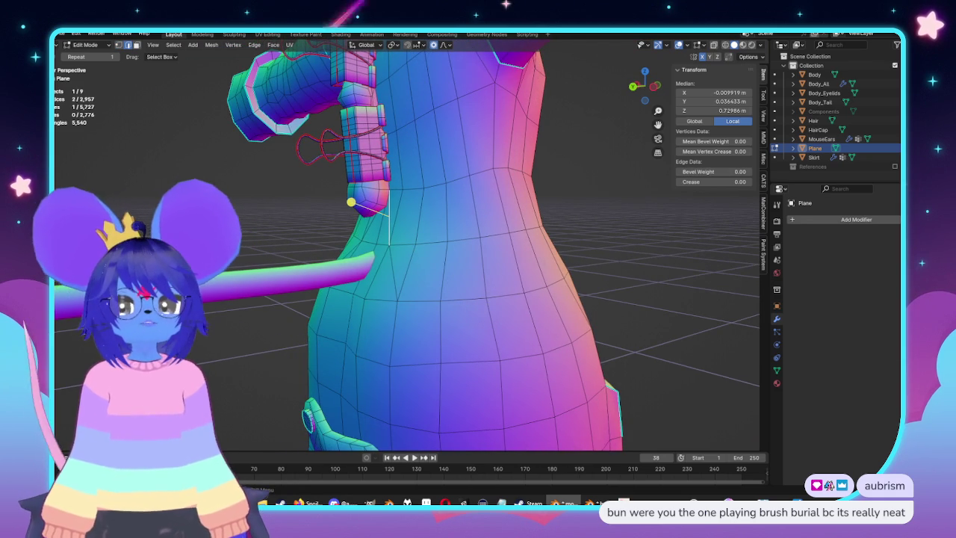
pyautogui.scroll(3, 419, 266)
pyautogui.moveTo(404, 258); pyautogui.dragTo(419, 266, button='middle')
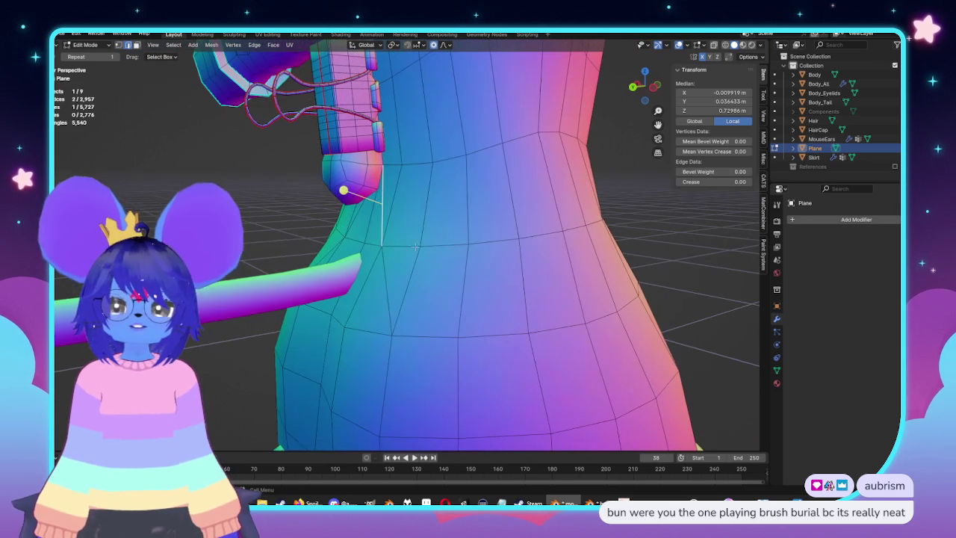
pyautogui.keyDown('ctrl'); pyautogui.click(432, 163); pyautogui.keyUp('ctrl')
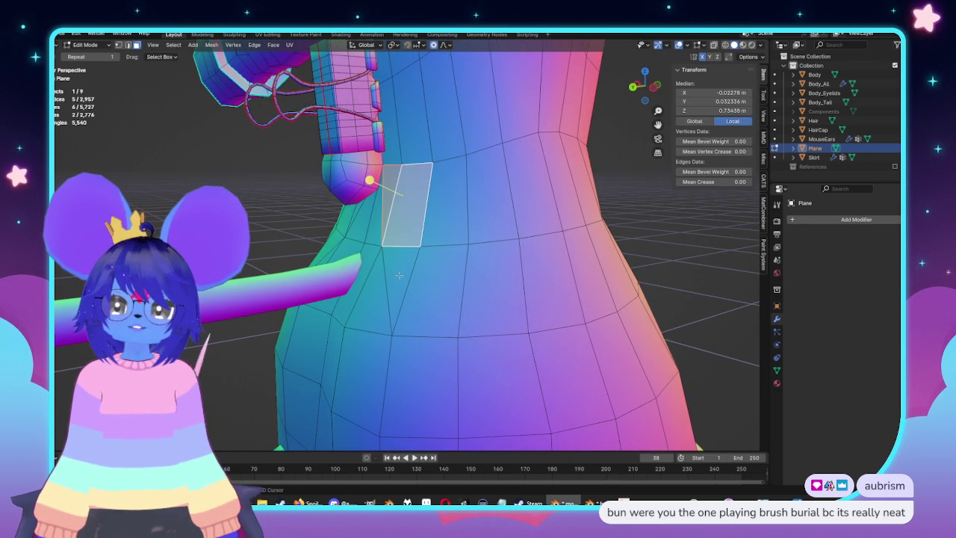
pyautogui.keyDown('ctrl'); pyautogui.click(392, 336); pyautogui.keyUp('ctrl')
pyautogui.moveTo(408, 288); pyautogui.dragTo(372, 230, button='middle')
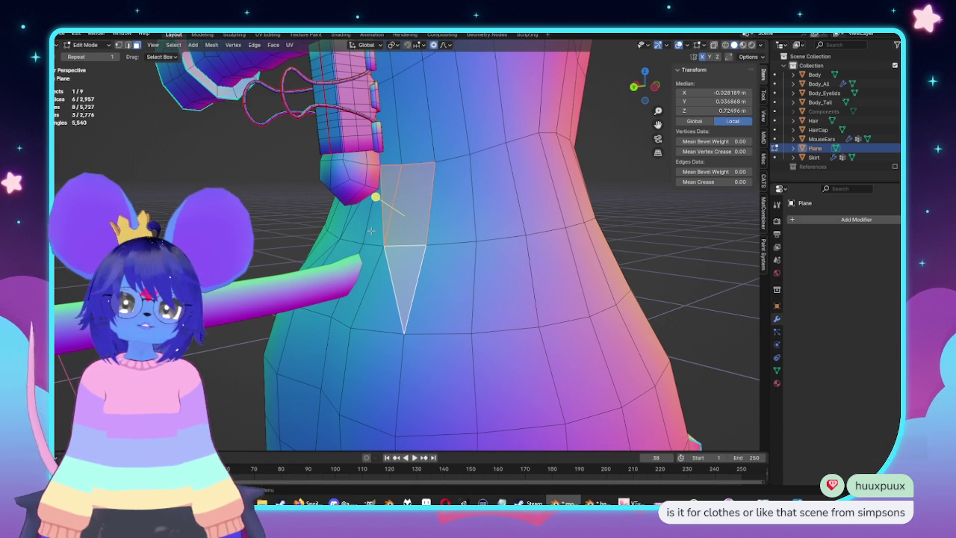
pyautogui.moveTo(414, 254); pyautogui.dragTo(421, 256, button='middle')
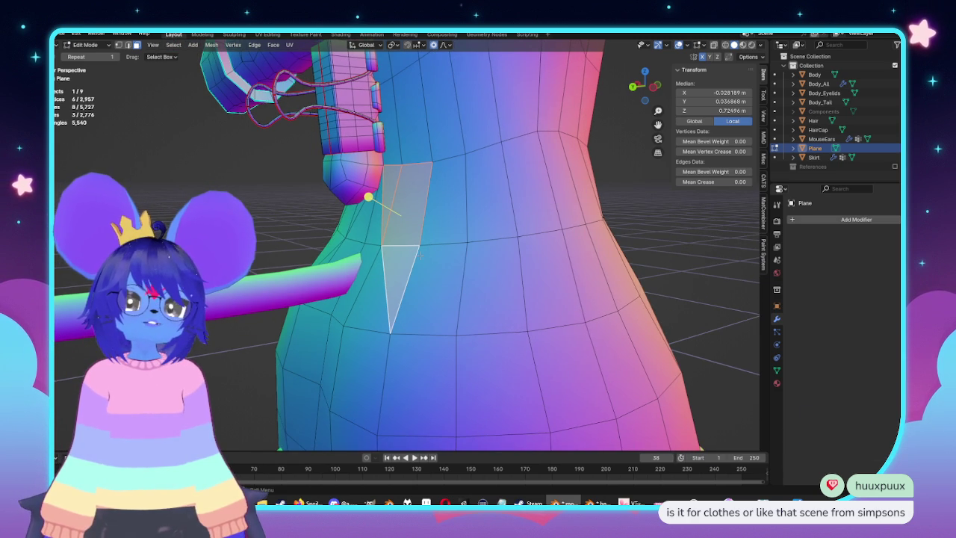
pyautogui.moveTo(421, 257)
pyautogui.mouseDown(button='middle')
pyautogui.moveTo(474, 332)
pyautogui.moveTo(494, 321)
pyautogui.moveTo(523, 357)
pyautogui.moveTo(612, 337)
pyautogui.moveTo(562, 330)
pyautogui.moveTo(587, 326)
pyautogui.mouseUp(button='middle')
pyautogui.press('Tab')
pyautogui.scroll(-5, 508, 336)
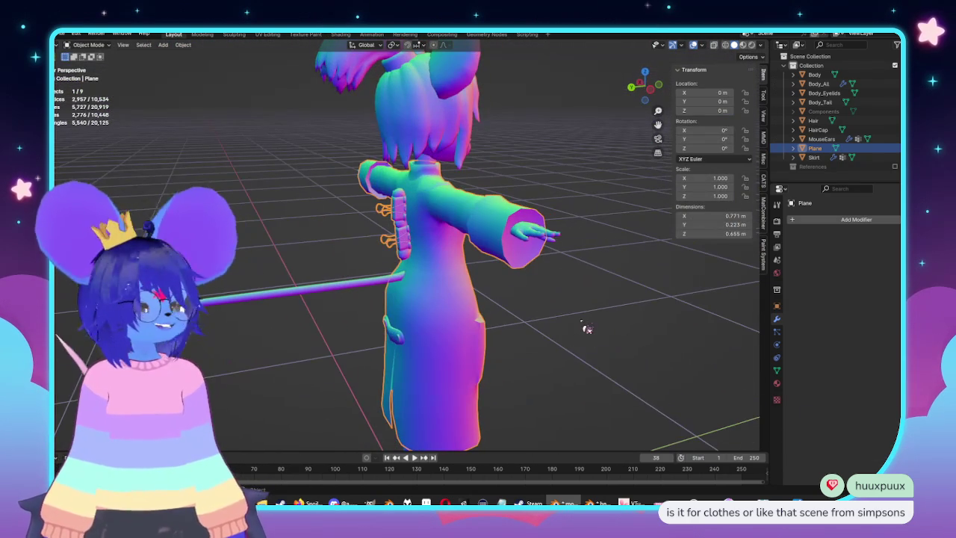
# Back in edit mode on the body, select two vertices of the slit
pyautogui.moveTo(587, 328)
pyautogui.mouseDown(button='middle')
pyautogui.moveTo(495, 320)
pyautogui.moveTo(434, 260)
pyautogui.mouseUp(button='middle')
pyautogui.scroll(5, 433, 260)
pyautogui.moveTo(513, 260)
pyautogui.mouseDown(button='middle')
pyautogui.moveTo(367, 288)
pyautogui.moveTo(576, 331)
pyautogui.moveTo(362, 328)
pyautogui.mouseUp(button='middle')
pyautogui.press('Tab')
pyautogui.moveTo(476, 271); pyautogui.dragTo(470, 271, button='middle')
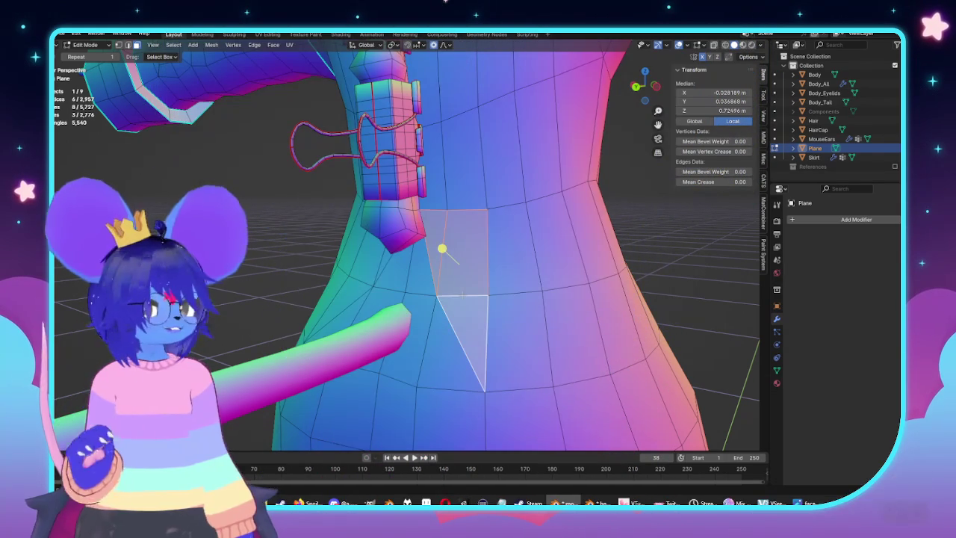
pyautogui.scroll(1, 575, 341)
pyautogui.scroll(1, 575, 341)
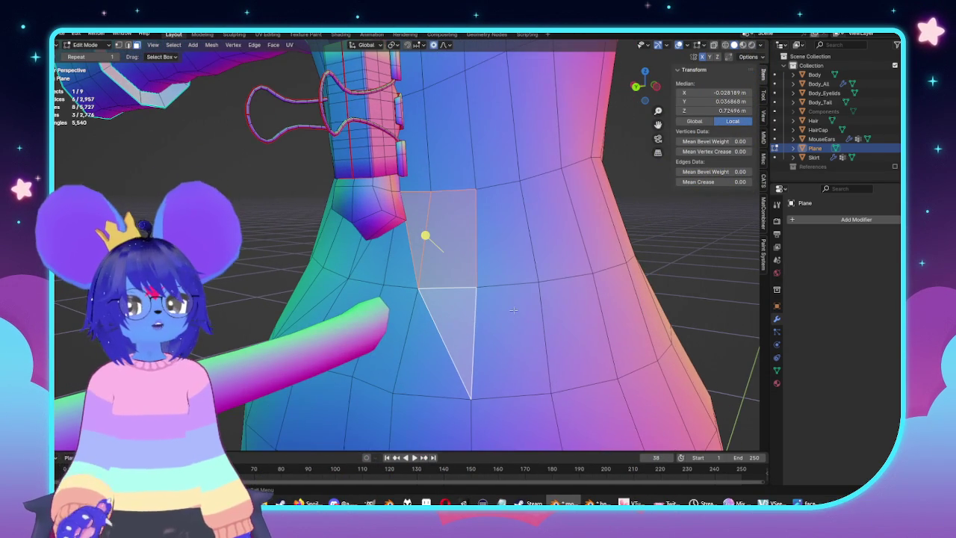
pyautogui.moveTo(514, 310); pyautogui.dragTo(432, 222, button='middle')
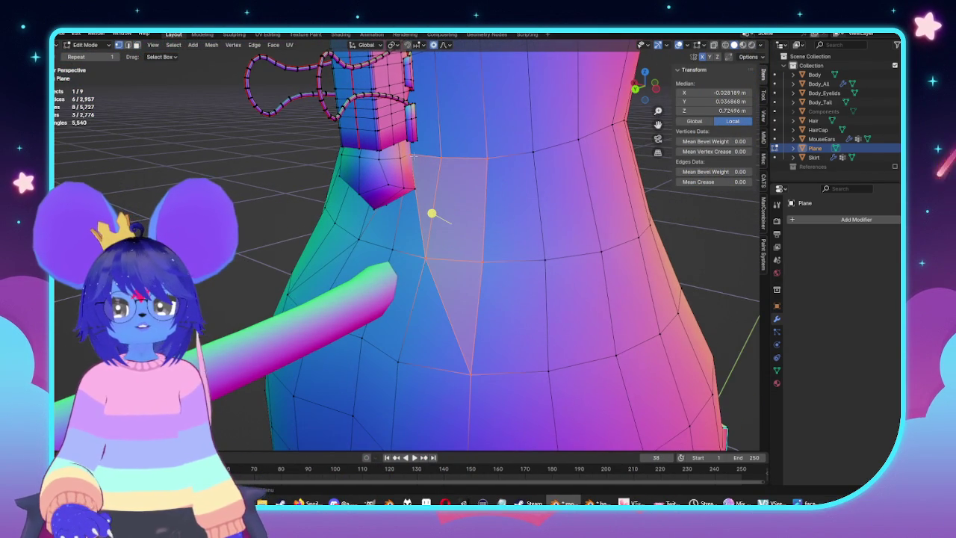
pyautogui.click(426, 258)
pyautogui.moveTo(426, 258); pyautogui.dragTo(430, 245, button='middle')
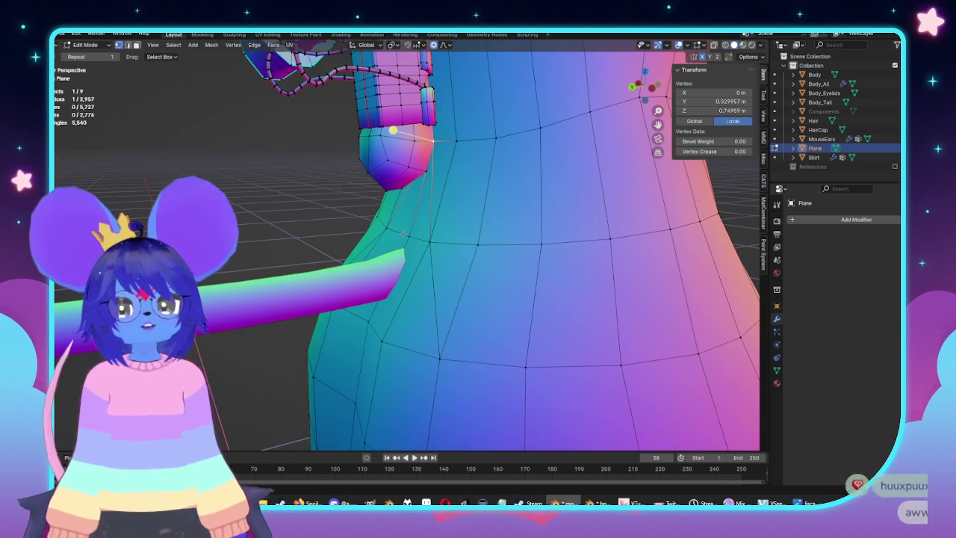
pyautogui.keyDown('shift'); pyautogui.click(440, 354); pyautogui.keyUp('shift')
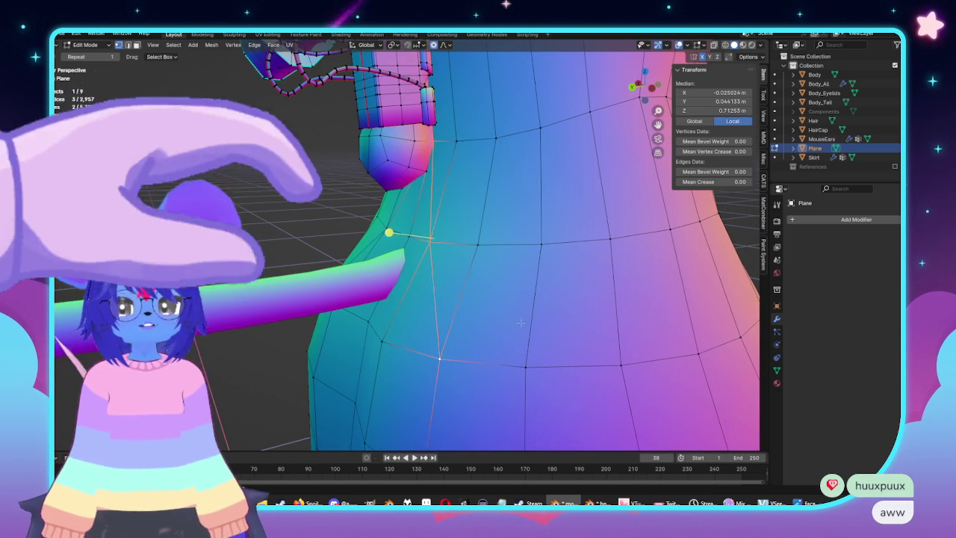
pyautogui.press('KP_3')
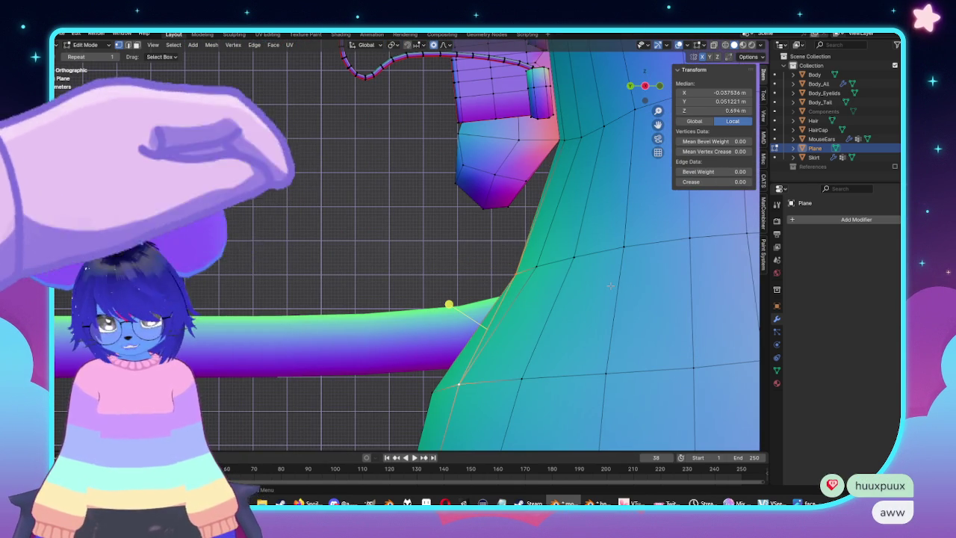
# Move a slit vertex in side view and add its neighbour to form an edge
pyautogui.click(526, 273)
pyautogui.press('g')
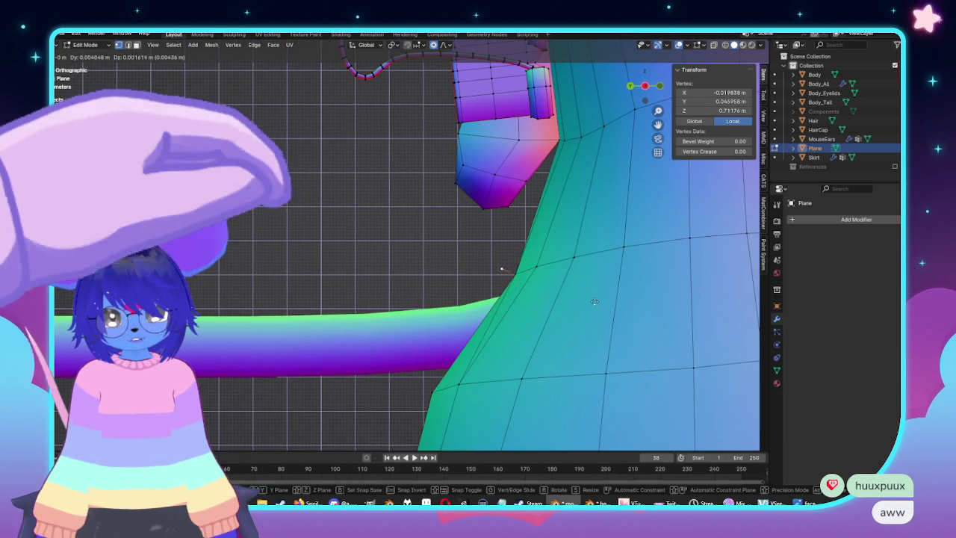
pyautogui.click(591, 300)
pyautogui.moveTo(590, 300); pyautogui.dragTo(401, 265, button='middle')
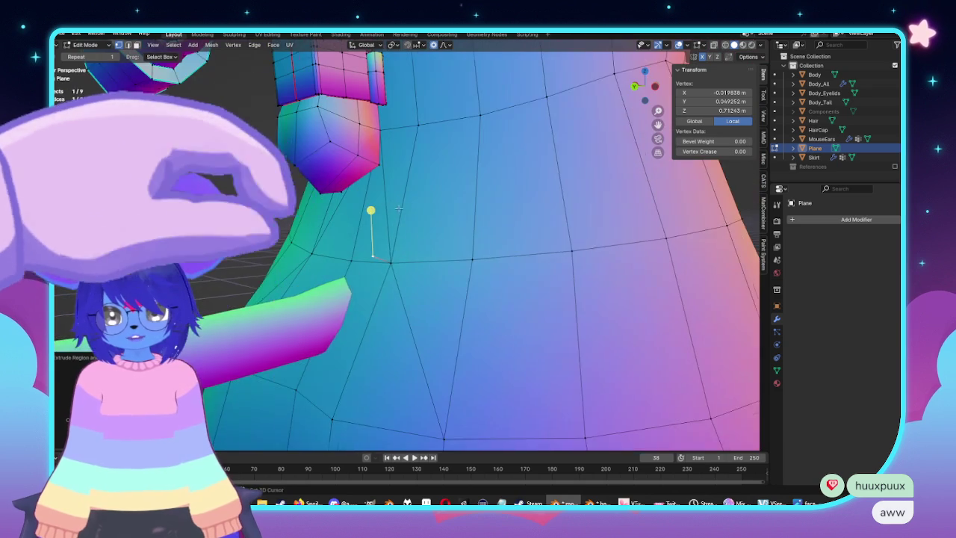
pyautogui.keyDown('shift'); pyautogui.click(400, 264); pyautogui.keyUp('shift')
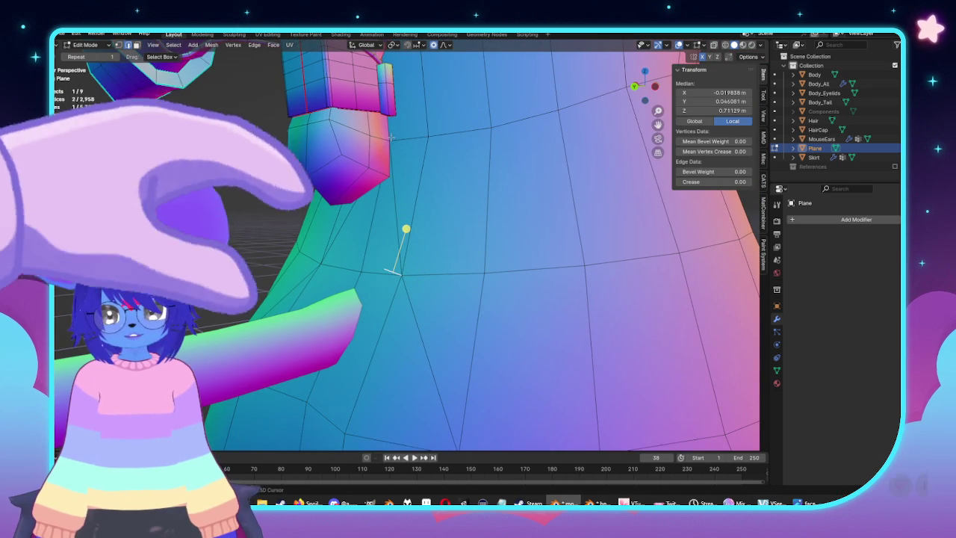
# Move the vertex with proportional falloff, then select the face beside the slit
pyautogui.moveTo(432, 203)
pyautogui.mouseDown(button='middle')
pyautogui.moveTo(472, 229)
pyautogui.moveTo(437, 283)
pyautogui.mouseUp(button='middle')
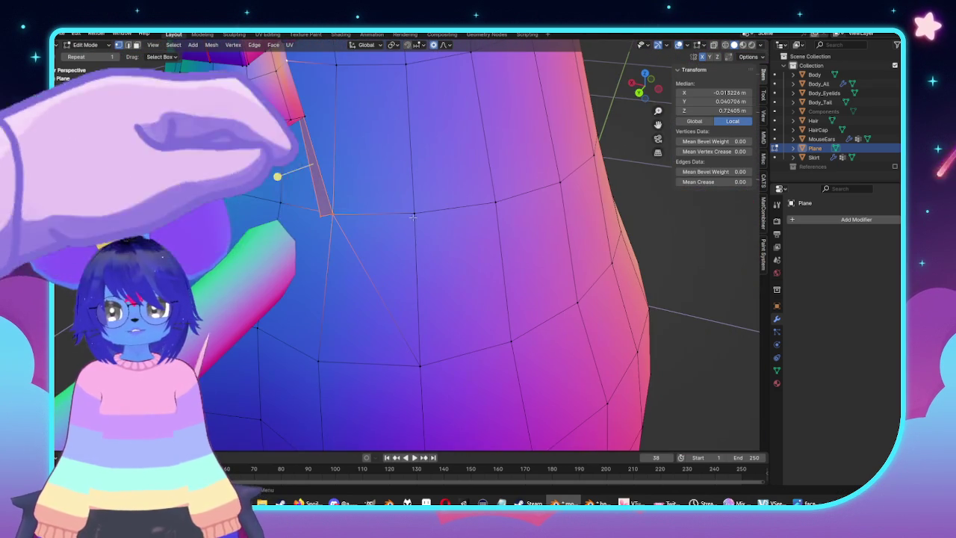
pyautogui.moveTo(517, 268); pyautogui.dragTo(521, 304, button='middle')
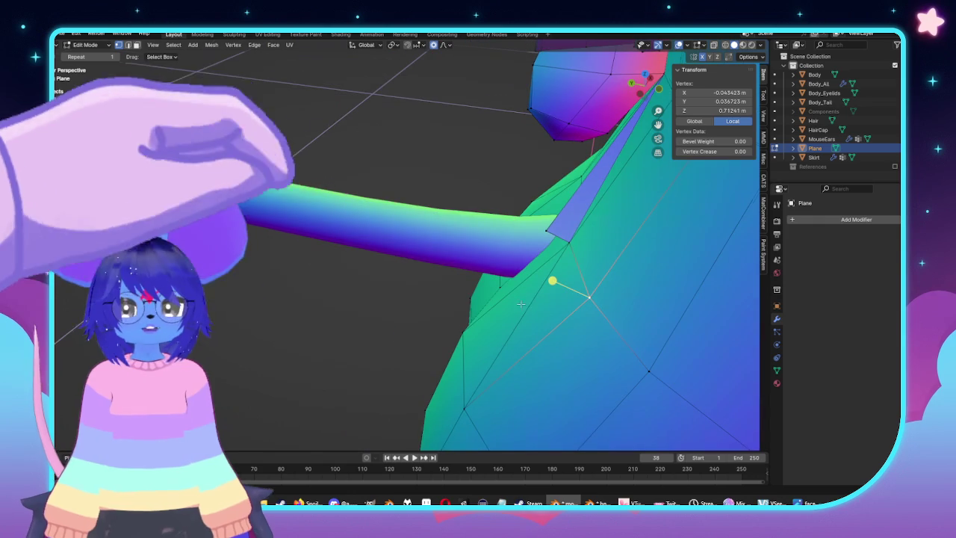
pyautogui.press('g')
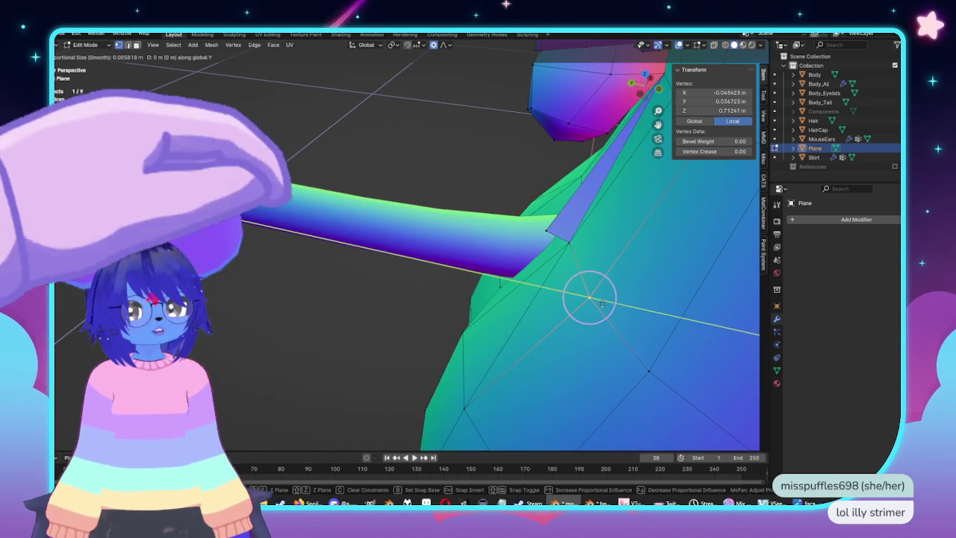
pyautogui.click(590, 299)
pyautogui.moveTo(590, 299); pyautogui.dragTo(440, 228, button='middle')
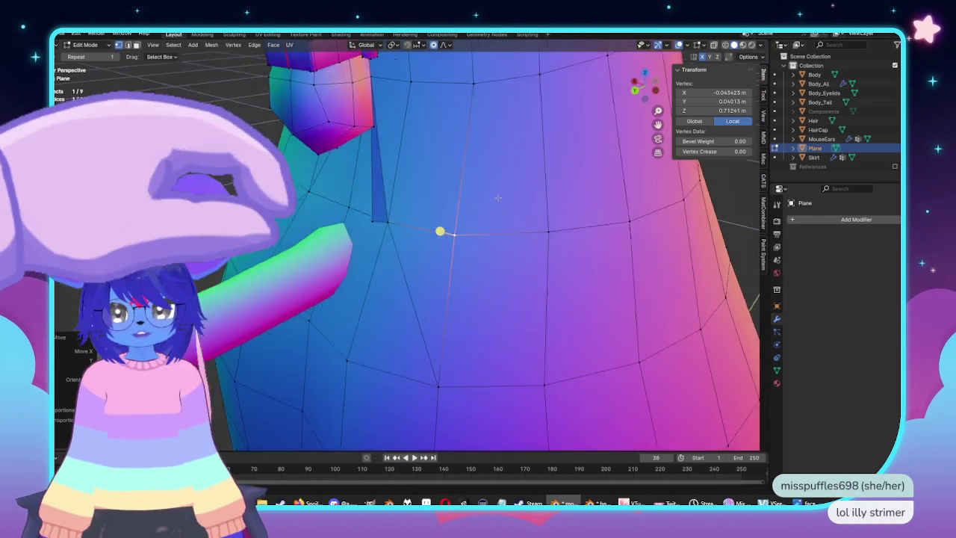
pyautogui.press('3')
pyautogui.click(409, 190)
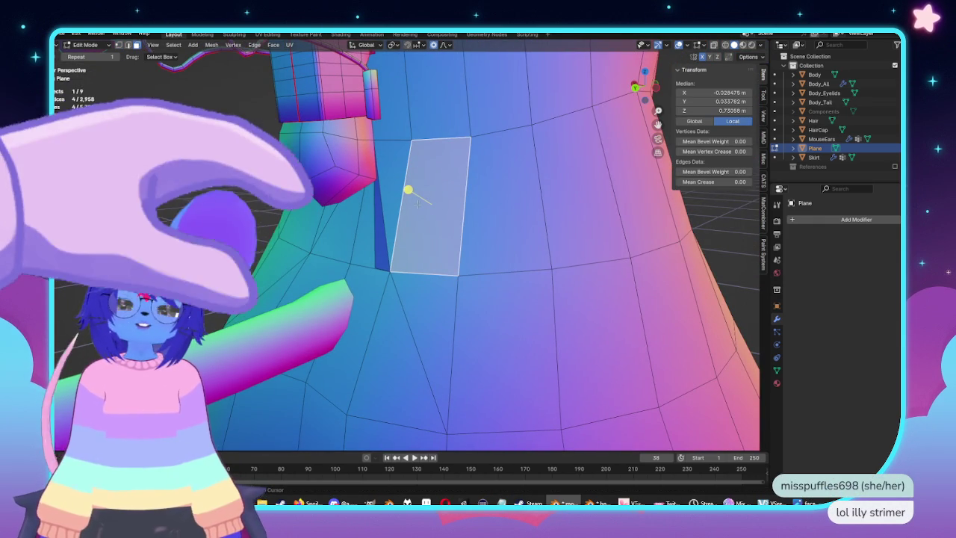
# Delete the face below the front placket to open a hole in the body
pyautogui.press('x')
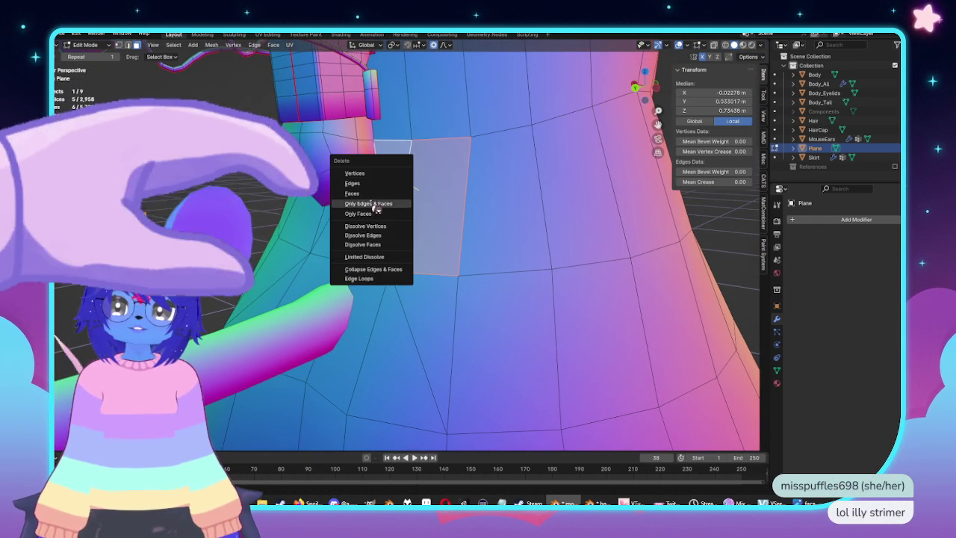
pyautogui.click(376, 204)
pyautogui.moveTo(376, 208); pyautogui.dragTo(457, 238, button='middle')
pyautogui.click(511, 282)
pyautogui.moveTo(511, 282)
pyautogui.mouseDown(button='middle')
pyautogui.moveTo(535, 285)
pyautogui.moveTo(491, 251)
pyautogui.moveTo(471, 307)
pyautogui.mouseUp(button='middle')
# Delete the neighbouring face with Only Faces to widen the slit
pyautogui.press('3')
pyautogui.click(470, 307)
pyautogui.press('x')
pyautogui.click(471, 306)
pyautogui.press('1')
# Inspect the slit's vertices from several angles, including an orthographic view
pyautogui.click(459, 268)
pyautogui.moveTo(459, 267); pyautogui.dragTo(537, 314, button='middle')
pyautogui.press('KP_5')
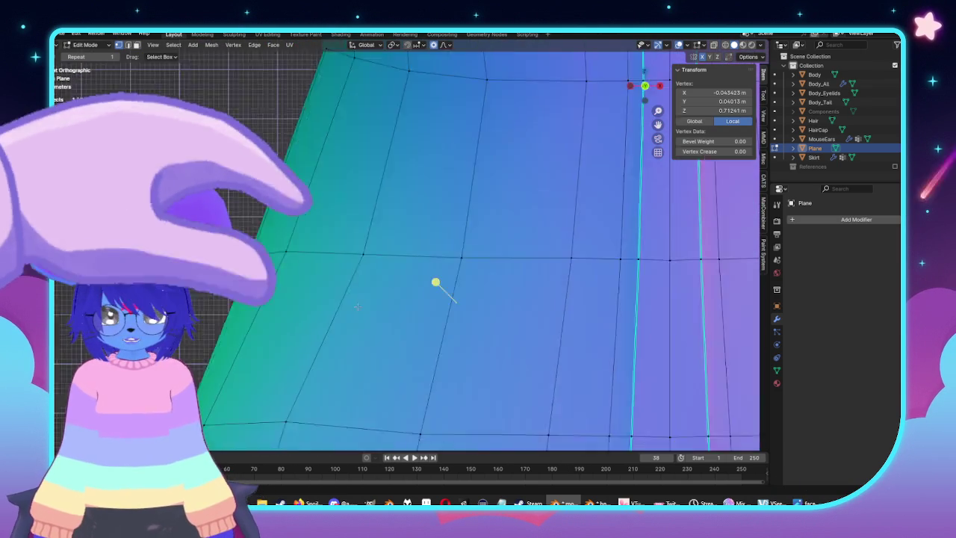
pyautogui.moveTo(545, 310)
pyautogui.mouseDown(button='middle')
pyautogui.moveTo(506, 301)
pyautogui.moveTo(456, 306)
pyautogui.mouseUp(button='middle')
pyautogui.hotkey('alt', 'a')
pyautogui.click(391, 202)
pyautogui.scroll(3, 331, 169)
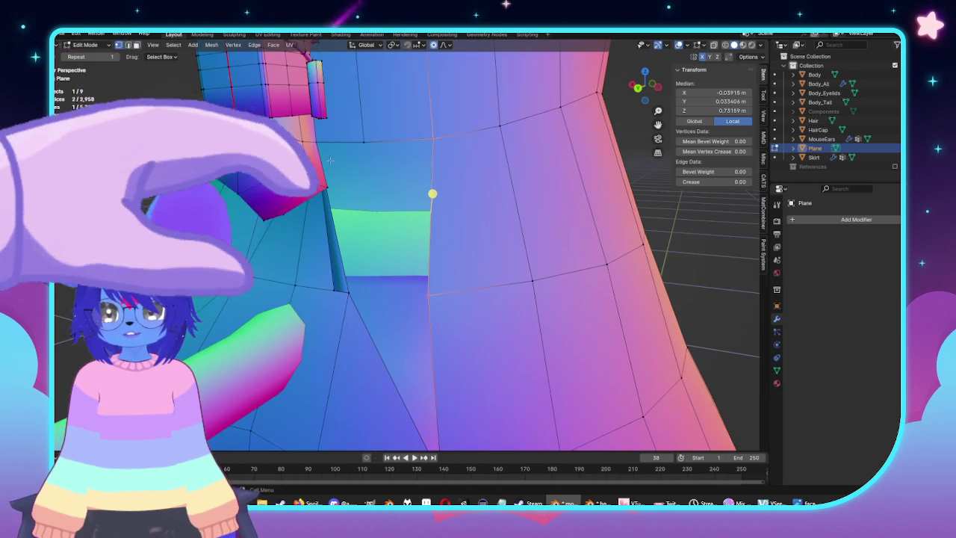
pyautogui.click(344, 144)
pyautogui.moveTo(344, 144); pyautogui.dragTo(373, 226, button='middle')
pyautogui.moveTo(411, 279)
pyautogui.mouseDown(button='middle')
pyautogui.moveTo(422, 278)
pyautogui.moveTo(420, 192)
pyautogui.moveTo(431, 350)
pyautogui.moveTo(523, 209)
pyautogui.mouseUp(button='middle')
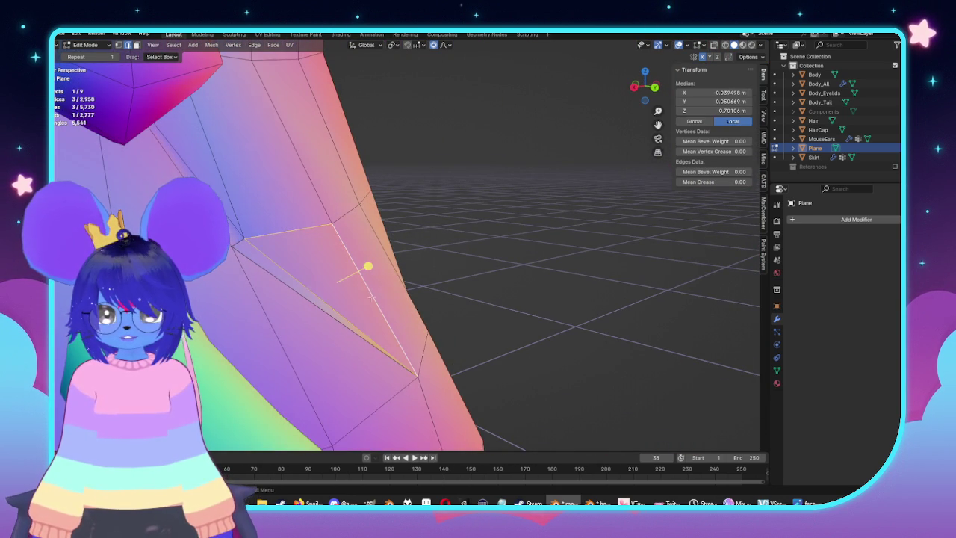
pyautogui.moveTo(290, 298); pyautogui.dragTo(382, 298, button='middle')
# Preview the slit's shading in Object Mode, then return to editing the body
pyautogui.press('Tab')
pyautogui.scroll(2, 411, 269)
pyautogui.press('Tab')
pyautogui.moveTo(381, 264)
pyautogui.mouseDown(button='middle')
pyautogui.moveTo(414, 267)
pyautogui.moveTo(323, 295)
pyautogui.mouseUp(button='middle')
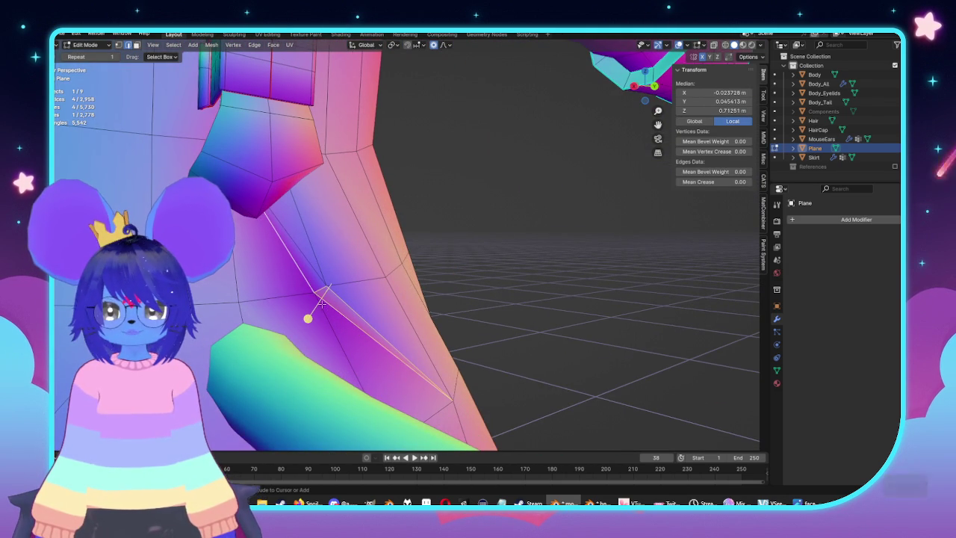
# Scale the triangle face beside the slit to adjust the slit's corner
pyautogui.click(317, 286)
pyautogui.click(349, 310)
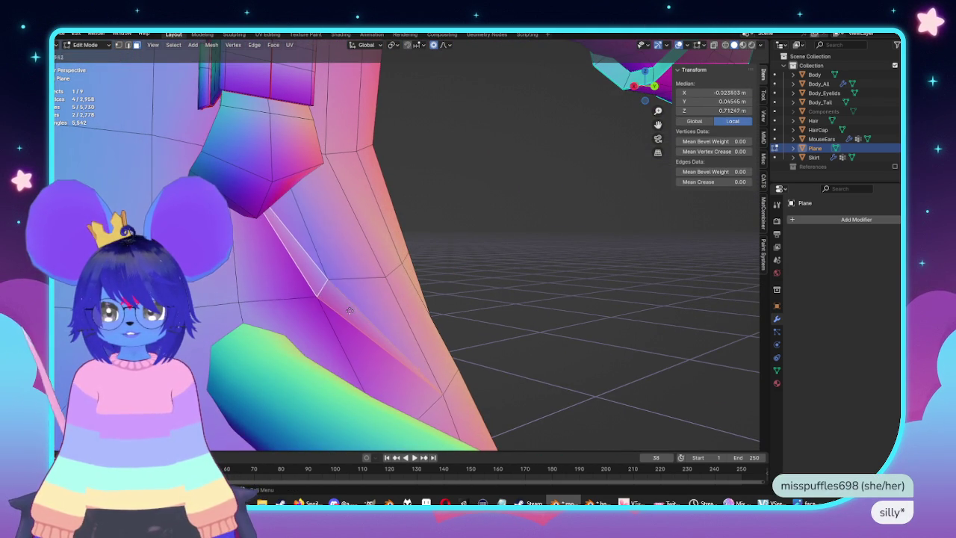
pyautogui.moveTo(299, 309); pyautogui.dragTo(315, 311, button='middle')
pyautogui.press('s')
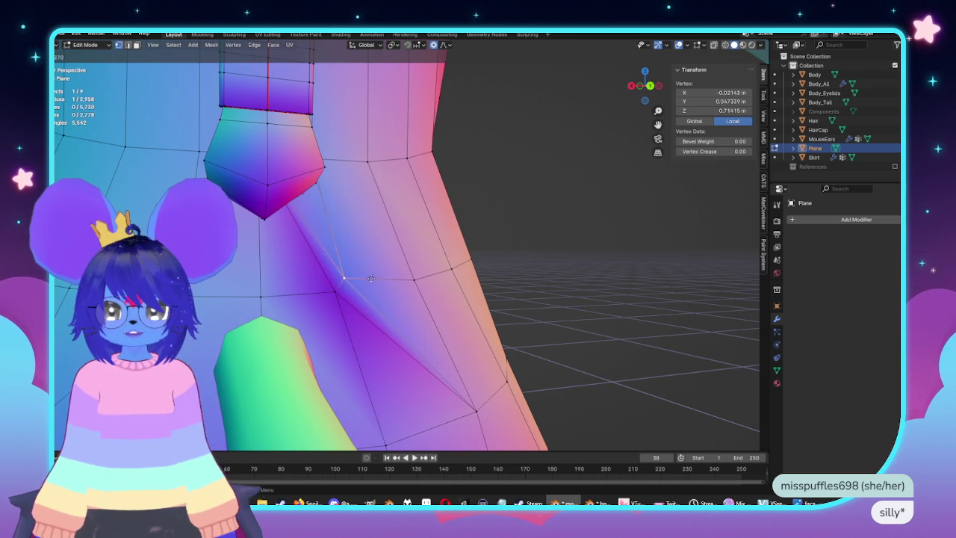
pyautogui.click(325, 252)
# Mark the slit's diagonal edge sharp and check the shading in Object Mode
pyautogui.keyDown('alt'); pyautogui.click(329, 254); pyautogui.keyUp('alt')
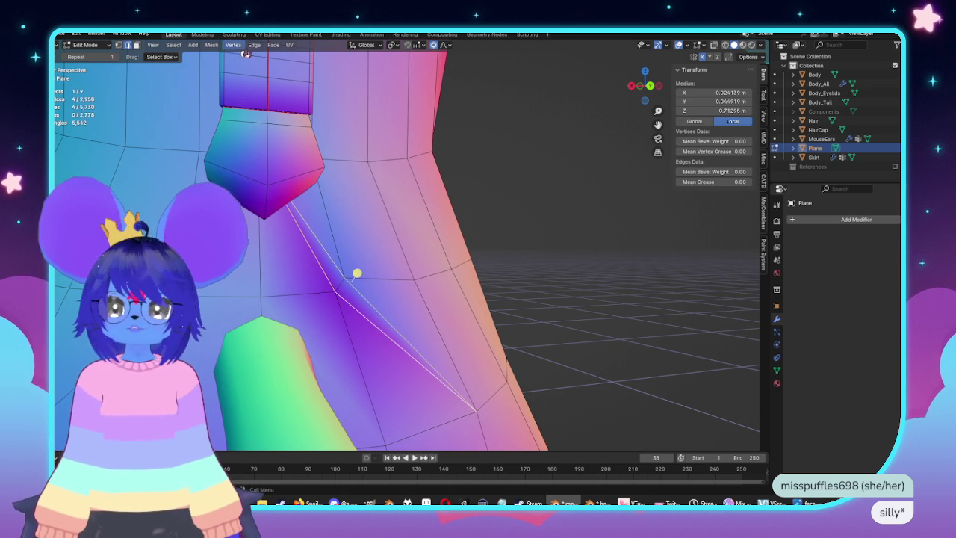
pyautogui.moveTo(383, 276); pyautogui.dragTo(355, 228, button='middle')
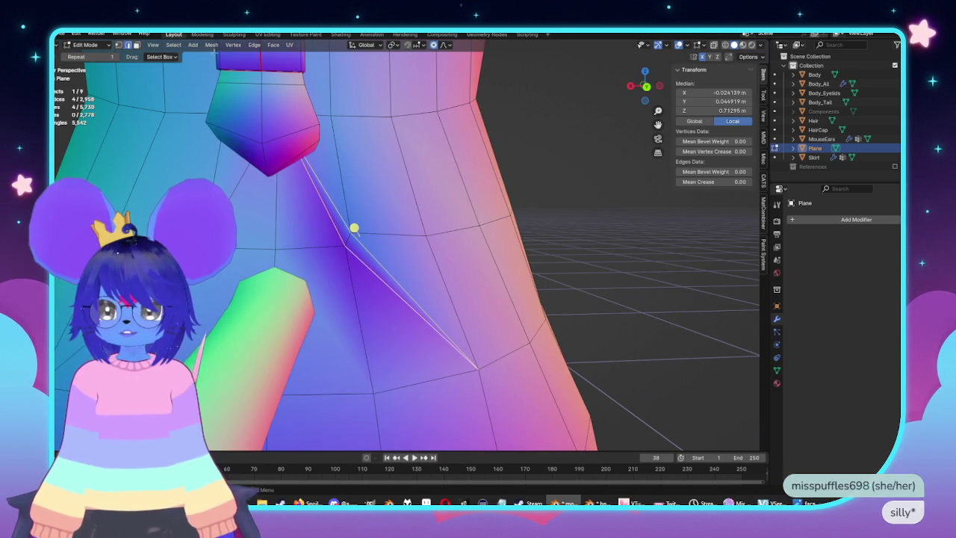
pyautogui.click(254, 45)
pyautogui.click(275, 221)
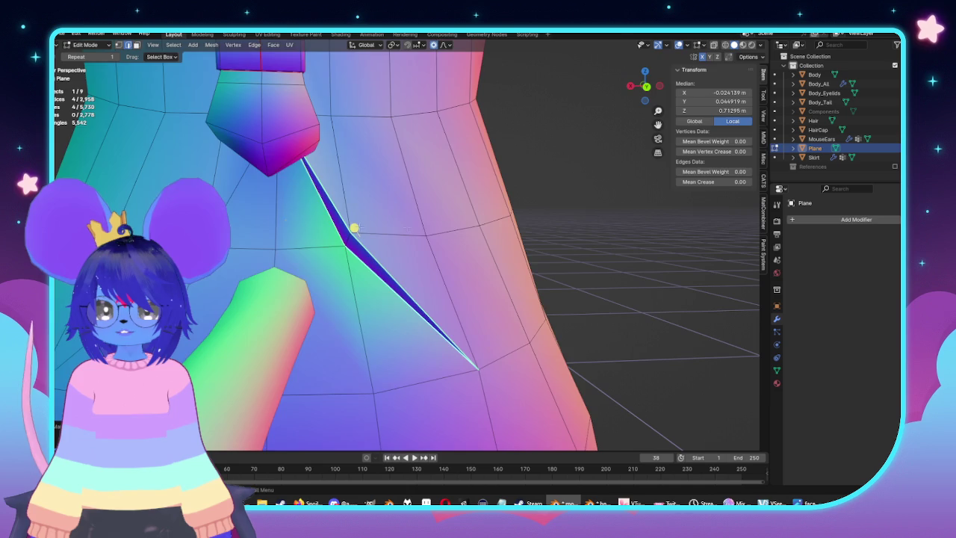
pyautogui.press('Tab')
pyautogui.moveTo(474, 250)
pyautogui.mouseDown(button='middle')
pyautogui.moveTo(437, 246)
pyautogui.moveTo(459, 247)
pyautogui.moveTo(472, 265)
pyautogui.mouseUp(button='middle')
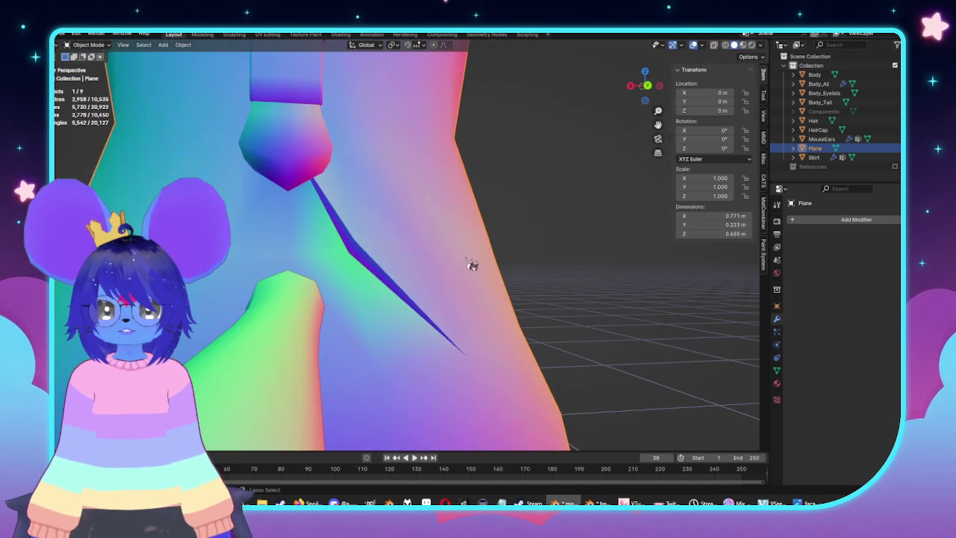
# Mark the other selected slit edges sharp and inspect the shading in Object Mode
pyautogui.press('Tab')
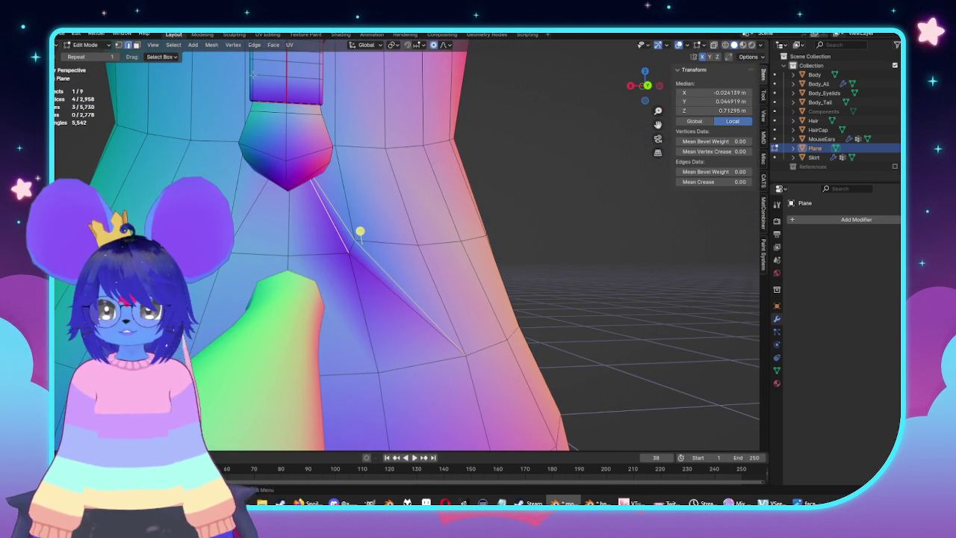
pyautogui.click(255, 46)
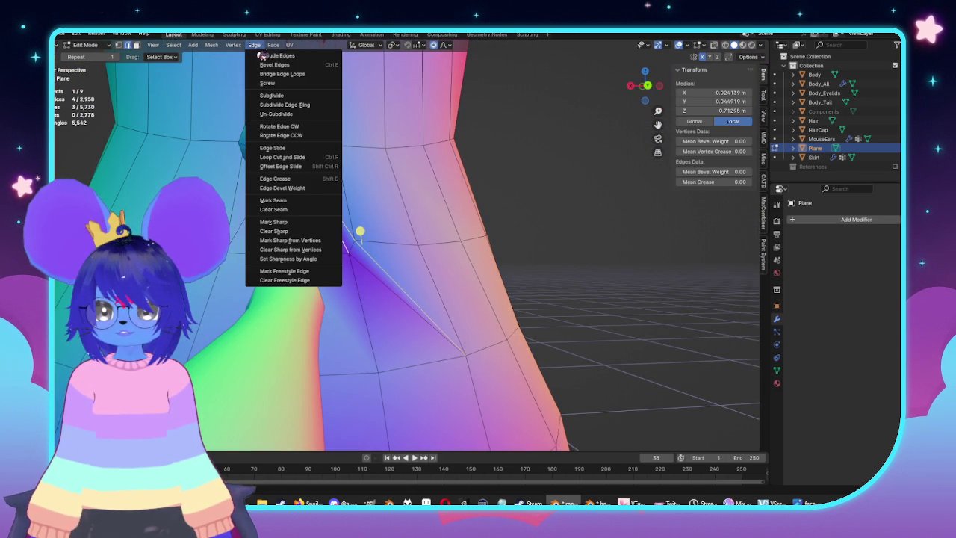
pyautogui.click(291, 223)
pyautogui.press('Tab')
pyautogui.moveTo(296, 230)
pyautogui.mouseDown(button='middle')
pyautogui.moveTo(458, 261)
pyautogui.moveTo(390, 279)
pyautogui.moveTo(444, 239)
pyautogui.moveTo(431, 243)
pyautogui.mouseUp(button='middle')
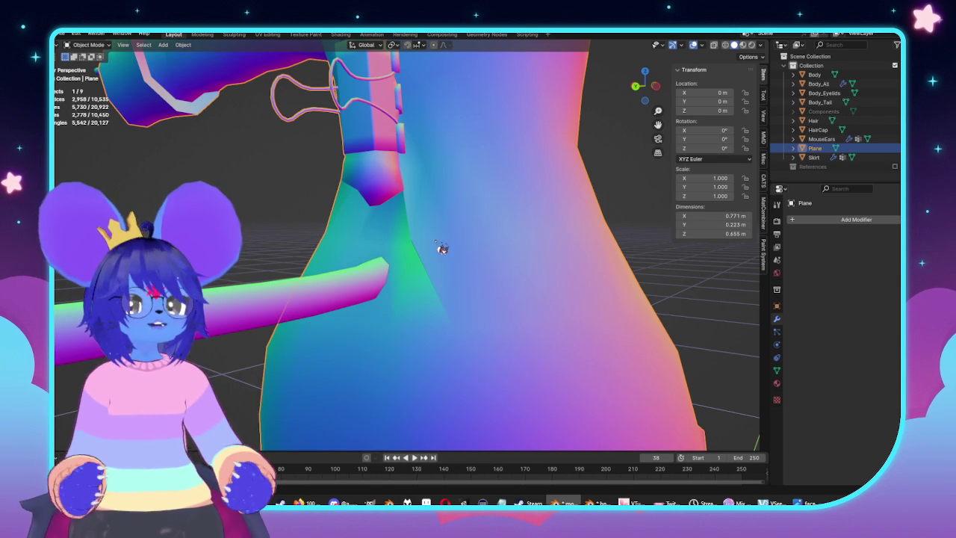
# Return to Edit Mode and select the vertex at the slit's corner
pyautogui.scroll(-4, 299, 273)
pyautogui.press('Tab')
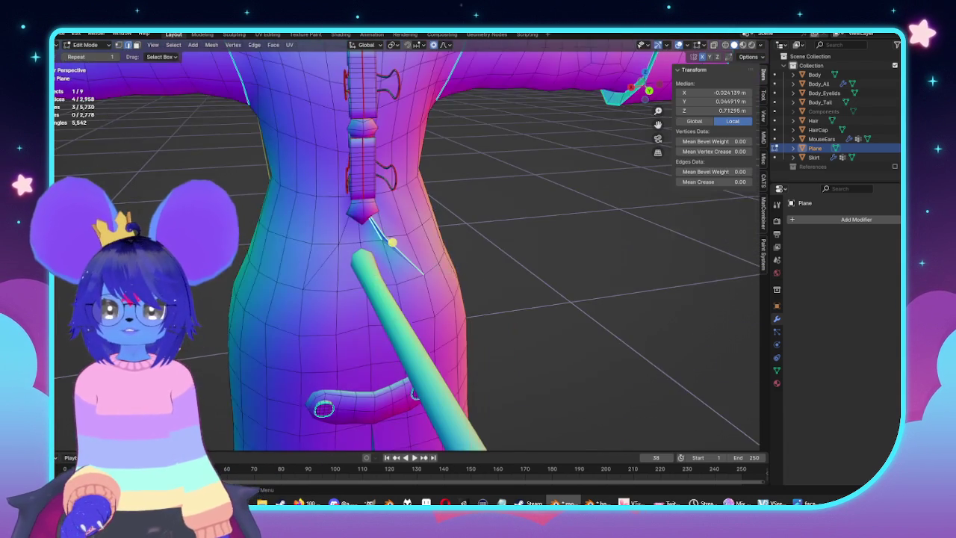
pyautogui.scroll(5, 402, 237)
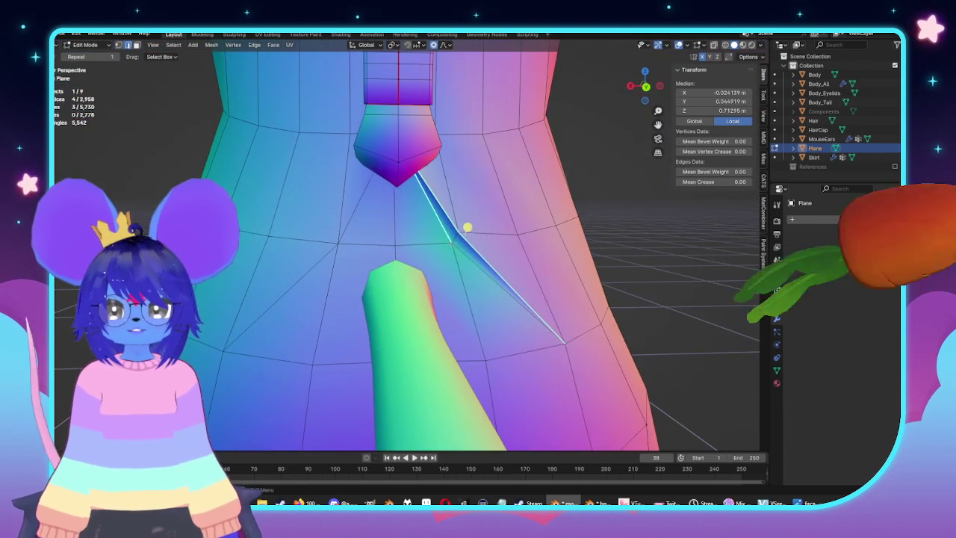
pyautogui.click(452, 239)
# Vertex Slide the slit's corner vertex (factor 0.128), then select the linked body mesh
pyautogui.press('g')
pyautogui.press('g')
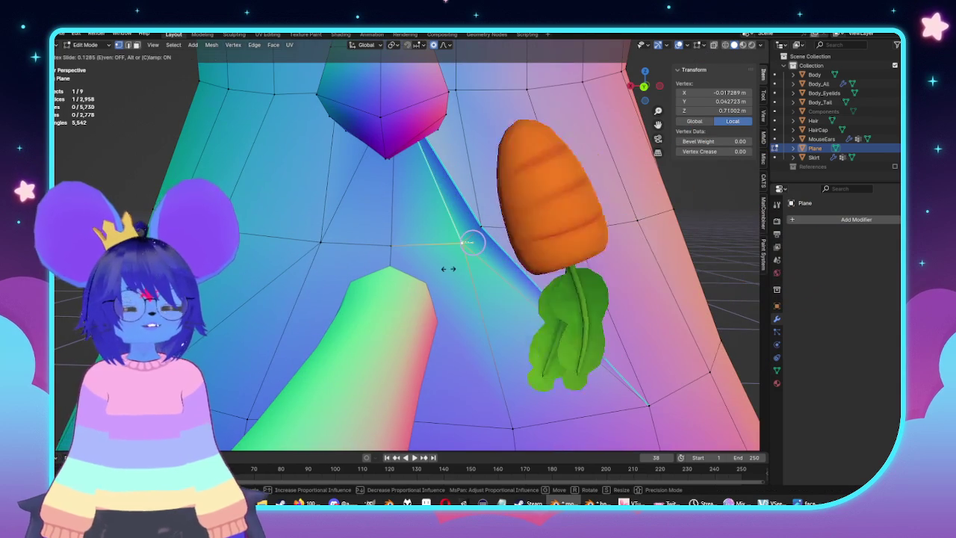
pyautogui.click(491, 267)
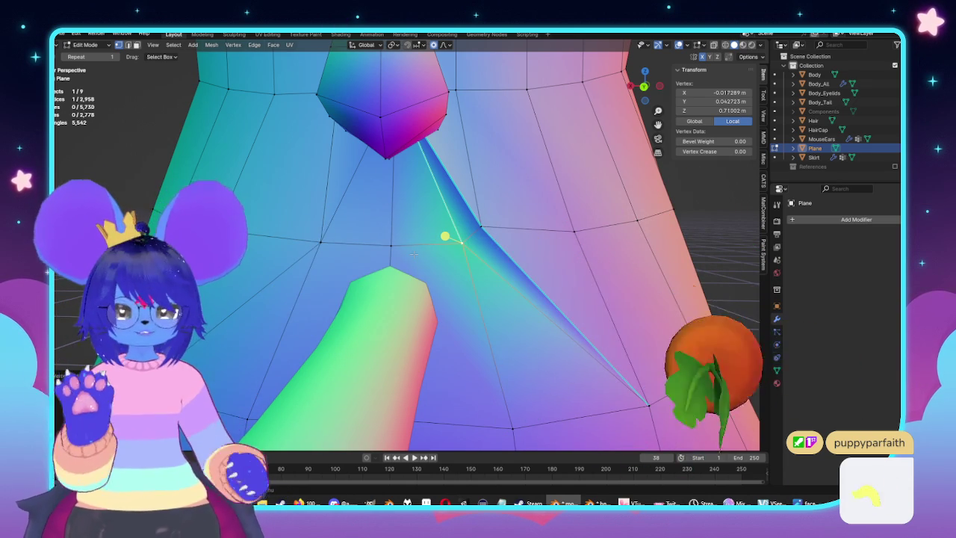
pyautogui.click(413, 254)
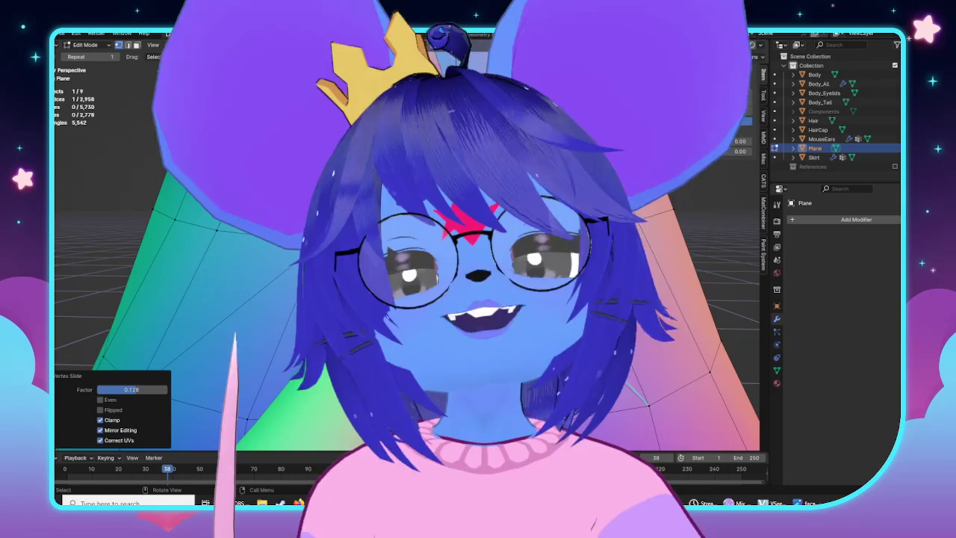
pyautogui.scroll(-2, 428, 252)
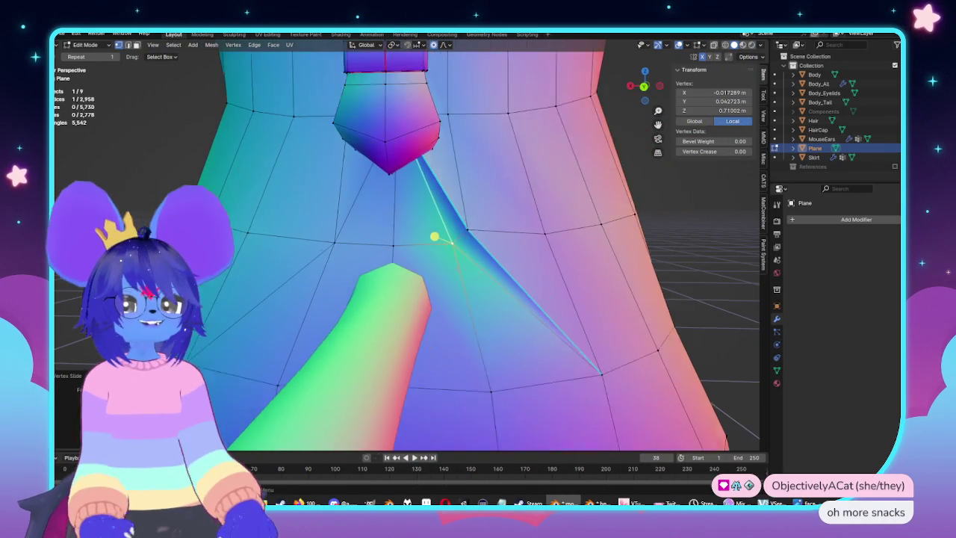
pyautogui.moveTo(428, 253); pyautogui.dragTo(430, 267, button='middle')
pyautogui.hotkey('ctrl', 'l')
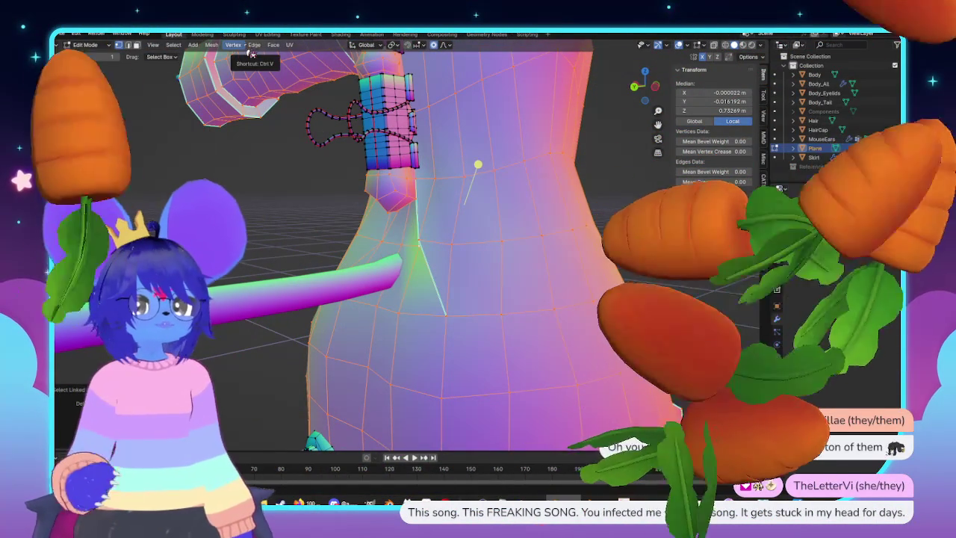
pyautogui.scroll(-3, 438, 159)
# Apply Snap to Symmetry on the body mesh twice
pyautogui.scroll(4, 439, 159)
pyautogui.moveTo(439, 159); pyautogui.dragTo(236, 51, button='middle')
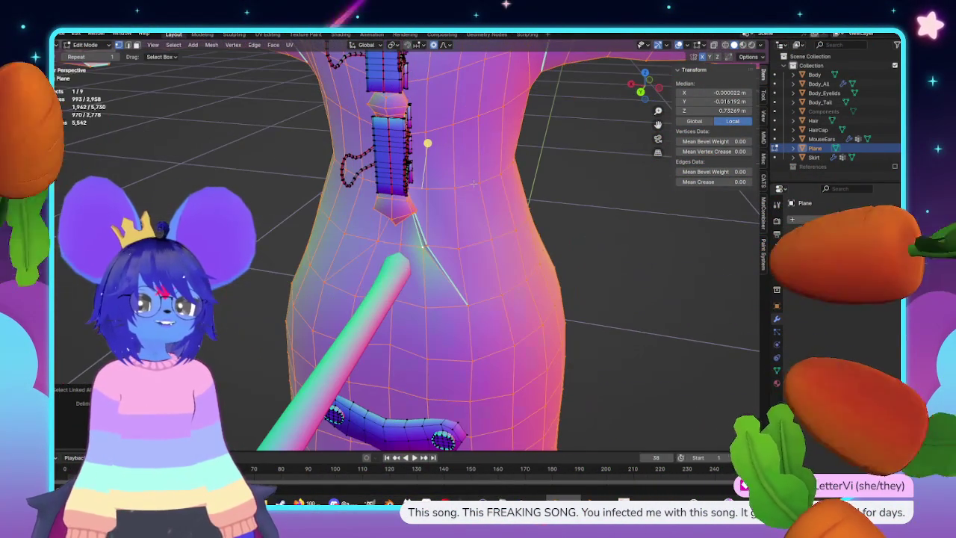
pyautogui.click(212, 45)
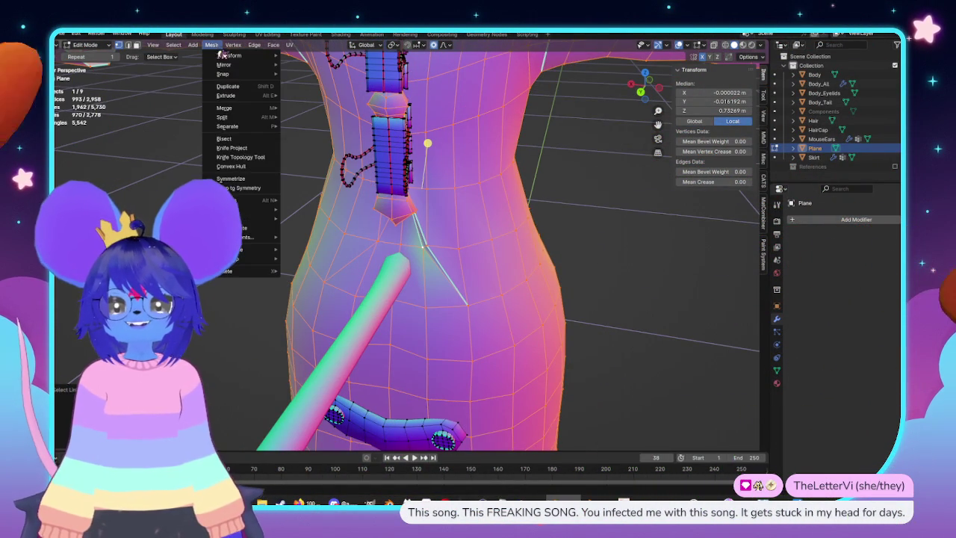
pyautogui.click(241, 189)
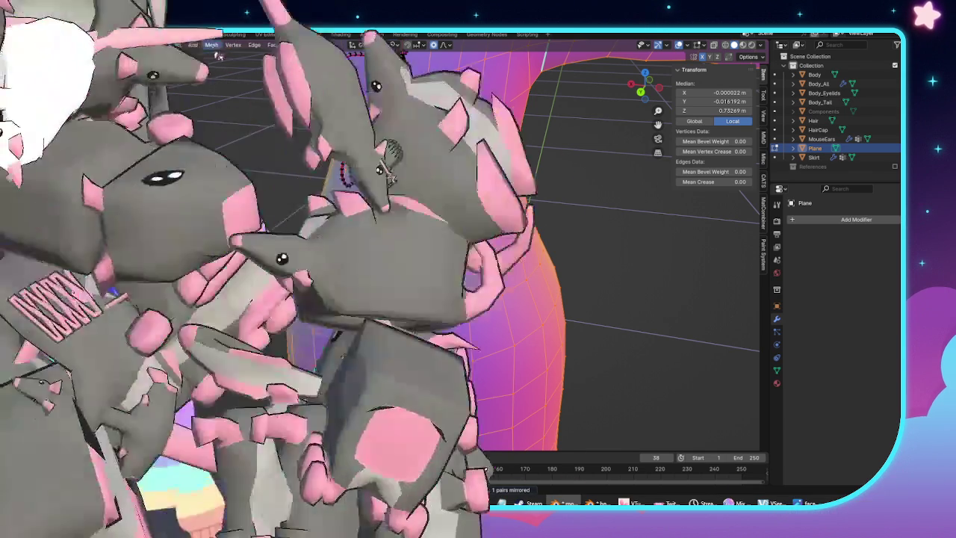
pyautogui.click(212, 44)
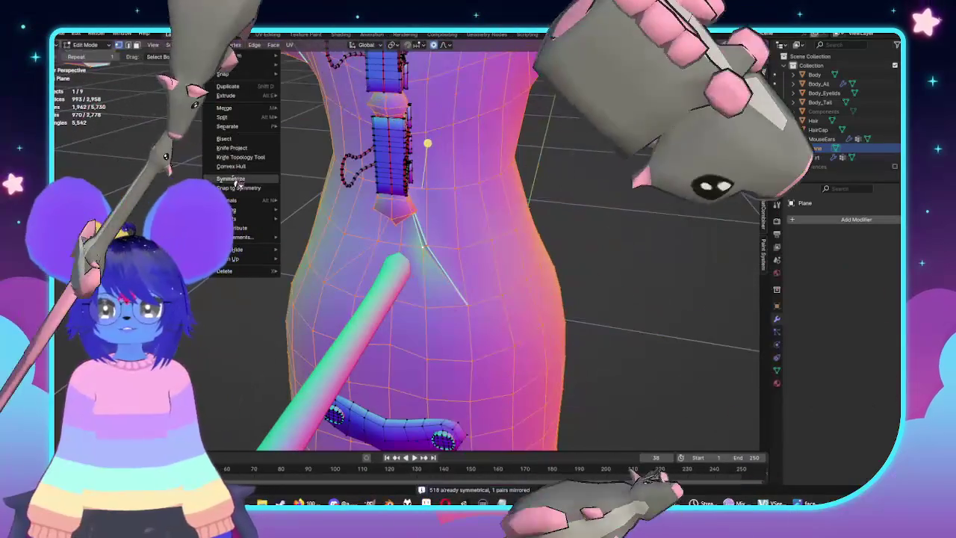
pyautogui.click(242, 189)
# Return to Object Mode and orbit around the whole coat model
pyautogui.press('Tab')
pyautogui.scroll(-5, 297, 182)
pyautogui.moveTo(297, 182)
pyautogui.mouseDown(button='middle')
pyautogui.moveTo(561, 244)
pyautogui.moveTo(440, 246)
pyautogui.moveTo(486, 256)
pyautogui.moveTo(479, 208)
pyautogui.moveTo(513, 222)
pyautogui.mouseUp(button='middle')
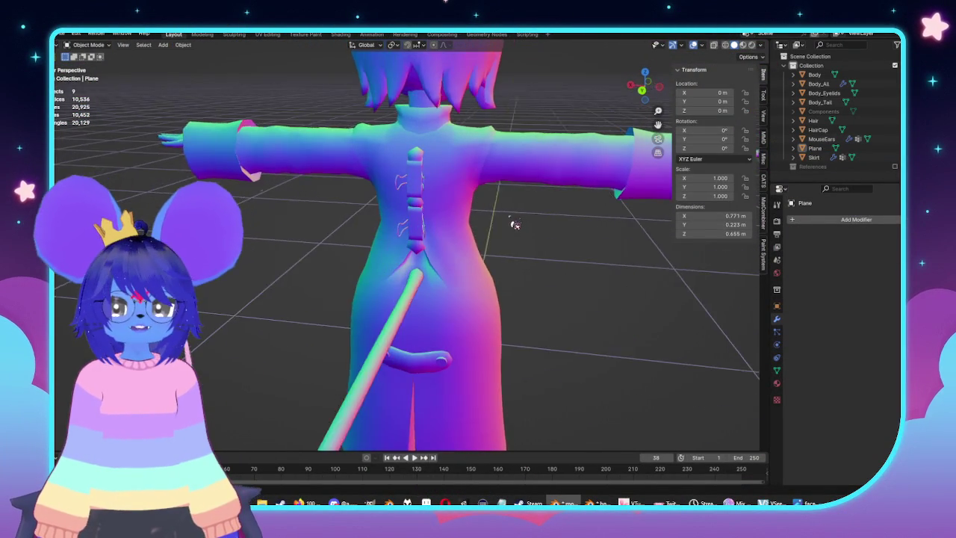
pyautogui.scroll(3, 480, 277)
pyautogui.scroll(2, 449, 196)
pyautogui.moveTo(449, 197)
pyautogui.mouseDown(button='middle')
pyautogui.moveTo(433, 192)
pyautogui.moveTo(460, 219)
pyautogui.mouseUp(button='middle')
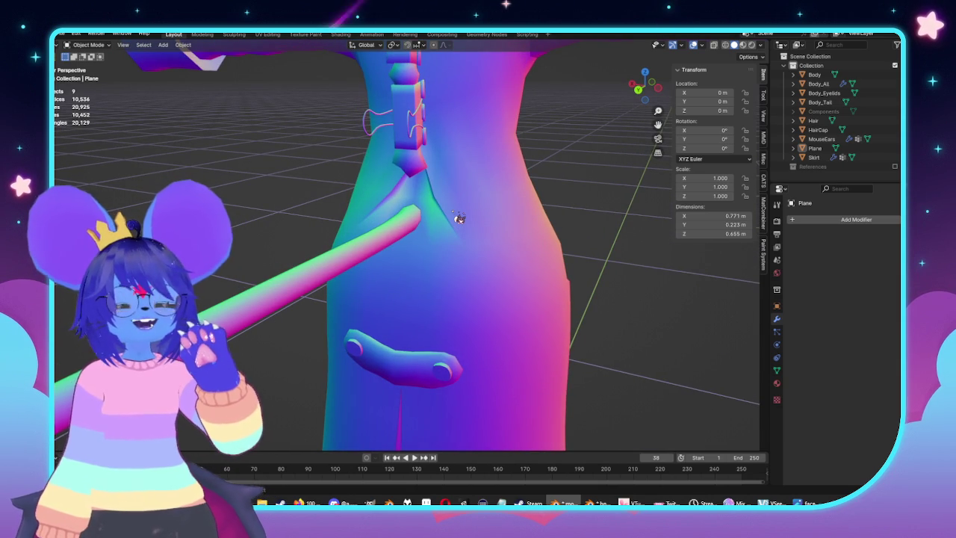
# Mark the selected chest crease edges as sharp
pyautogui.press('Tab')
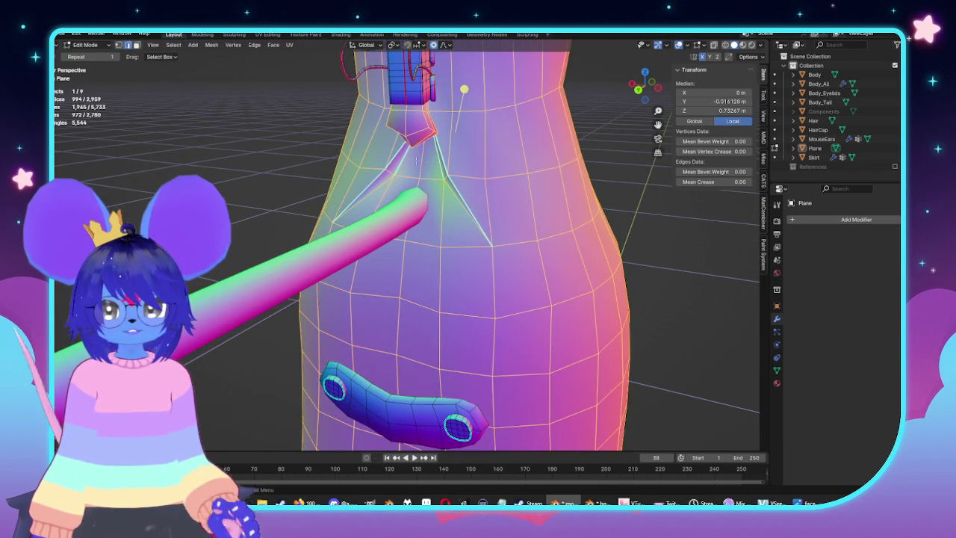
pyautogui.click(255, 45)
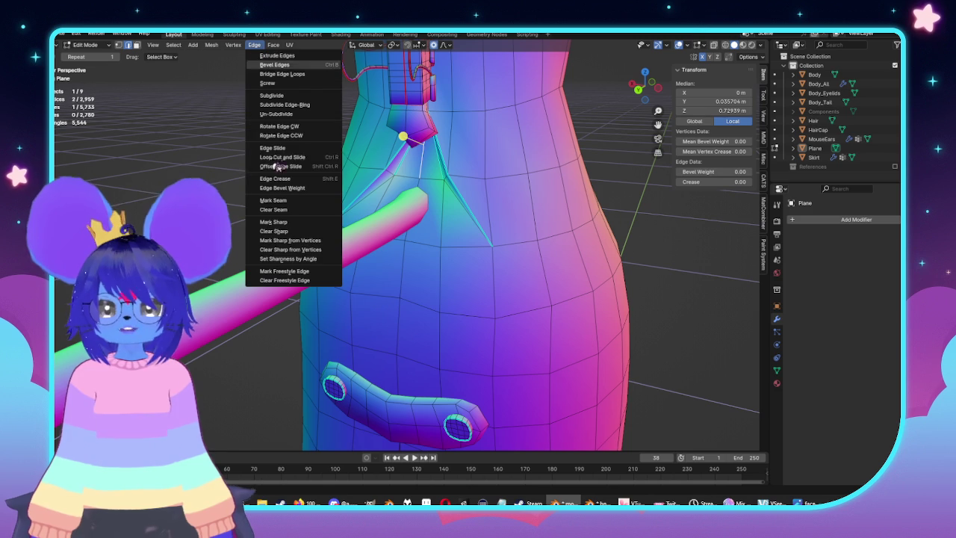
pyautogui.click(296, 223)
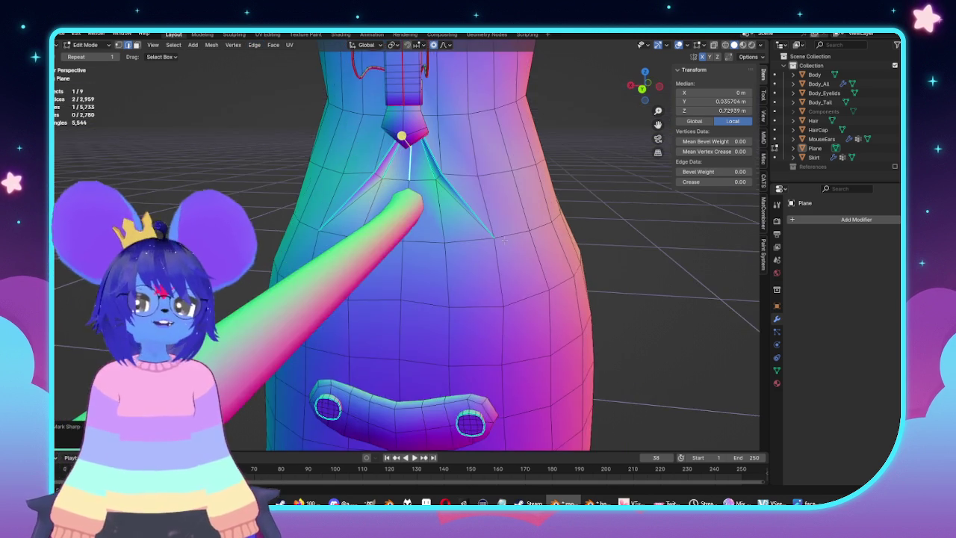
pyautogui.scroll(-3, 596, 329)
pyautogui.moveTo(523, 299); pyautogui.dragTo(611, 329, button='middle')
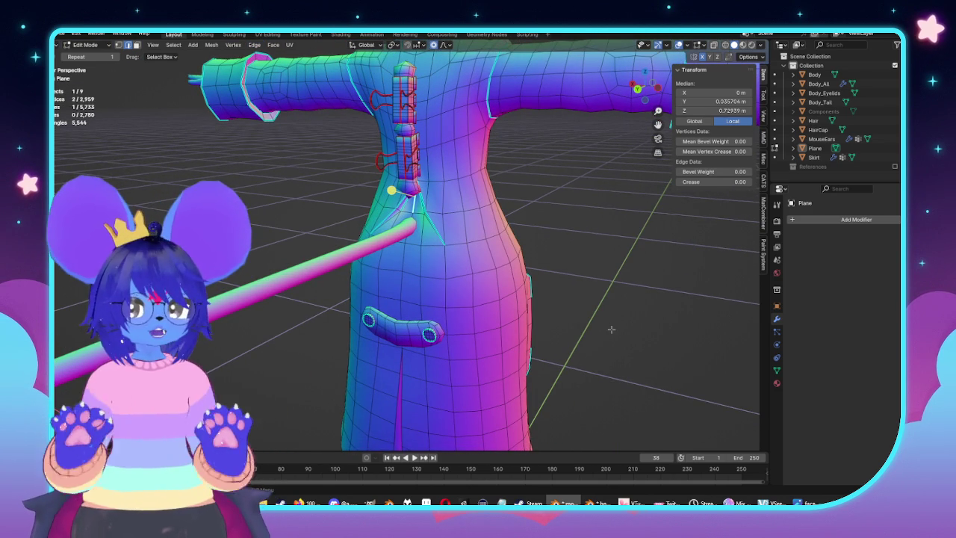
pyautogui.scroll(-5, 611, 329)
# Preview the sharp shading from the back and a three-quarter view
pyautogui.press('Tab')
pyautogui.moveTo(611, 330)
pyautogui.mouseDown(button='middle')
pyautogui.moveTo(588, 292)
pyautogui.moveTo(550, 308)
pyautogui.mouseUp(button='middle')
pyautogui.scroll(5, 550, 308)
pyautogui.moveTo(570, 271)
pyautogui.mouseDown(button='middle')
pyautogui.moveTo(518, 279)
pyautogui.moveTo(474, 306)
pyautogui.moveTo(525, 308)
pyautogui.mouseUp(button='middle')
pyautogui.scroll(-4, 474, 306)
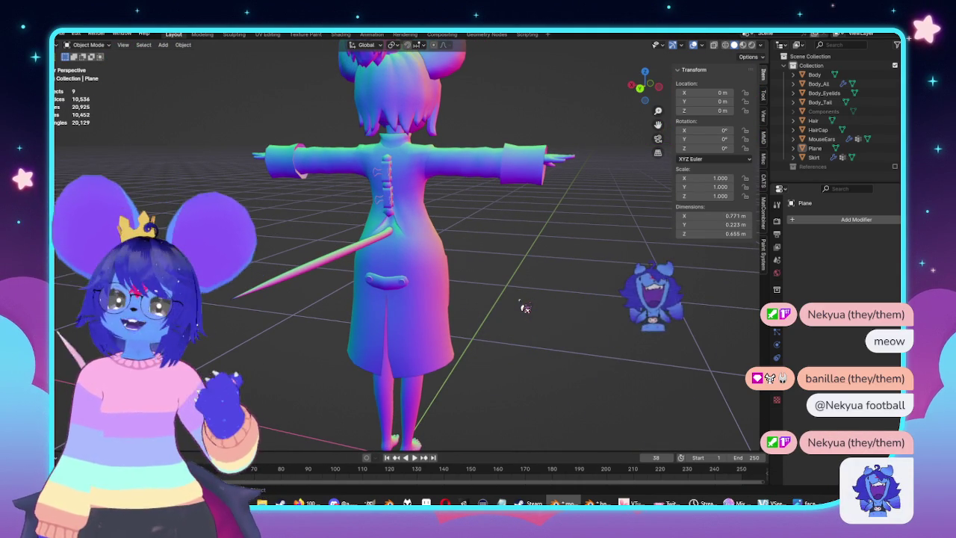
pyautogui.moveTo(426, 242)
pyautogui.mouseDown(button='middle')
pyautogui.moveTo(453, 213)
pyautogui.moveTo(419, 216)
pyautogui.mouseUp(button='middle')
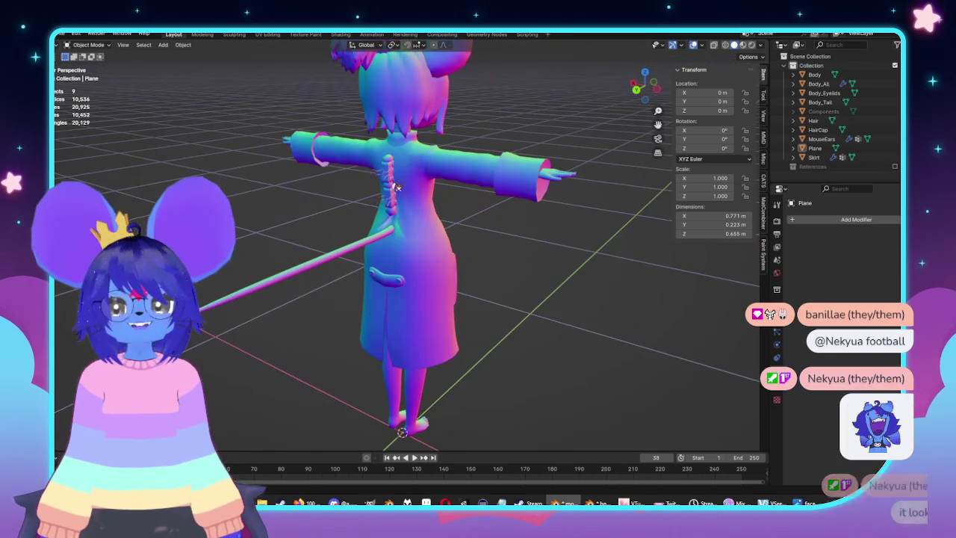
pyautogui.press('Tab')
pyautogui.scroll(5, 444, 227)
# Knife-cut an edge from the placket top toward the collar and move its vertex along Y
pyautogui.scroll(5, 444, 227)
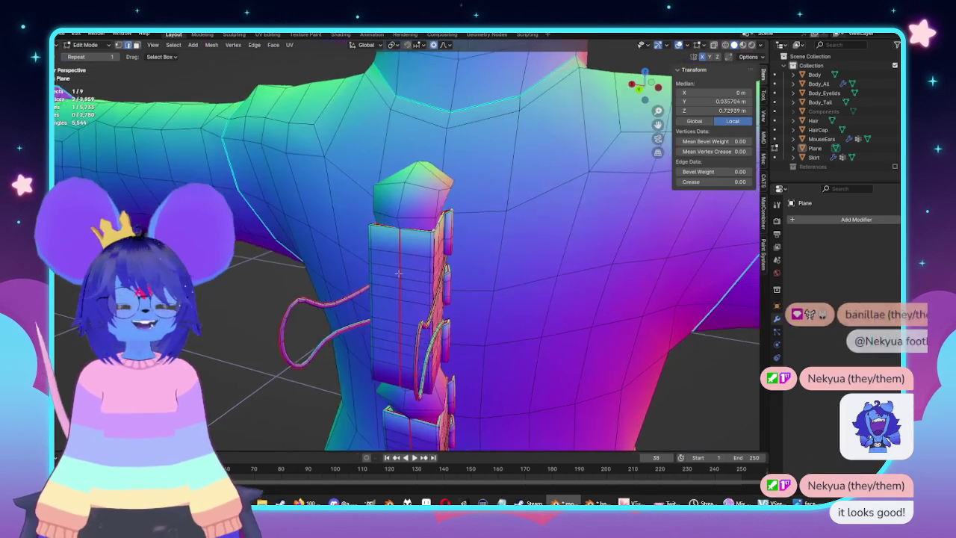
pyautogui.moveTo(444, 228); pyautogui.dragTo(408, 289, button='middle')
pyautogui.moveTo(457, 253)
pyautogui.mouseDown(button='middle')
pyautogui.moveTo(472, 255)
pyautogui.moveTo(387, 269)
pyautogui.mouseUp(button='middle')
pyautogui.press('k')
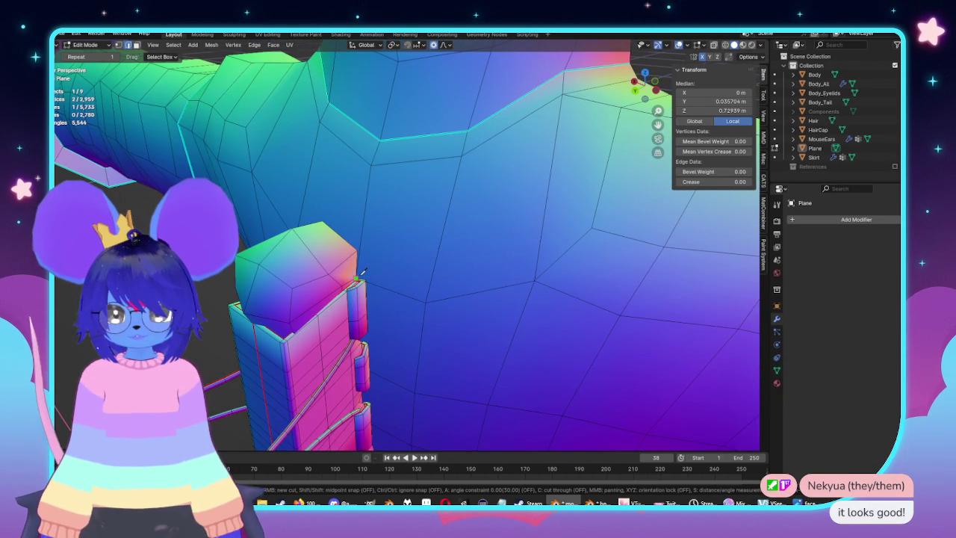
pyautogui.moveTo(446, 215)
pyautogui.mouseDown(button='middle')
pyautogui.moveTo(463, 203)
pyautogui.moveTo(405, 312)
pyautogui.moveTo(456, 311)
pyautogui.mouseUp(button='middle')
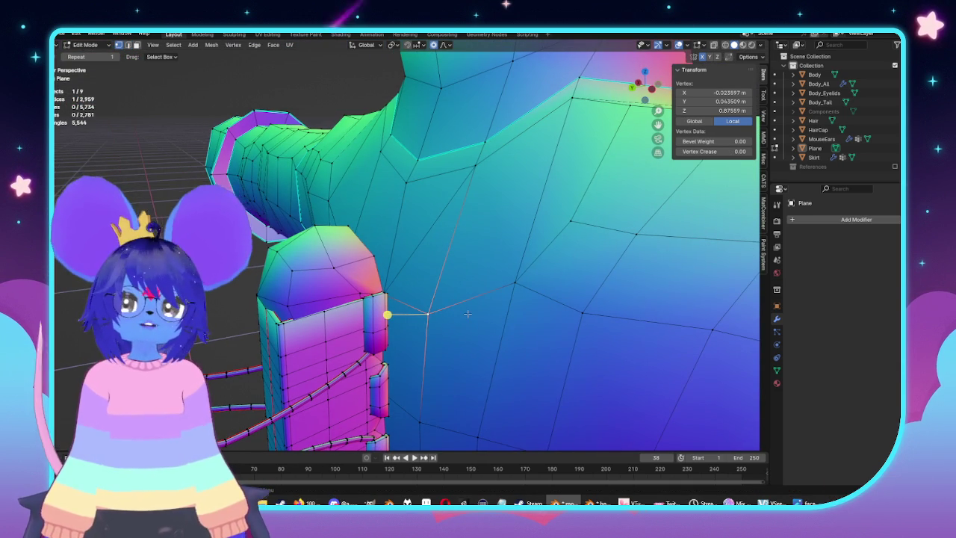
pyautogui.press('g')
pyautogui.press('y')
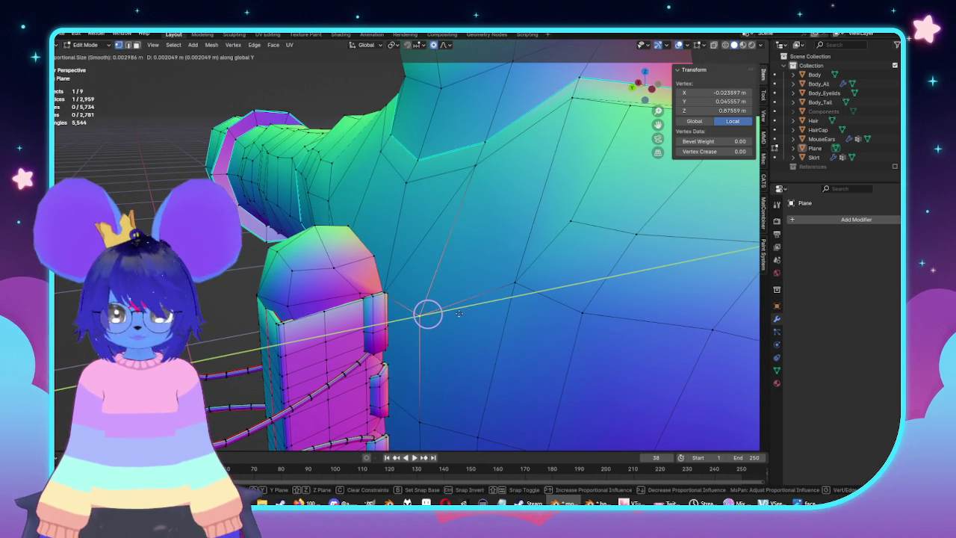
pyautogui.click(459, 314)
# Try deleting the small triangle beside the cut, then undo it
pyautogui.moveTo(459, 314)
pyautogui.mouseDown(button='middle')
pyautogui.moveTo(388, 317)
pyautogui.moveTo(401, 271)
pyautogui.moveTo(419, 284)
pyautogui.mouseUp(button='middle')
pyautogui.keyDown('shift'); pyautogui.click(412, 284); pyautogui.keyUp('shift')
pyautogui.press('x')
pyautogui.click(411, 275)
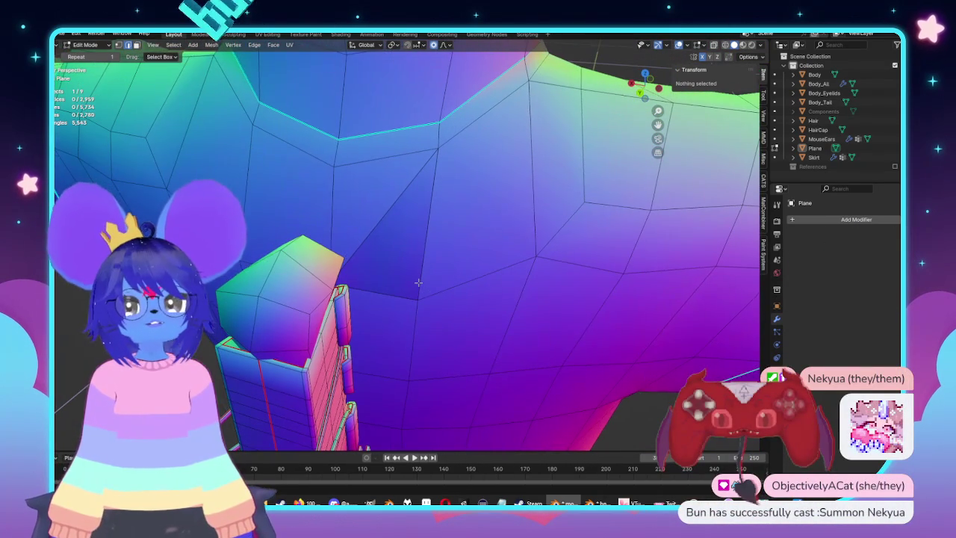
pyautogui.hotkey('ctrl', 'z')
pyautogui.click(420, 291)
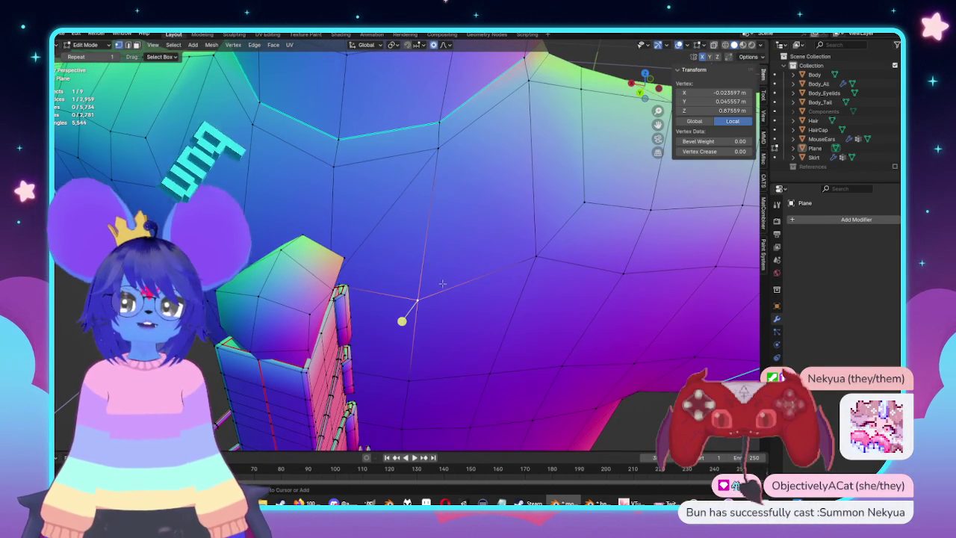
# Mark the new diagonal chest edge as sharp
pyautogui.moveTo(455, 287); pyautogui.dragTo(389, 232, button='middle')
pyautogui.click(405, 224)
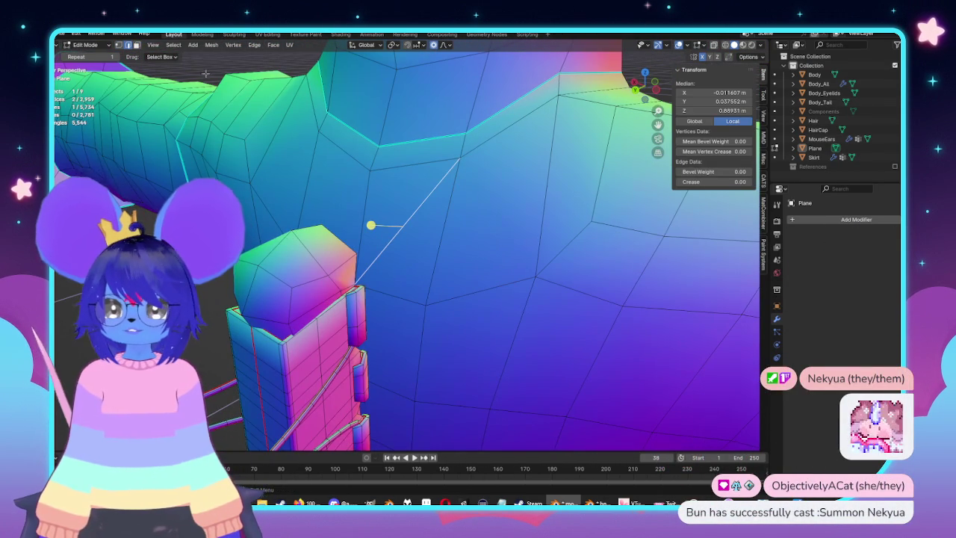
pyautogui.click(255, 45)
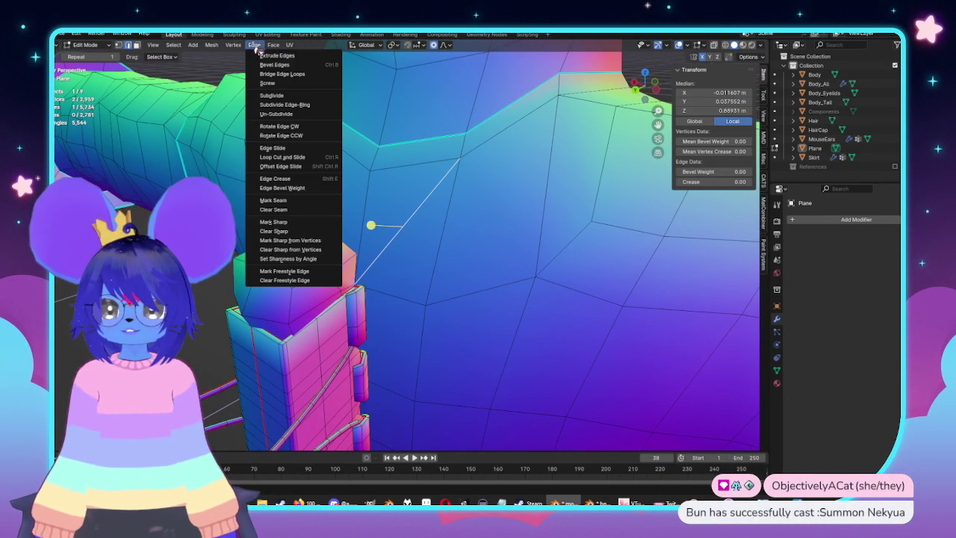
pyautogui.click(273, 222)
# Select the linked body mesh, symmetrize it, and return to Object Mode
pyautogui.moveTo(299, 228); pyautogui.dragTo(395, 222, button='middle')
pyautogui.hotkey('ctrl', 'l')
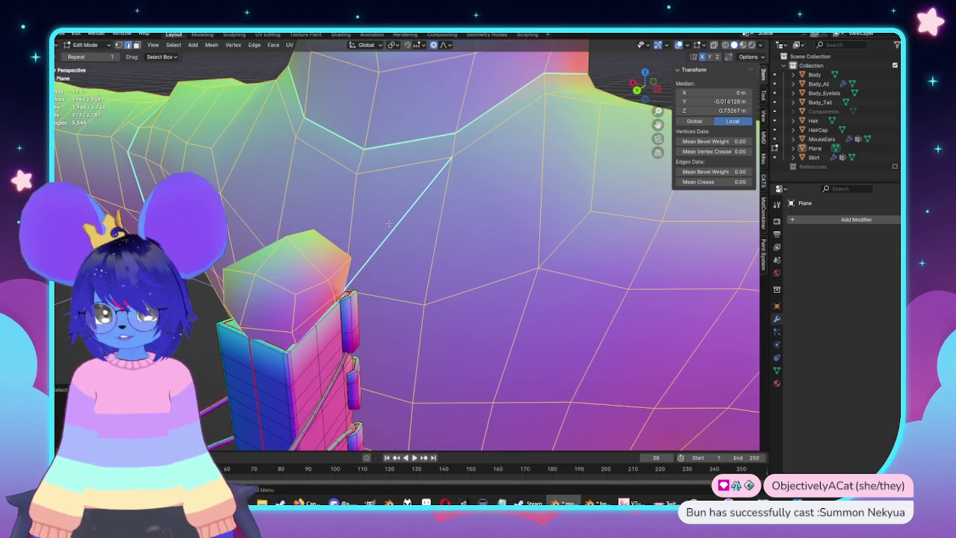
pyautogui.click(212, 45)
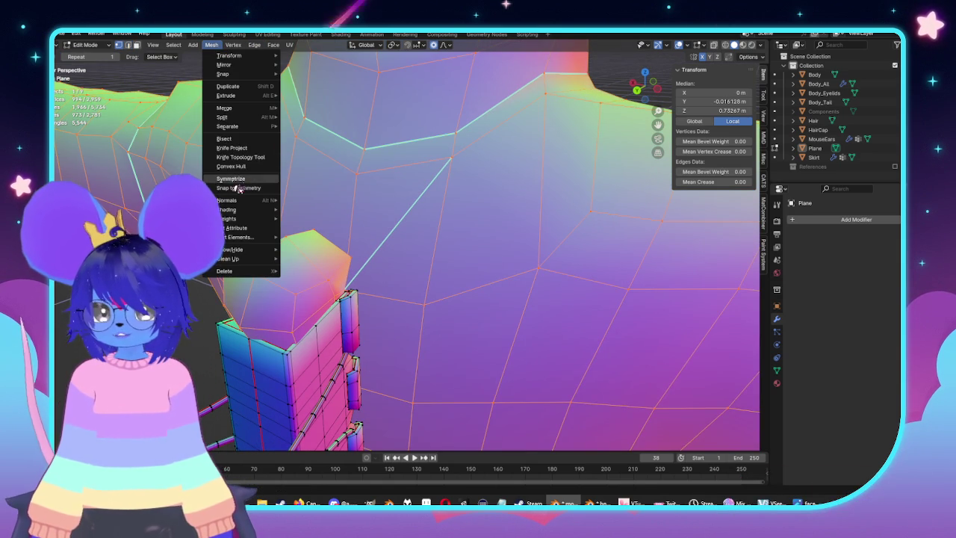
pyautogui.press('Escape')
pyautogui.press('Tab')
pyautogui.scroll(-5, 496, 277)
pyautogui.moveTo(495, 277)
pyautogui.mouseDown(button='middle')
pyautogui.moveTo(459, 282)
pyautogui.moveTo(504, 276)
pyautogui.mouseUp(button='middle')
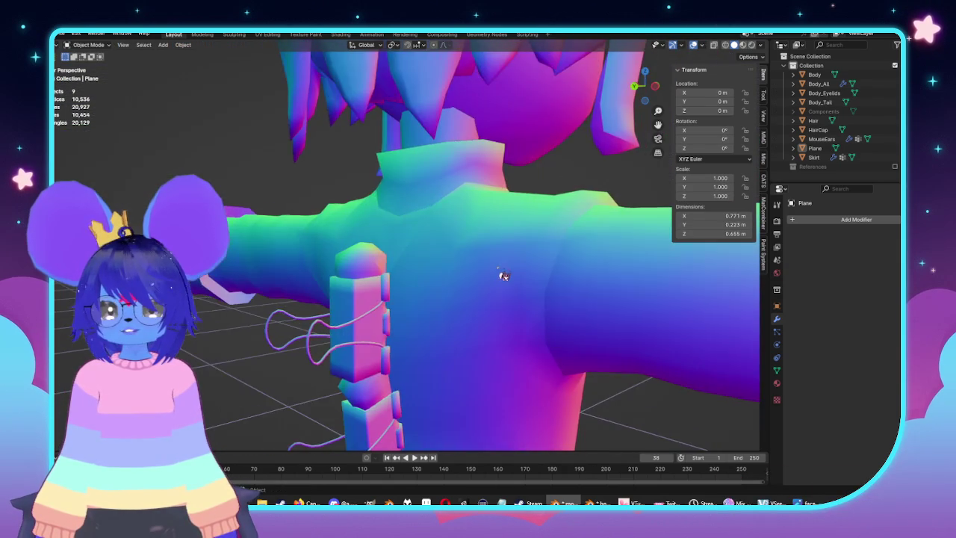
# Mark the edge where the chest crease meets the collar as sharp
pyautogui.scroll(3, 504, 276)
pyautogui.press('Tab')
pyautogui.moveTo(420, 261)
pyautogui.mouseDown(button='middle')
pyautogui.moveTo(420, 222)
pyautogui.moveTo(461, 299)
pyautogui.moveTo(424, 280)
pyautogui.moveTo(499, 306)
pyautogui.mouseUp(button='middle')
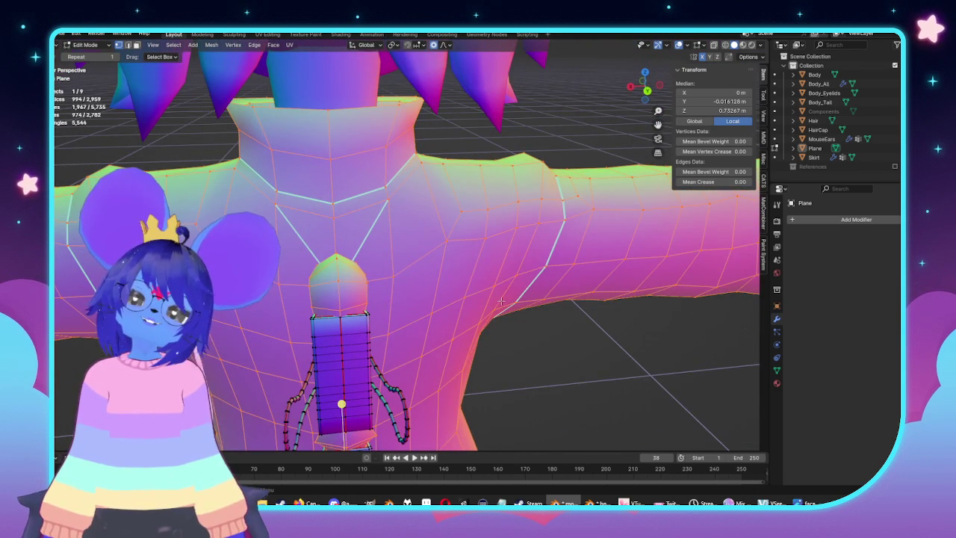
pyautogui.moveTo(424, 264); pyautogui.dragTo(455, 291, button='middle')
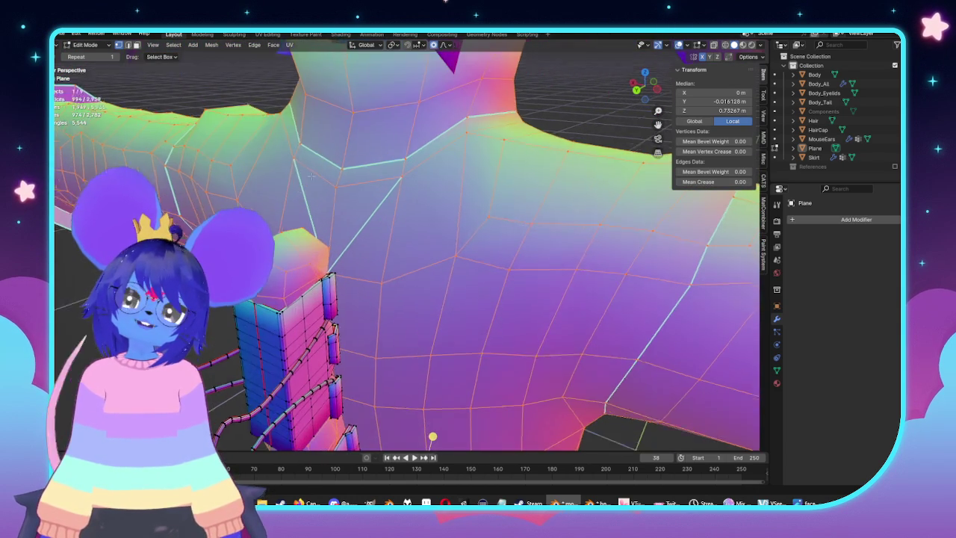
pyautogui.click(309, 188)
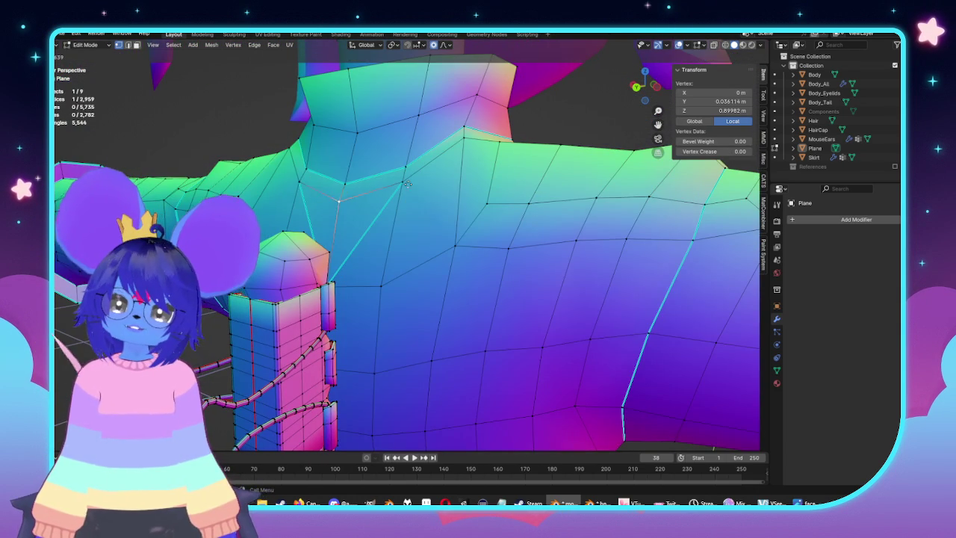
pyautogui.moveTo(430, 188); pyautogui.dragTo(324, 246, button='middle')
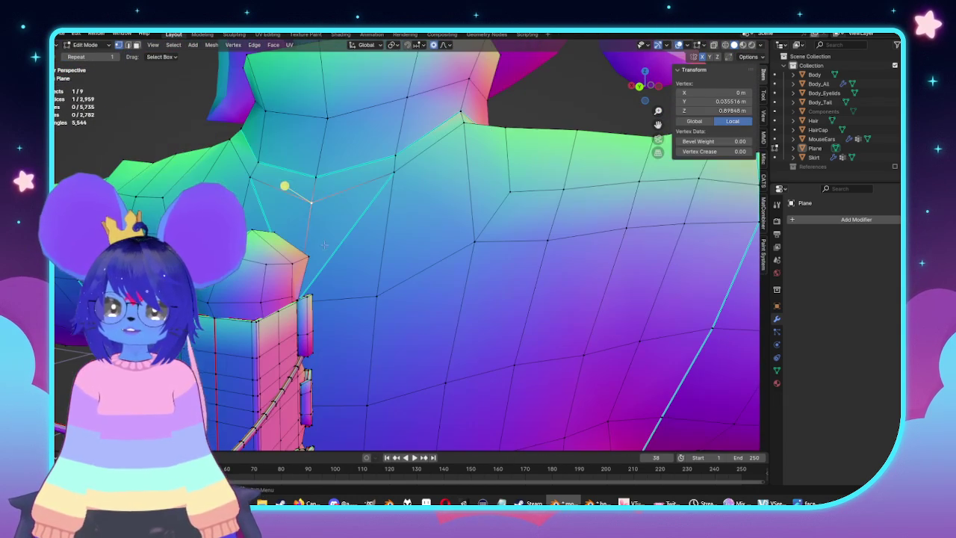
pyautogui.keyDown('shift'); pyautogui.click(324, 245); pyautogui.keyUp('shift')
pyautogui.click(255, 45)
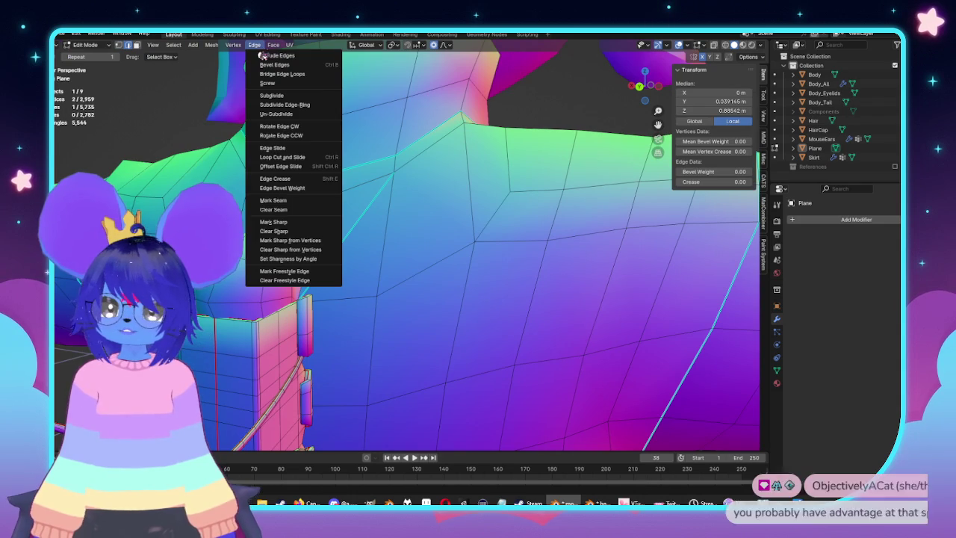
pyautogui.click(290, 224)
# Return to Object Mode and save the file as mouse.blend
pyautogui.press('Tab')
pyautogui.scroll(-5, 449, 301)
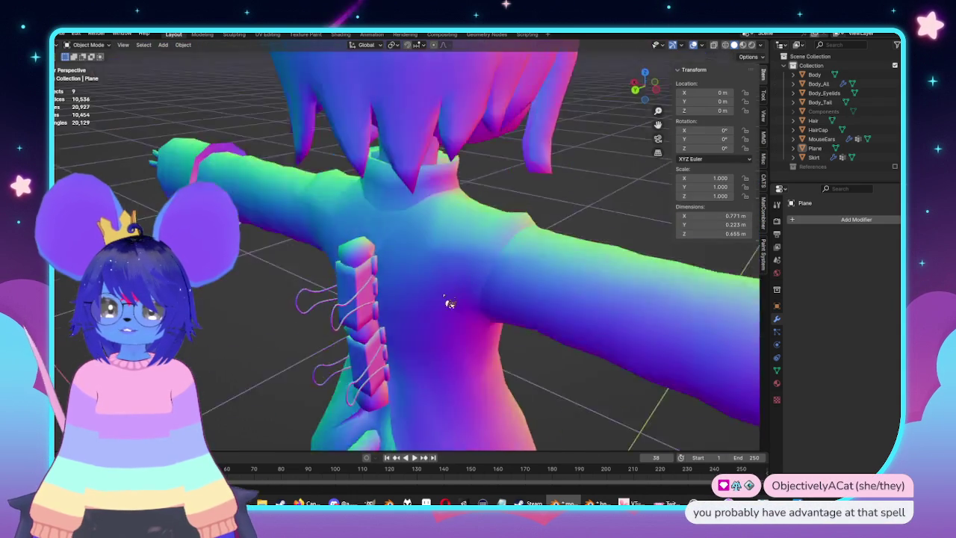
pyautogui.moveTo(448, 301)
pyautogui.mouseDown(button='middle')
pyautogui.moveTo(457, 183)
pyautogui.moveTo(483, 274)
pyautogui.moveTo(515, 271)
pyautogui.moveTo(505, 359)
pyautogui.moveTo(516, 304)
pyautogui.moveTo(478, 259)
pyautogui.moveTo(513, 277)
pyautogui.moveTo(508, 294)
pyautogui.moveTo(530, 292)
pyautogui.mouseUp(button='middle')
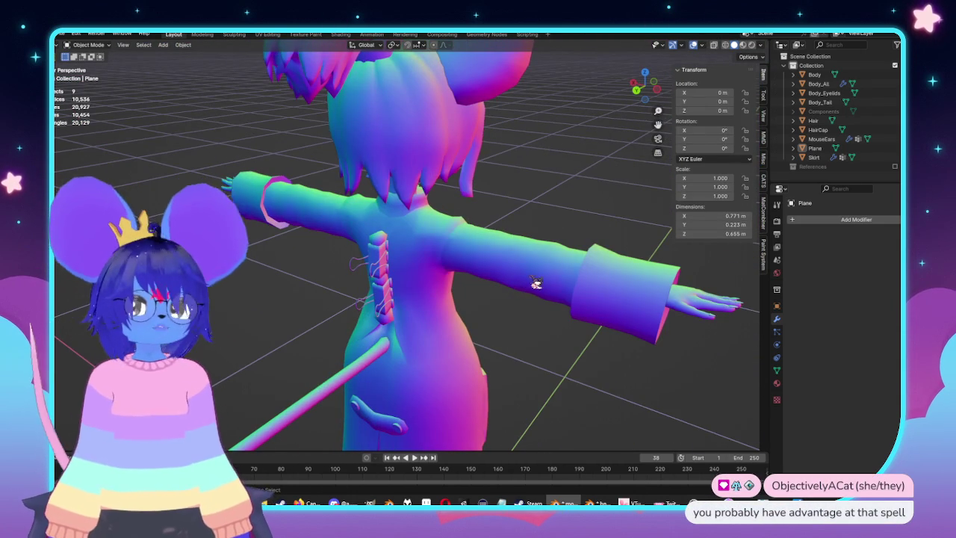
pyautogui.hotkey('ctrl', 's')
pyautogui.scroll(-4, 534, 276)
pyautogui.moveTo(480, 281); pyautogui.dragTo(399, 253, button='middle')
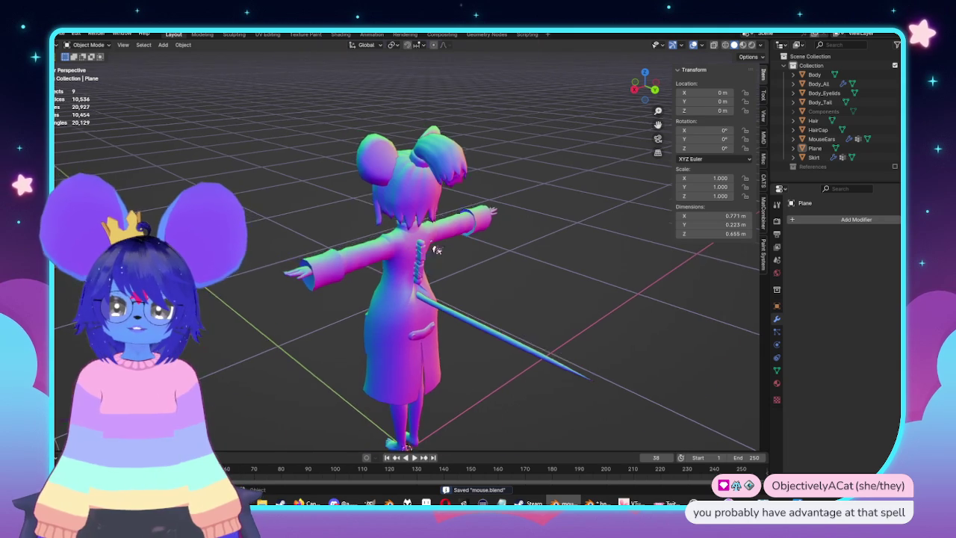
# Inspect the back strap and neck in Edit Mode with X-ray toggled on and off
pyautogui.scroll(8, 428, 257)
pyautogui.press('Tab')
pyautogui.moveTo(493, 247)
pyautogui.mouseDown(button='middle')
pyautogui.moveTo(538, 233)
pyautogui.moveTo(448, 246)
pyautogui.moveTo(523, 237)
pyautogui.mouseUp(button='middle')
pyautogui.hotkey('alt', 'z')
pyautogui.hotkey('alt', 'z')
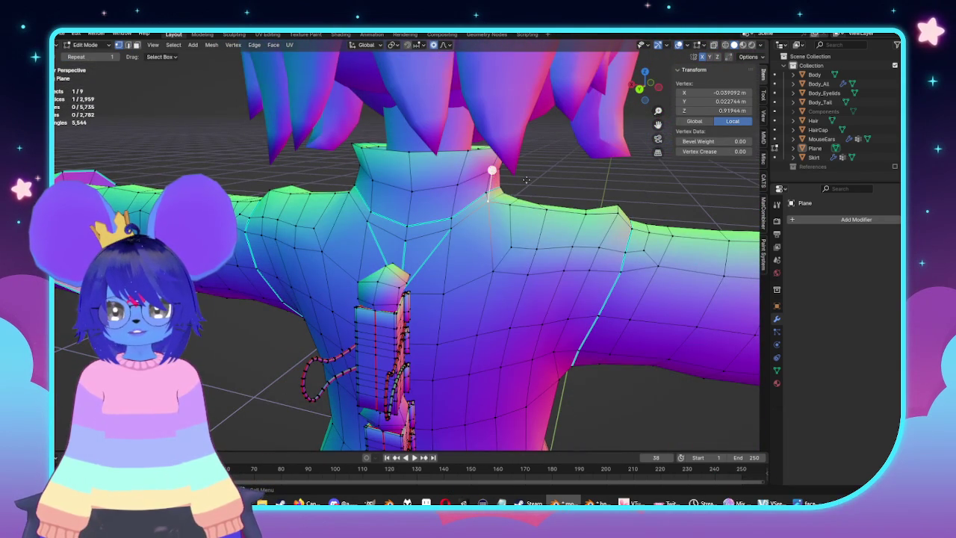
pyautogui.moveTo(545, 238)
pyautogui.mouseDown(button='middle')
pyautogui.moveTo(523, 239)
pyautogui.moveTo(546, 242)
pyautogui.moveTo(513, 156)
pyautogui.moveTo(324, 171)
pyautogui.moveTo(342, 186)
pyautogui.moveTo(568, 213)
pyautogui.mouseUp(button='middle')
pyautogui.hotkey('alt', 'z')
pyautogui.hotkey('alt', 'z')
pyautogui.press('Tab')
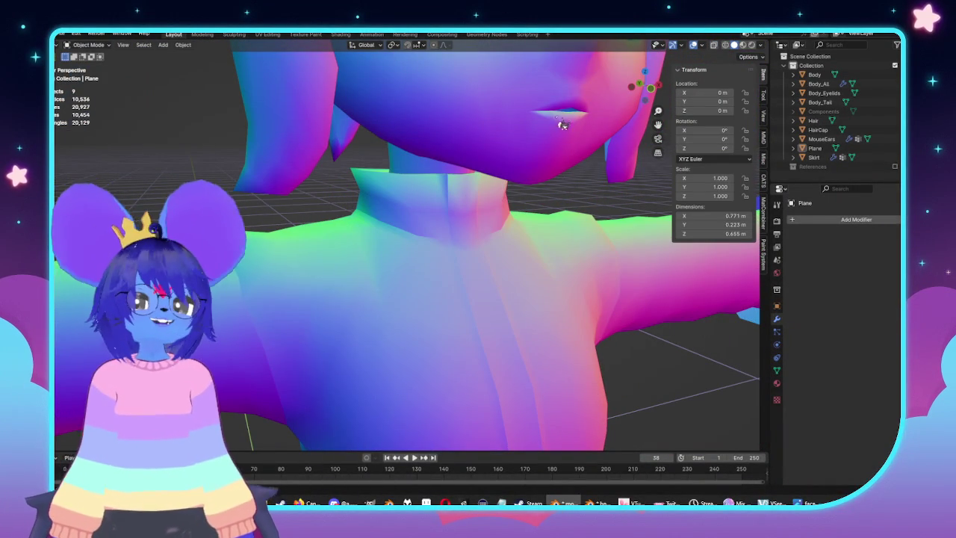
pyautogui.moveTo(586, 137)
pyautogui.mouseDown(button='middle')
pyautogui.moveTo(565, 189)
pyautogui.moveTo(523, 184)
pyautogui.moveTo(496, 243)
pyautogui.moveTo(294, 250)
pyautogui.mouseUp(button='middle')
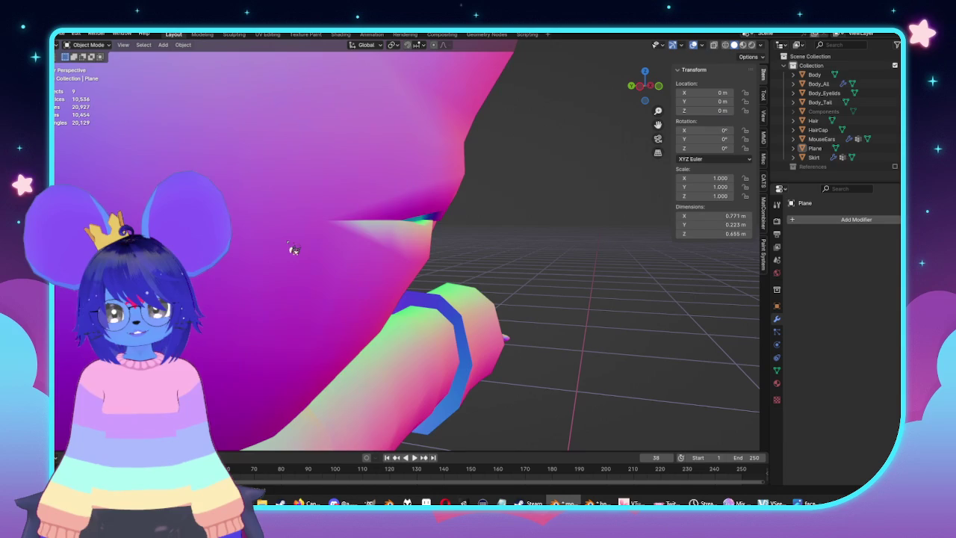
pyautogui.press('Tab')
# Select the Body's mouth-corner edge in edge mode and view it from Right Ortho
pyautogui.moveTo(469, 246)
pyautogui.mouseDown(button='middle')
pyautogui.moveTo(433, 223)
pyautogui.moveTo(485, 234)
pyautogui.mouseUp(button='middle')
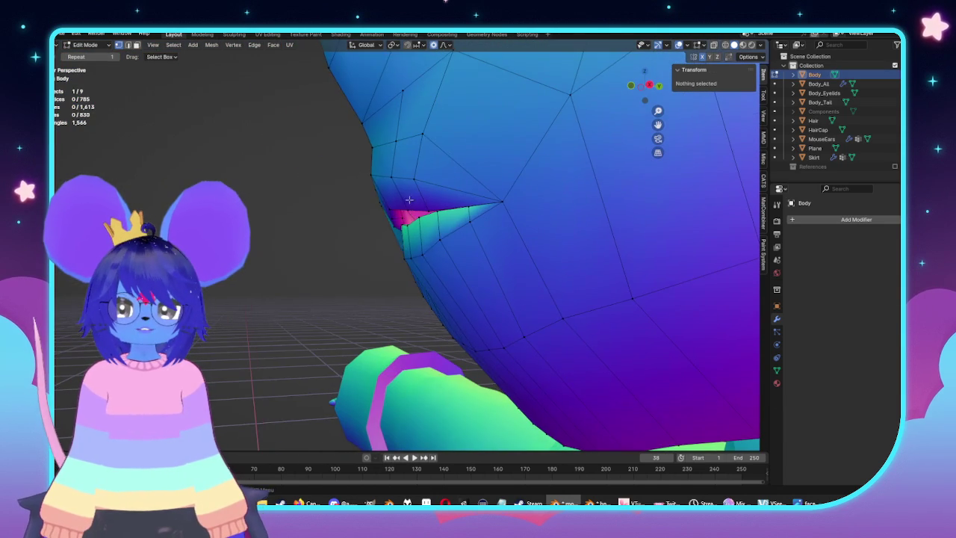
pyautogui.press('2')
pyautogui.click(400, 190)
pyautogui.press('KP_3')
# Extrude the mouth-corner edge in place, cancelling the move, and return to object mode
pyautogui.press('g')
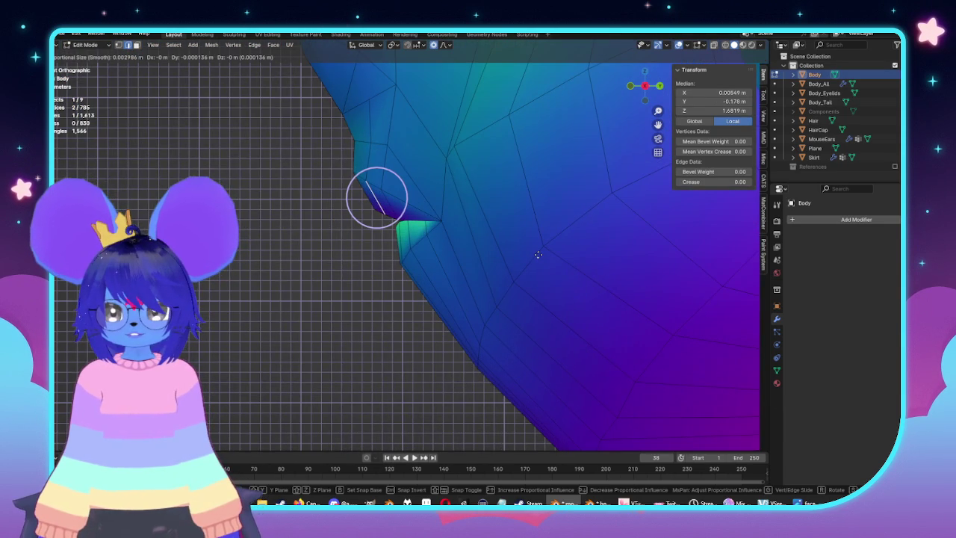
pyautogui.rightClick(538, 255)
pyautogui.press('e')
pyautogui.click(505, 254)
pyautogui.press('g')
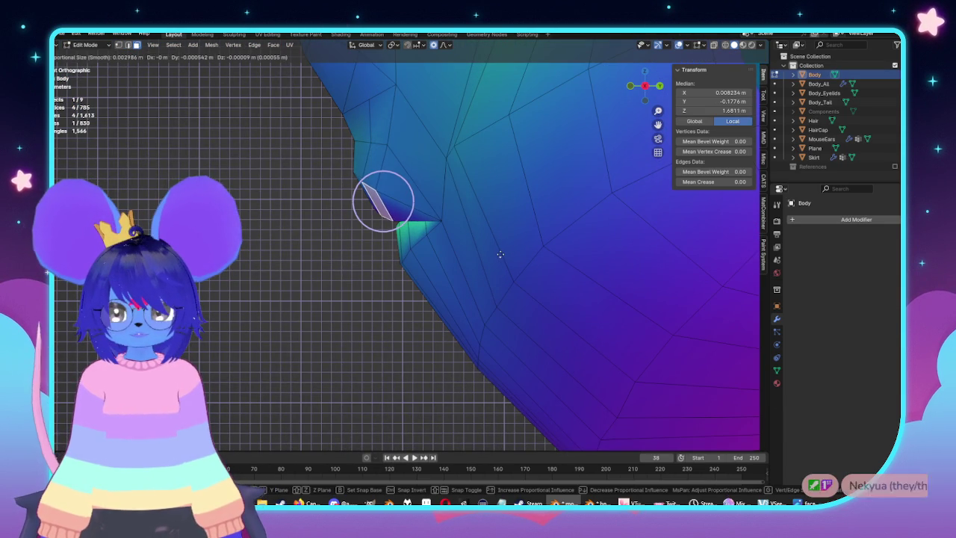
pyautogui.rightClick(506, 254)
pyautogui.press('Tab')
# Orbit around the neck, torso and arms to inspect the result
pyautogui.moveTo(506, 254)
pyautogui.mouseDown(button='middle')
pyautogui.moveTo(495, 257)
pyautogui.moveTo(613, 256)
pyautogui.moveTo(580, 250)
pyautogui.moveTo(589, 244)
pyautogui.moveTo(523, 251)
pyautogui.moveTo(498, 183)
pyautogui.moveTo(423, 283)
pyautogui.moveTo(430, 284)
pyautogui.mouseUp(button='middle')
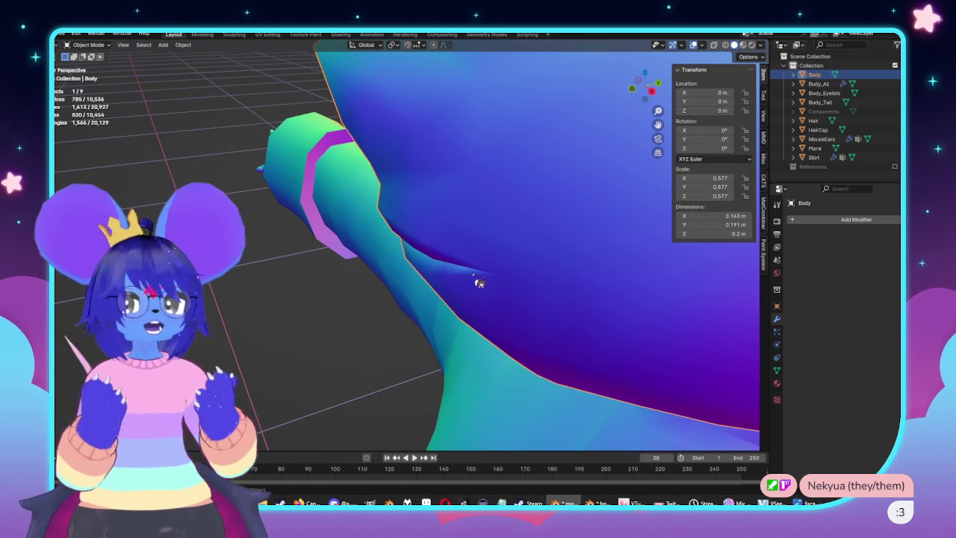
pyautogui.moveTo(445, 257)
pyautogui.mouseDown(button='middle')
pyautogui.moveTo(431, 299)
pyautogui.moveTo(516, 271)
pyautogui.moveTo(530, 280)
pyautogui.moveTo(433, 385)
pyautogui.moveTo(626, 284)
pyautogui.moveTo(551, 316)
pyautogui.moveTo(633, 332)
pyautogui.mouseUp(button='middle')
pyautogui.scroll(-4, 531, 280)
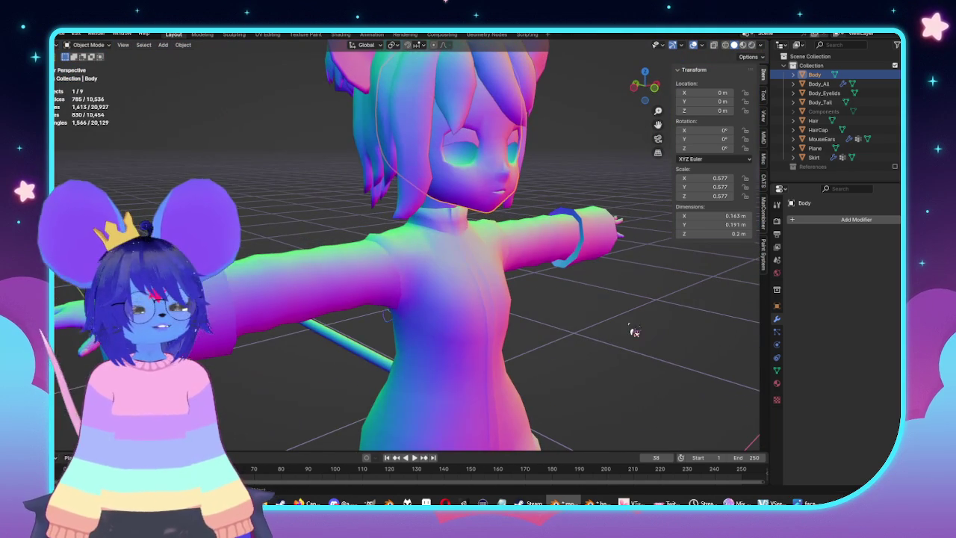
pyautogui.moveTo(416, 327); pyautogui.dragTo(464, 282, button='middle')
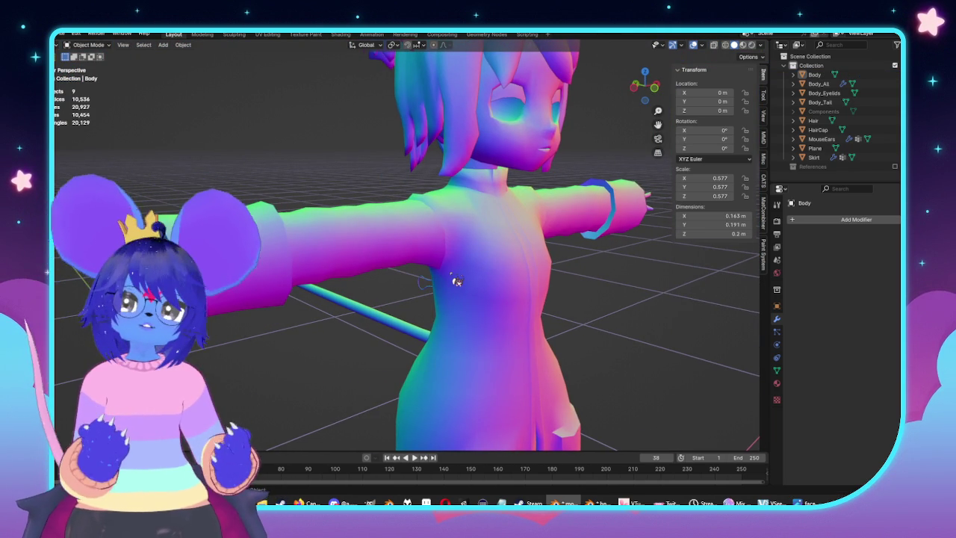
pyautogui.moveTo(457, 281); pyautogui.dragTo(487, 269, button='middle')
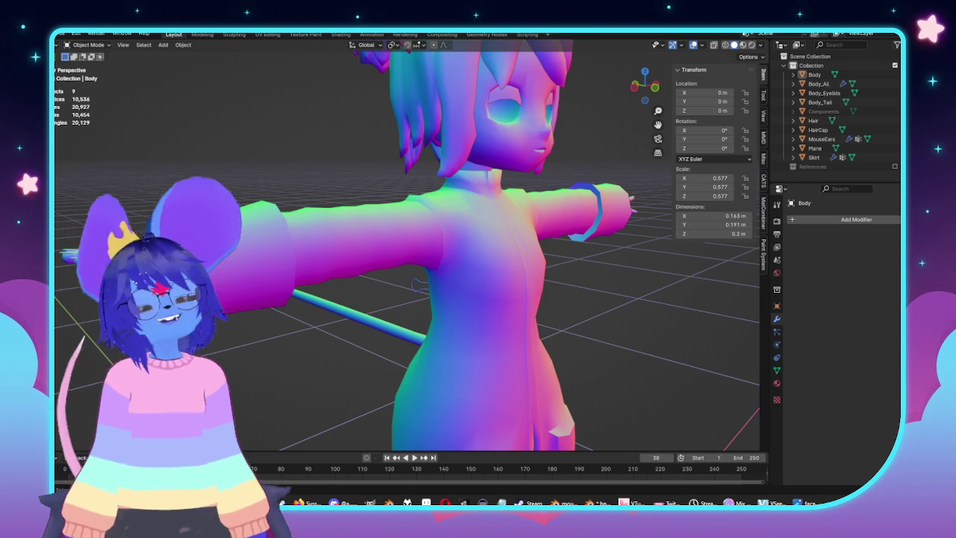
# Orbit and zoom in for a close look at the refined mouth corner
pyautogui.moveTo(491, 134); pyautogui.dragTo(553, 257, button='middle')
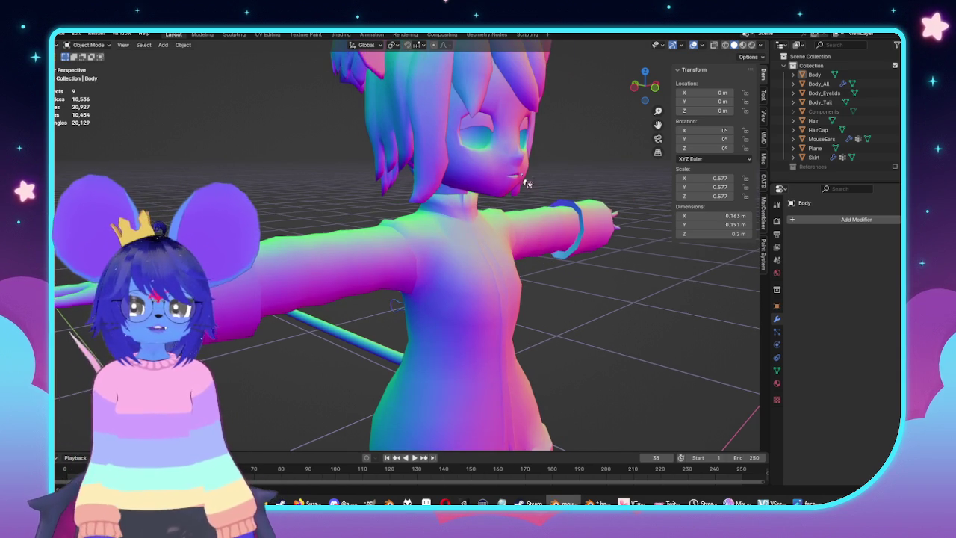
pyautogui.moveTo(527, 184); pyautogui.dragTo(506, 213, button='middle')
pyautogui.scroll(5, 506, 213)
pyautogui.scroll(4, 498, 245)
pyautogui.moveTo(446, 259)
pyautogui.mouseDown(button='middle')
pyautogui.moveTo(442, 246)
pyautogui.moveTo(506, 213)
pyautogui.moveTo(555, 228)
pyautogui.moveTo(553, 218)
pyautogui.moveTo(548, 224)
pyautogui.mouseUp(button='middle')
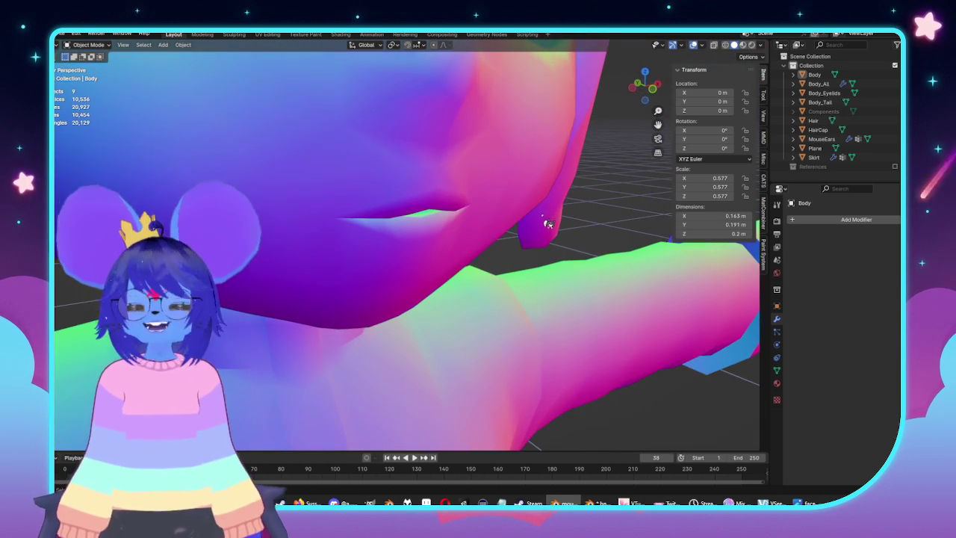